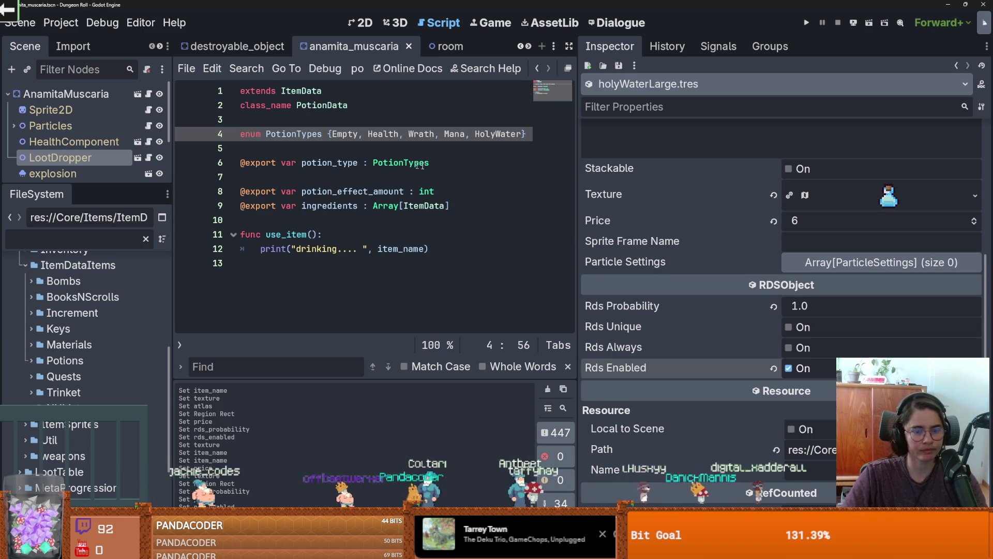
- Widen the docks, save, open the destroyable_object scene, and move over to Aseprite's tileset
drag(580, 197, 651, 197)
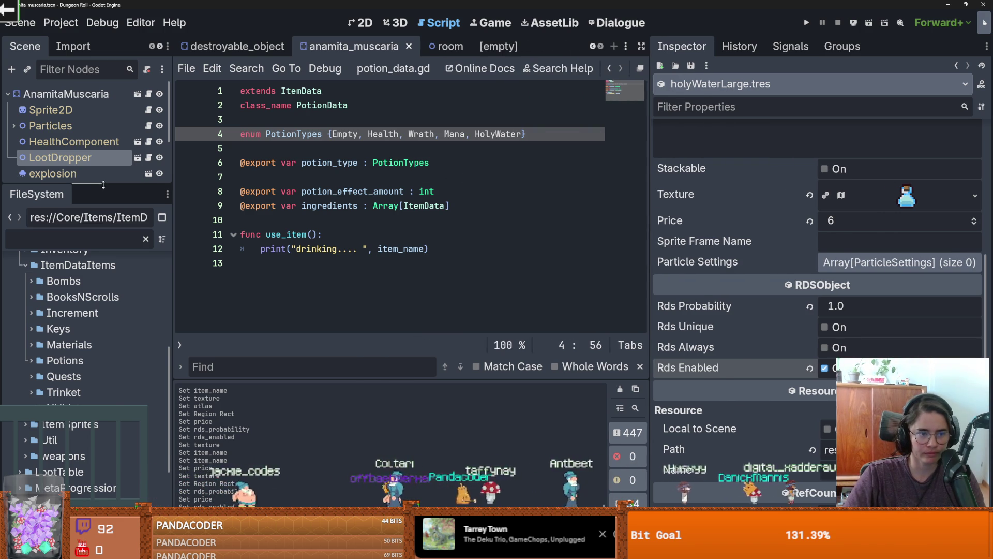
drag(103, 185, 154, 294)
key(ctrl+s)
click(238, 46)
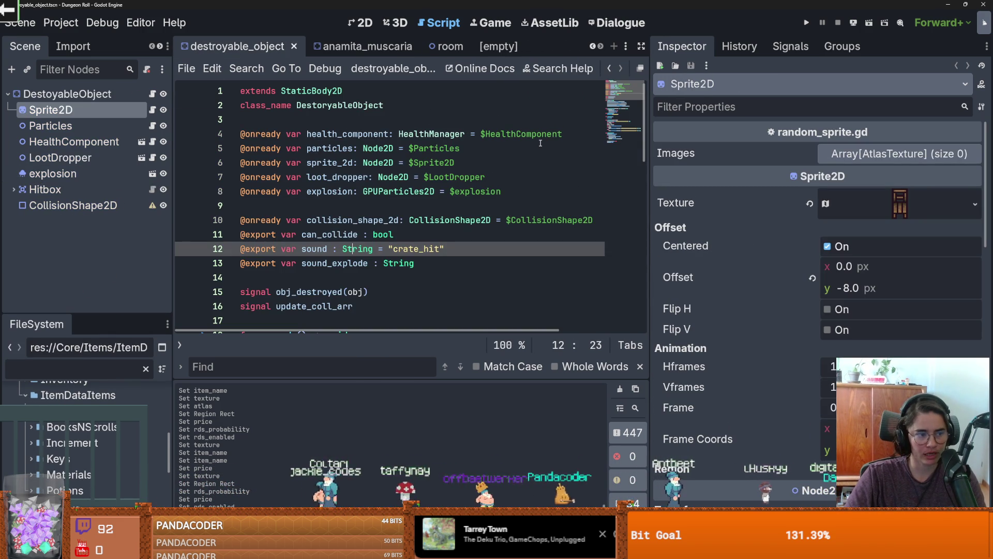
key(alt+Tab)
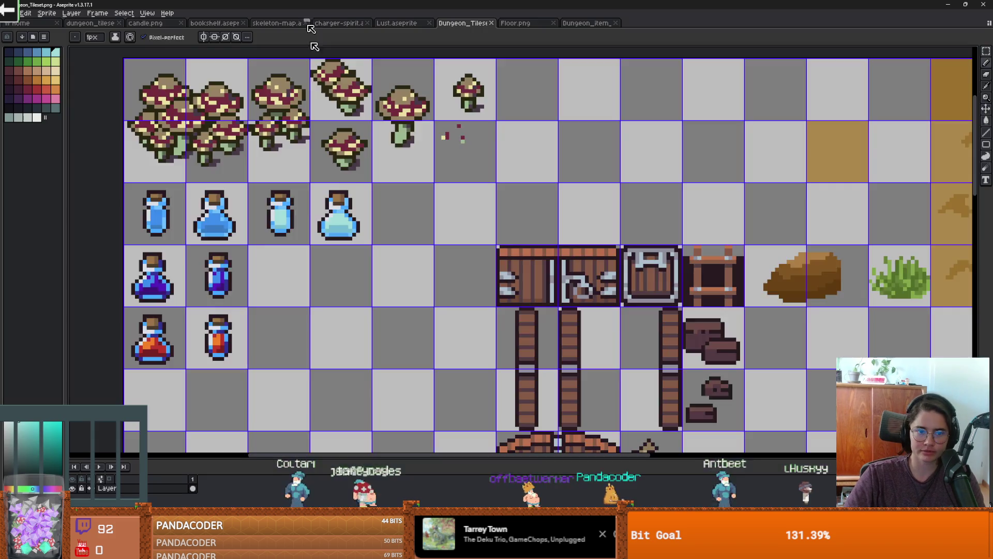
scroll(346, 192, up, 4)
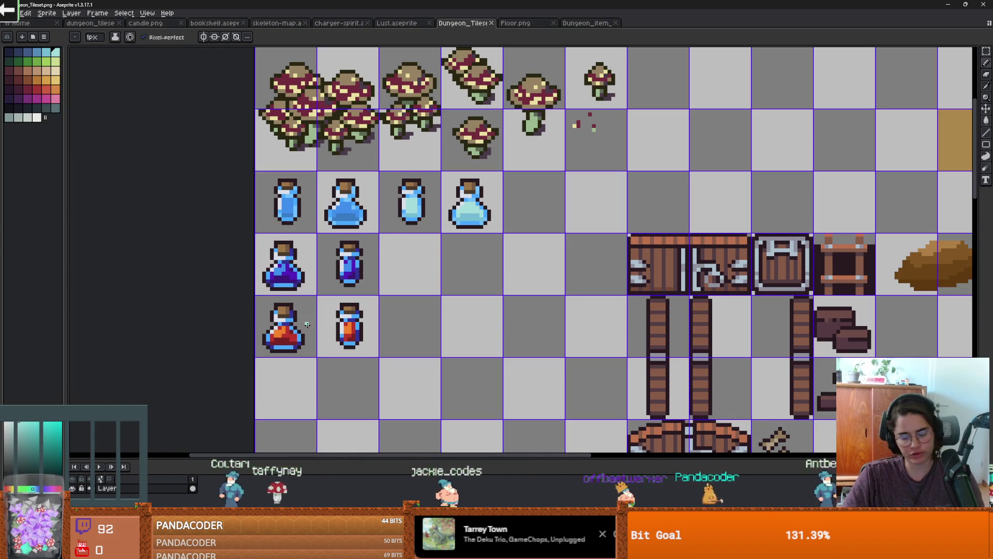
key(m)
mouse_move(256, 295)
mouse_down()
mouse_move(316, 357)
mouse_move(560, 275)
mouse_move(611, 207)
mouse_up()
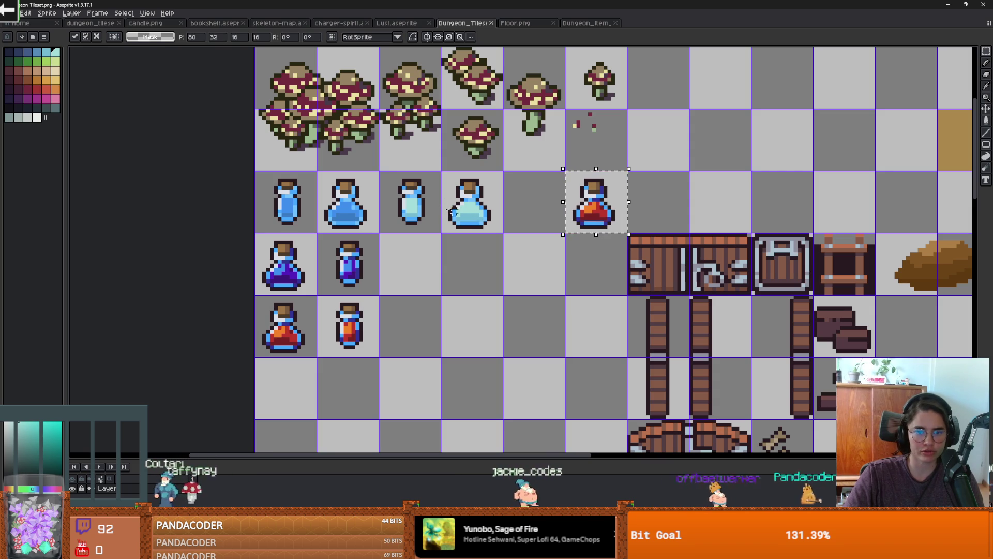
key(ctrl+z)
mouse_move(318, 297)
mouse_down()
mouse_move(378, 356)
mouse_move(600, 202)
mouse_up()
click(411, 215)
mouse_move(411, 215)
mouse_down()
mouse_move(638, 195)
mouse_move(661, 220)
mouse_up()
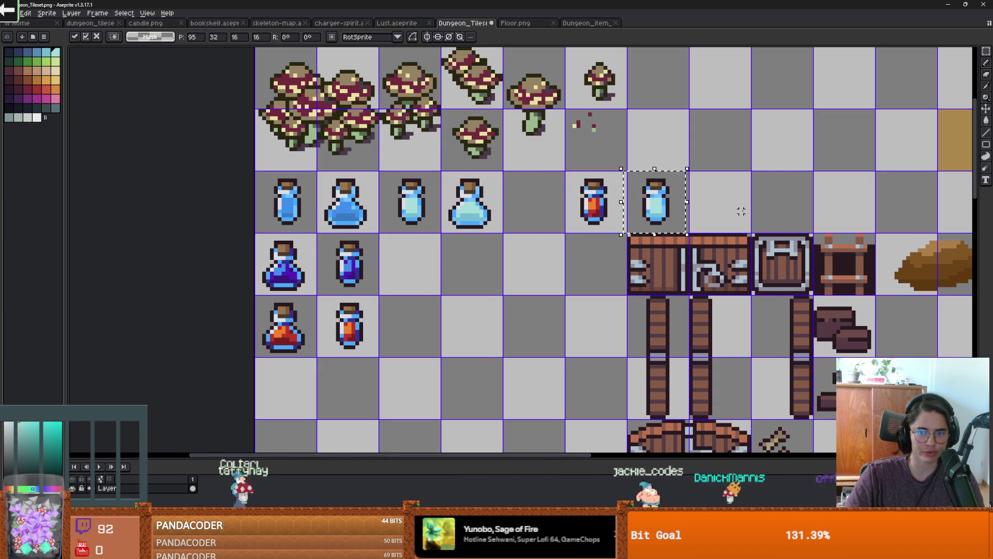
scroll(569, 207, right, 2)
click(435, 153)
mouse_move(435, 153)
mouse_down()
mouse_move(640, 167)
mouse_move(676, 214)
mouse_up()
drag(611, 208, 706, 239)
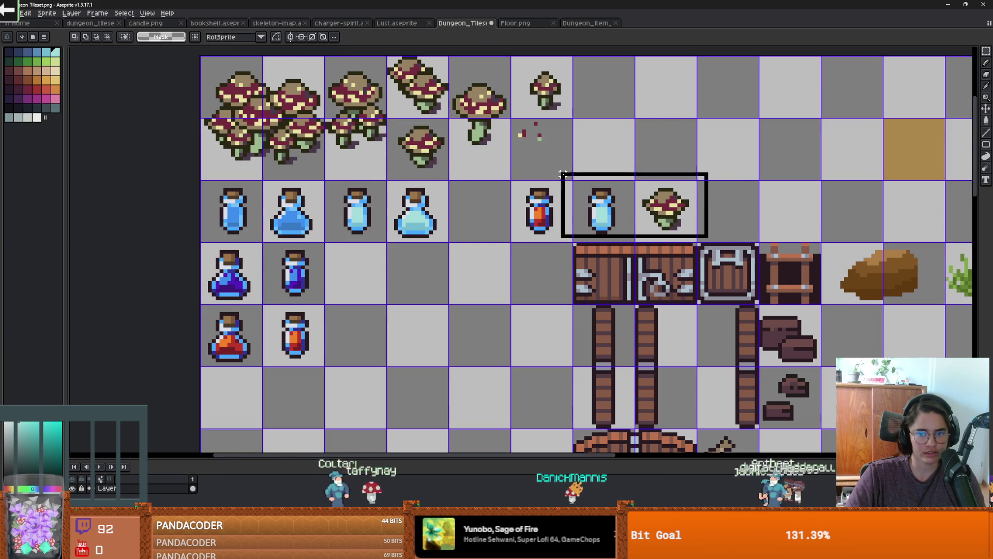
click(652, 173)
scroll(520, 176, up, 1)
drag(411, 153, 468, 215)
drag(481, 150, 549, 207)
scroll(601, 206, down, 1)
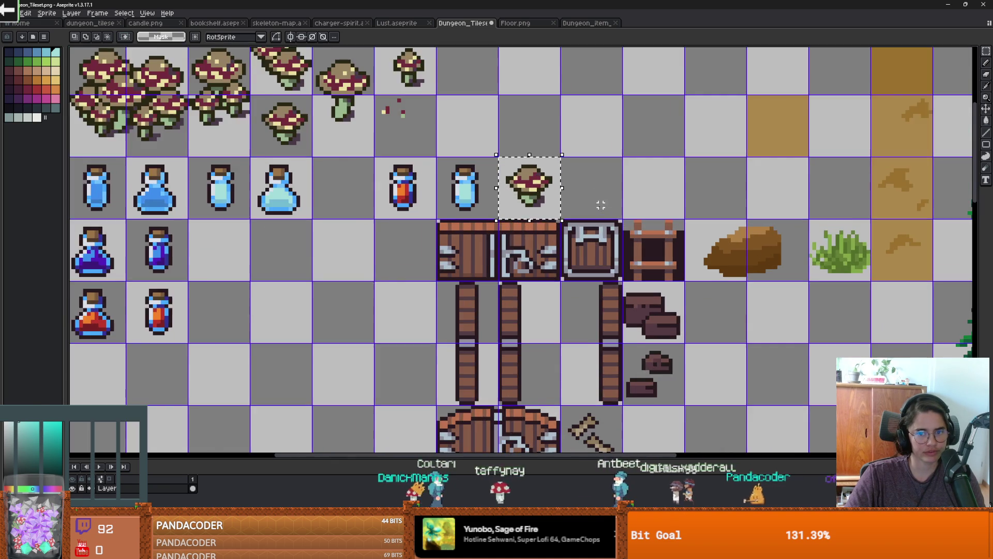
key(ctrl+x)
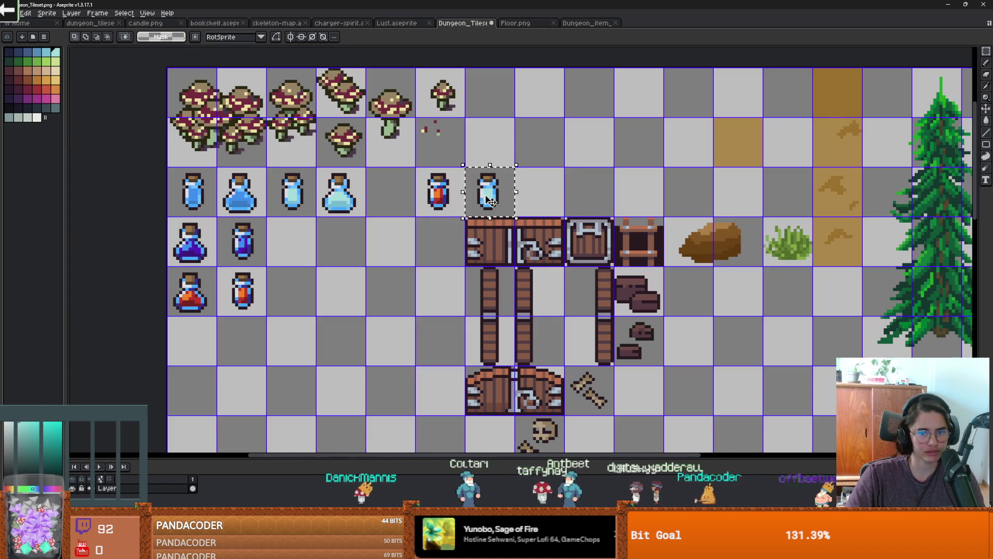
key(ctrl+x)
drag(424, 173, 444, 193)
key(ctrl+x)
scroll(445, 193, down, 4)
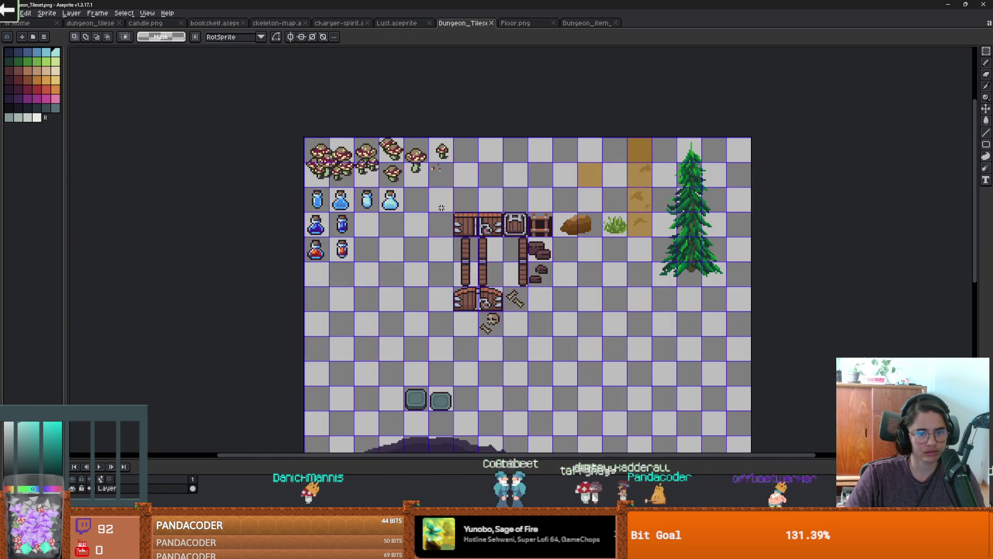
scroll(455, 217, up, 1)
scroll(464, 234, down, 2)
scroll(464, 233, up, 1)
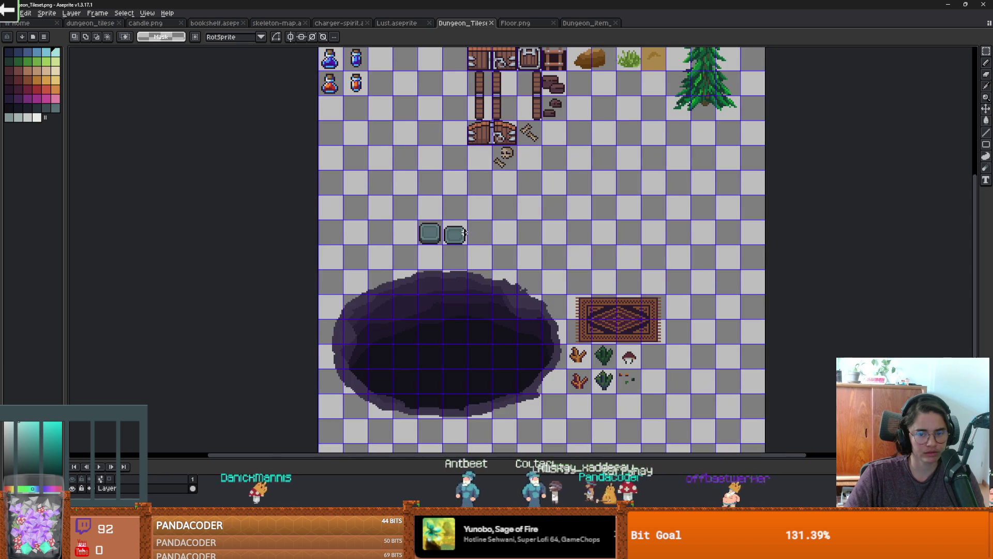
scroll(464, 233, up, 1)
scroll(464, 233, up, 2)
scroll(472, 250, down, 2)
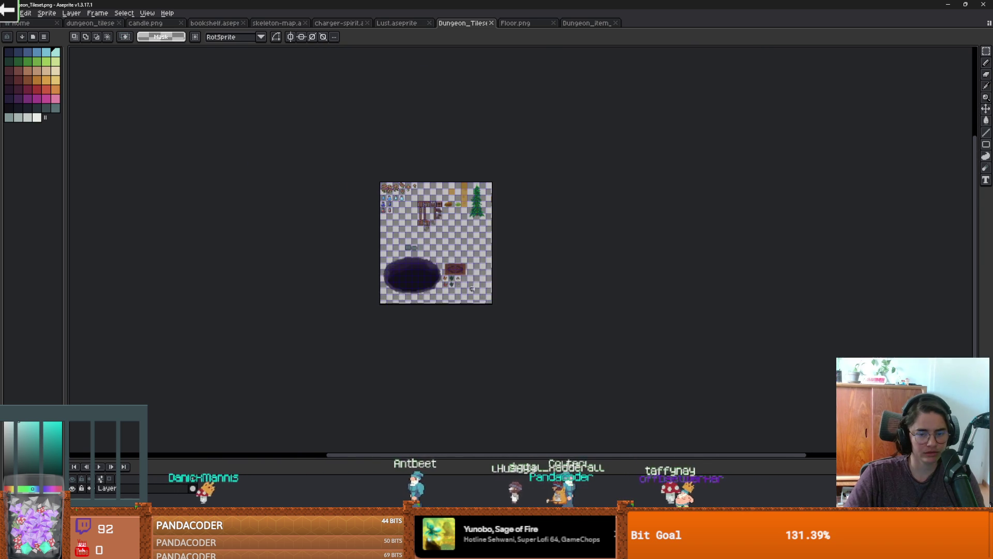
scroll(472, 250, up, 2)
mouse_move(224, 16)
mouse_down()
mouse_move(310, 140)
mouse_move(384, 295)
mouse_up()
scroll(360, 200, up, 1)
key(alt+Tab)
- In the Potions folder, give Health_Potion_1.tres's Ingredients list 3 empty slots
drag(99, 317, 99, 118)
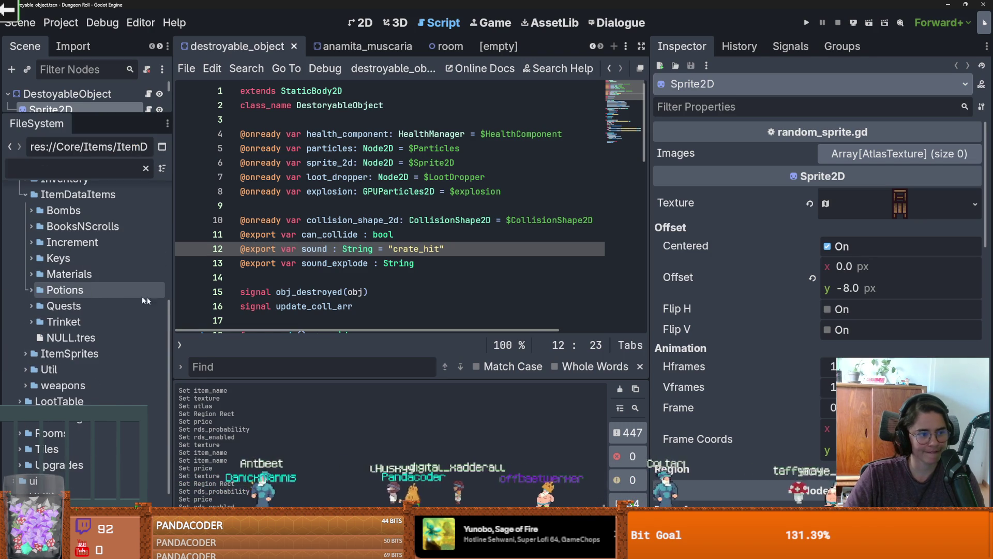
drag(170, 307, 259, 311)
scroll(35, 331, up, 2)
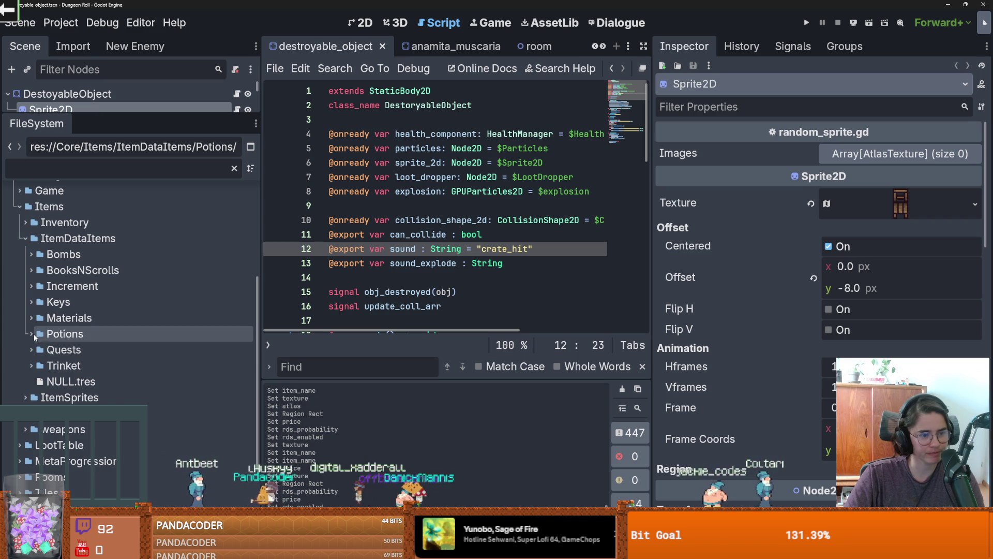
double_click(65, 333)
scroll(103, 352, down, 1)
click(104, 353)
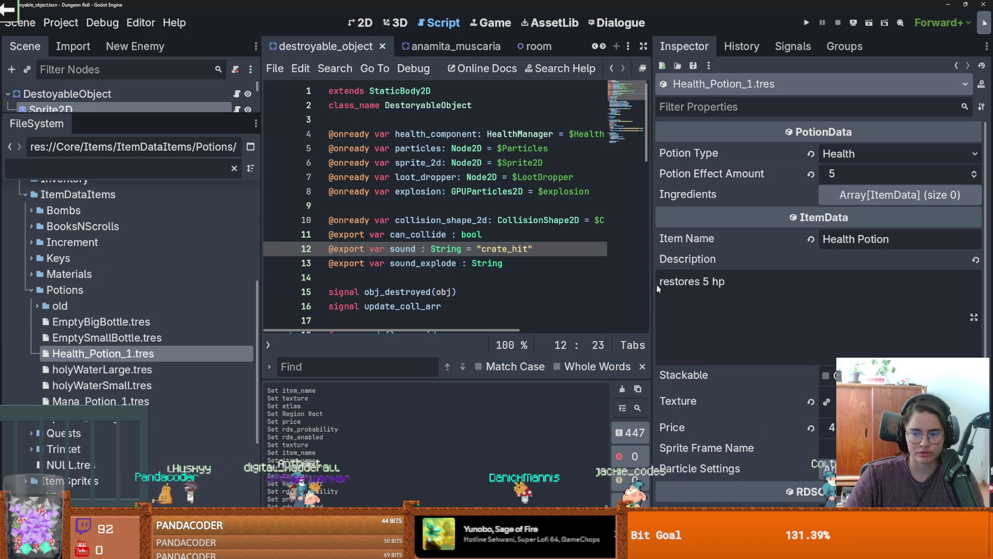
click(858, 199)
click(972, 215)
click(972, 214)
click(972, 215)
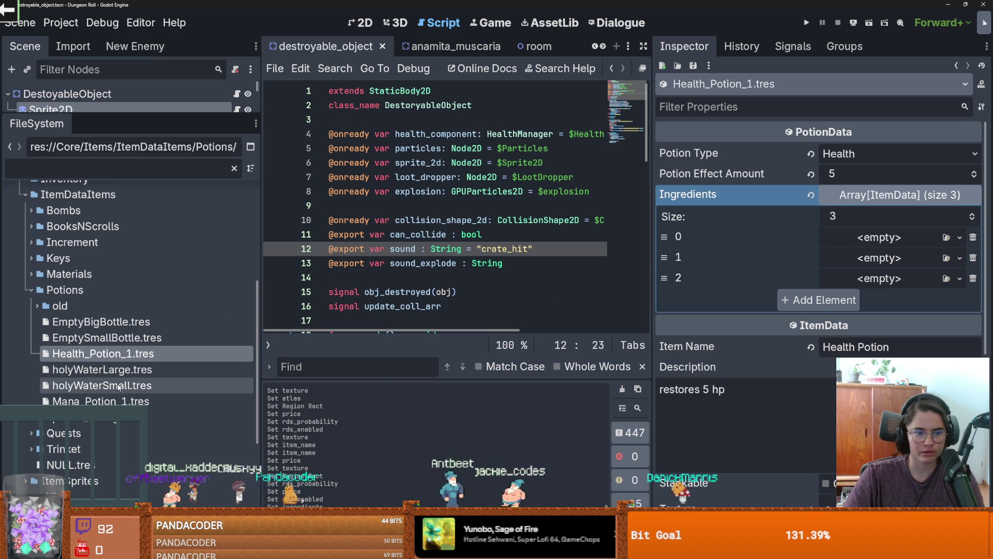
- Rename Health_Potion_1.tres to Health_Potion_Small.tres
right_click(135, 353)
click(156, 411)
key(Right)
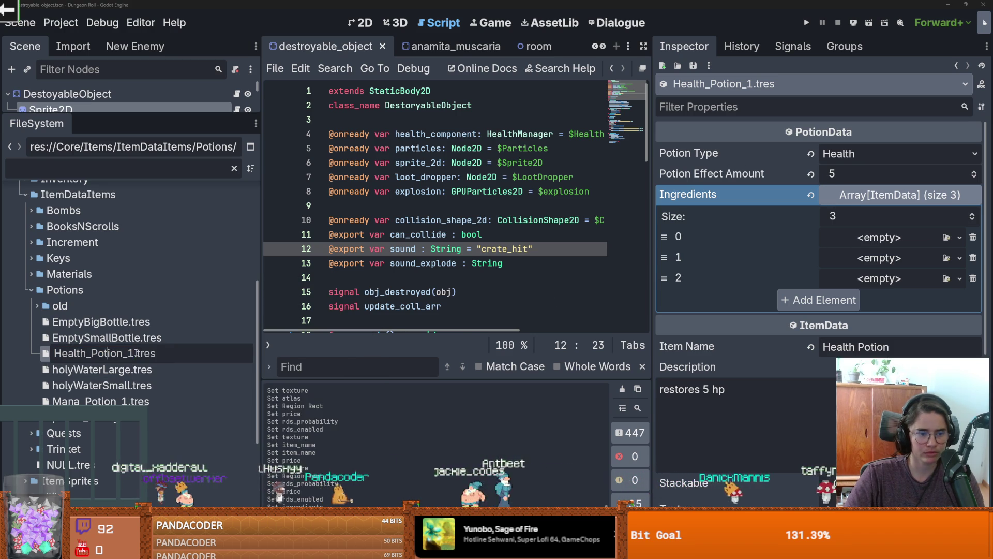
text(Small)
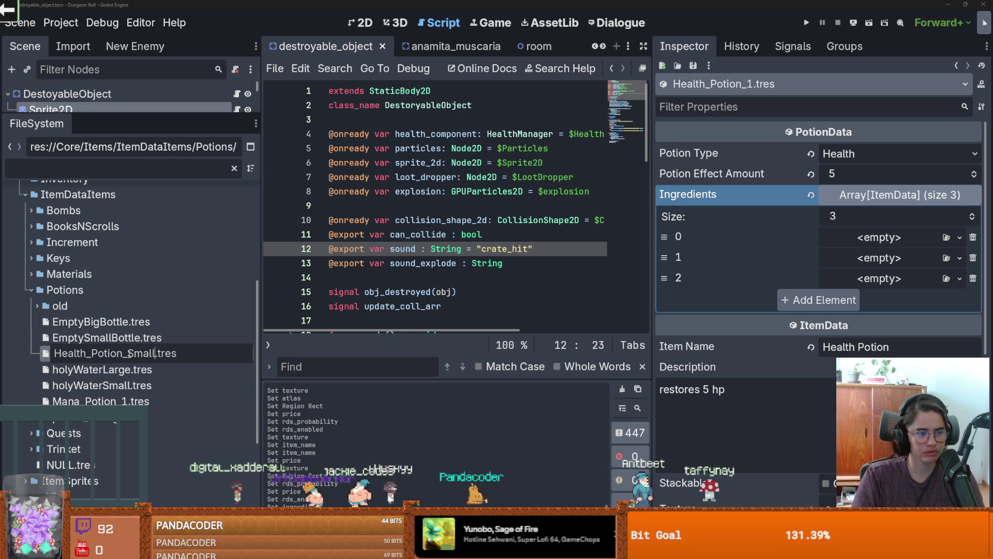
key(Return)
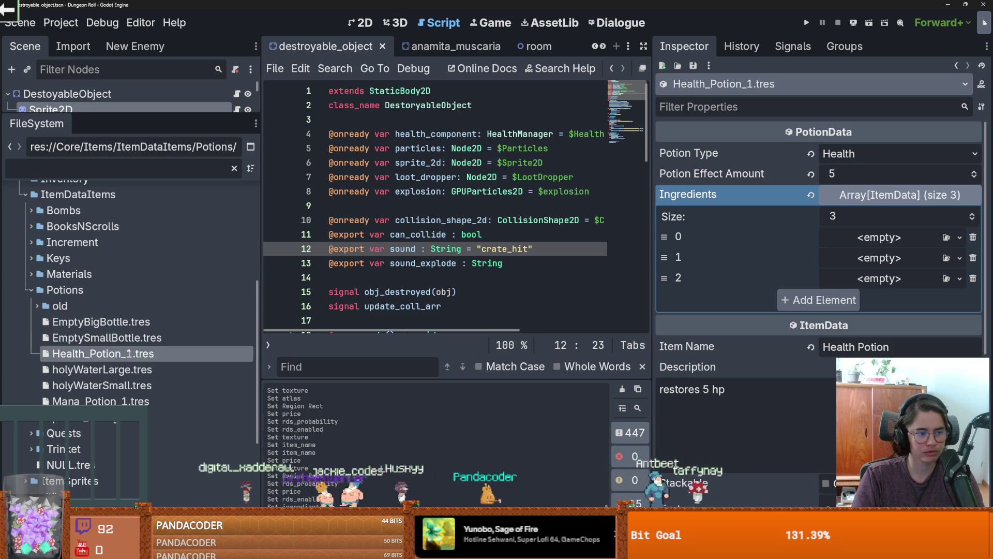
click(123, 355)
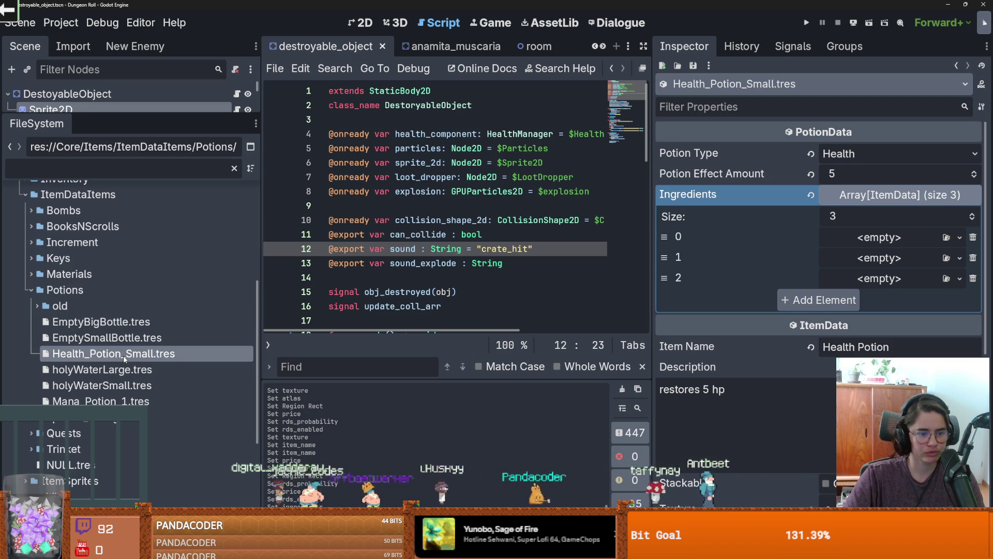
drag(263, 364, 218, 364)
- Set ingredient 0 to holyWaterSmall.tres and ingredient 1 to AnamitaMuscaria.tres
key(ctrl+s)
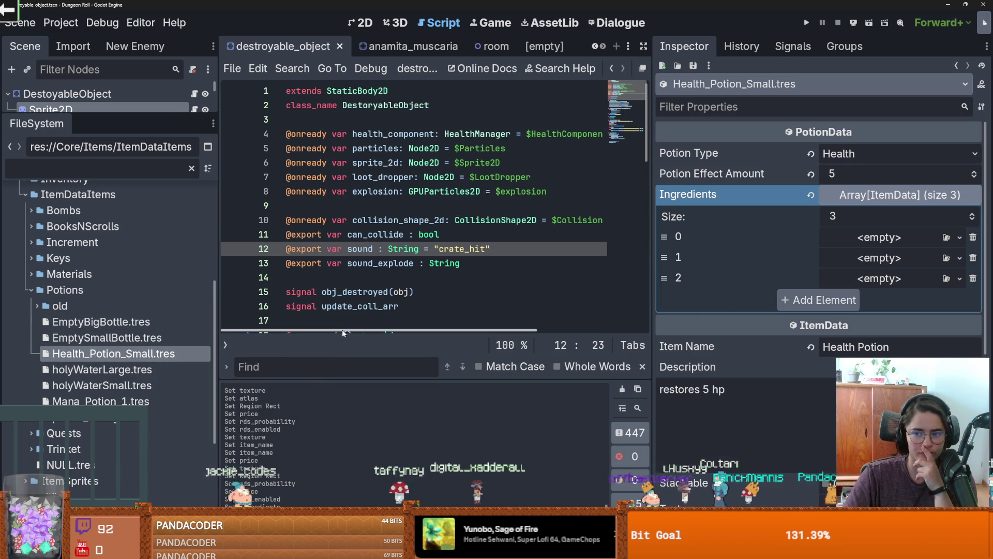
mouse_move(103, 386)
mouse_down()
mouse_move(232, 378)
mouse_move(879, 237)
mouse_up()
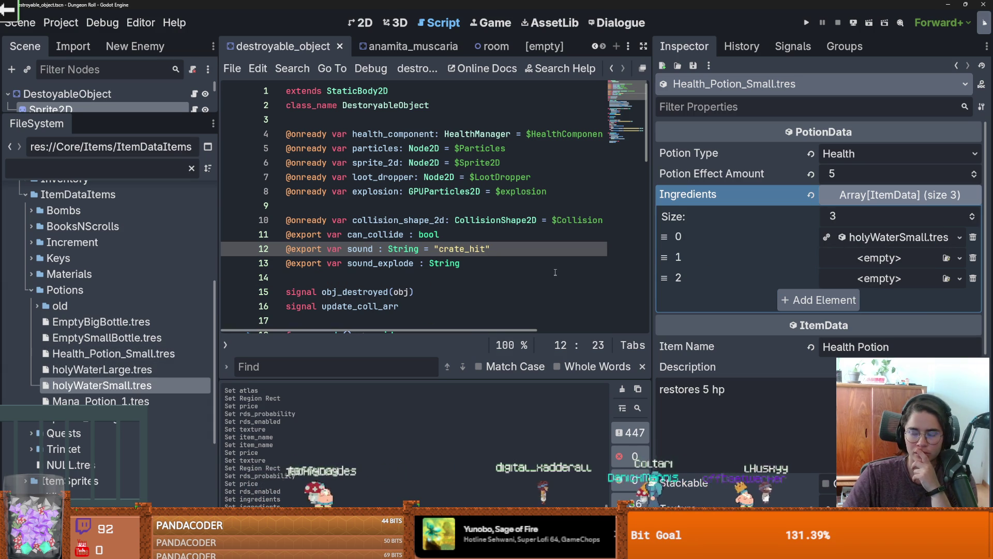
click(960, 257)
click(900, 383)
text(am)
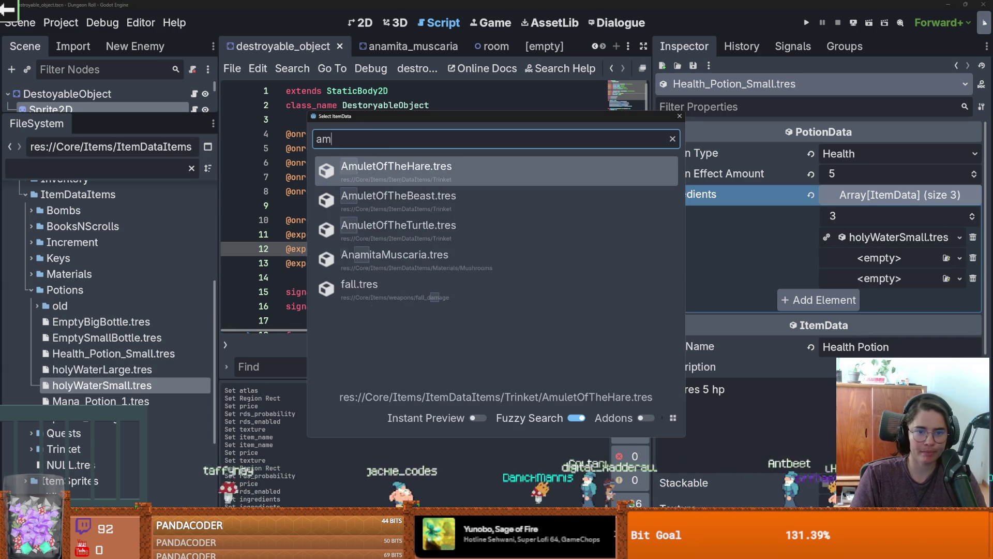
text(an)
key(Return)
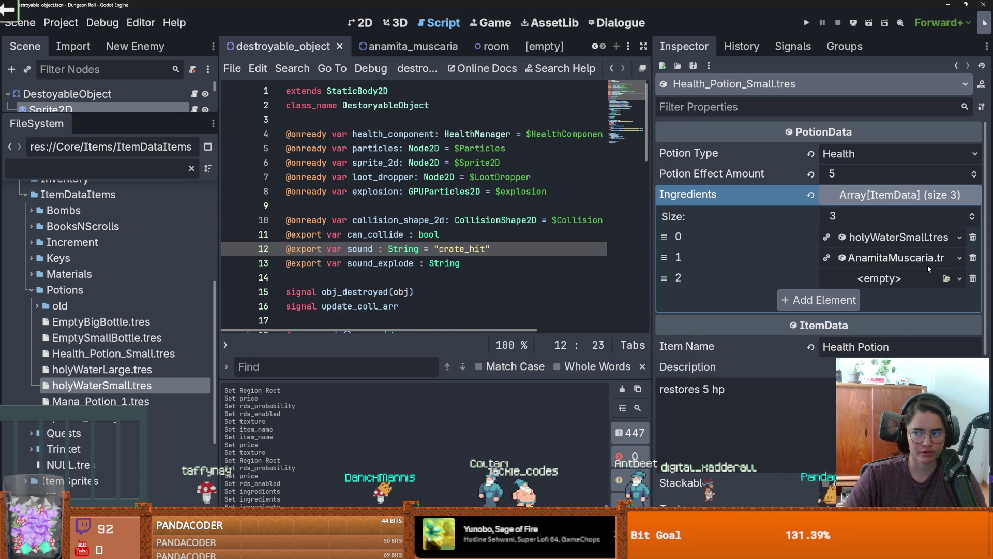
- Set ingredient 2 to spider_eggs.tres, collapse the Potions folder, and save
click(960, 278)
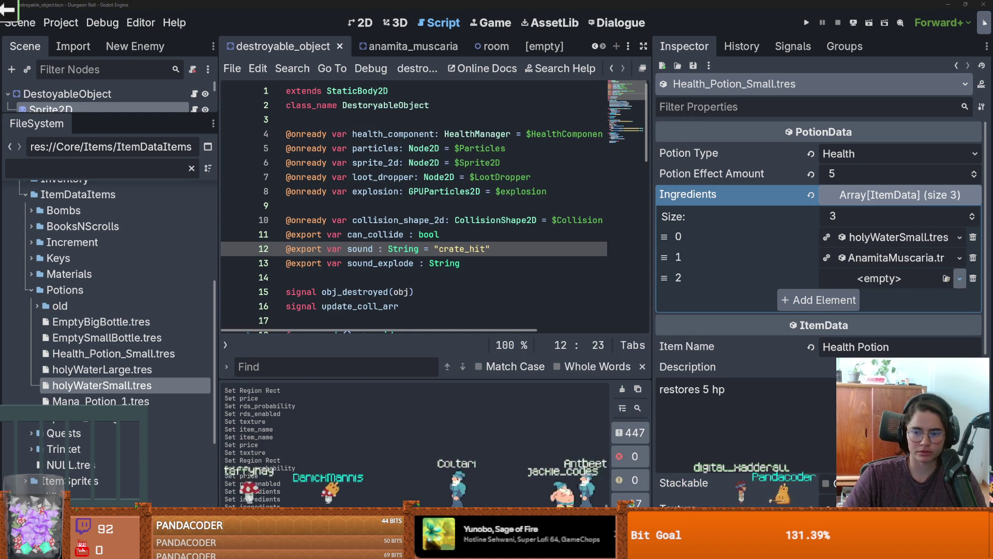
click(946, 278)
text(spid)
key(Down)
key(Return)
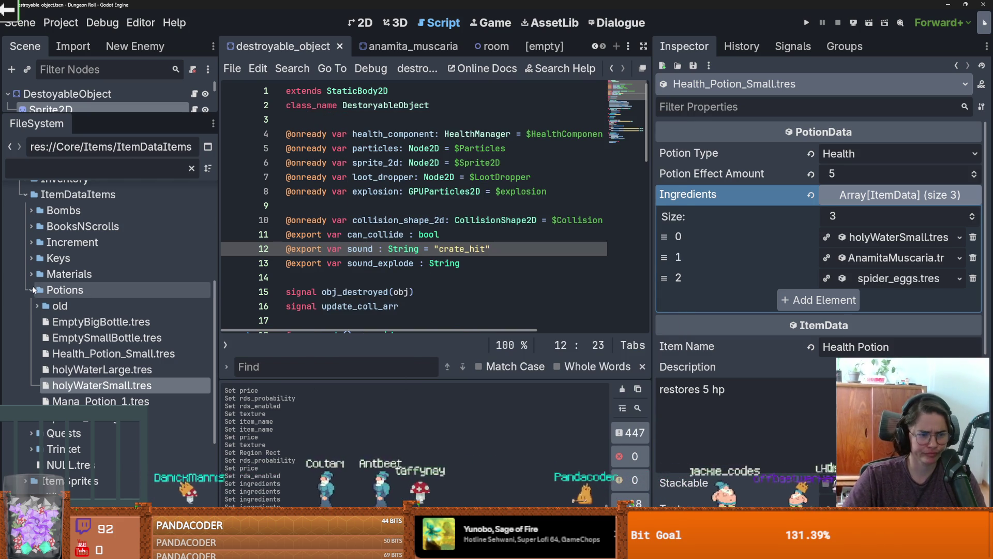
double_click(65, 290)
key(ctrl+s)
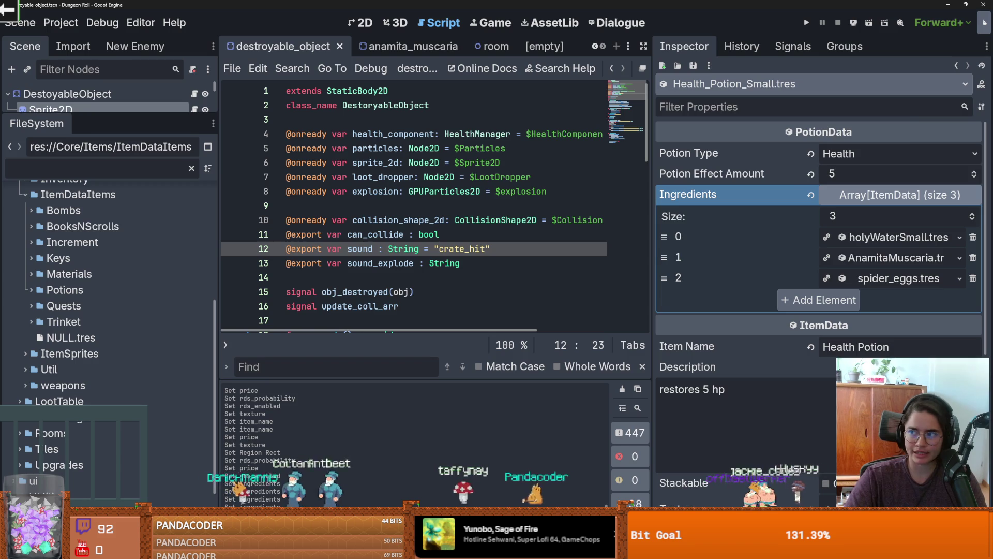
- In Aseprite, move the red potion down two tiles in the tileset
key(alt+Tab)
scroll(292, 249, down, 1)
scroll(292, 249, up, 2)
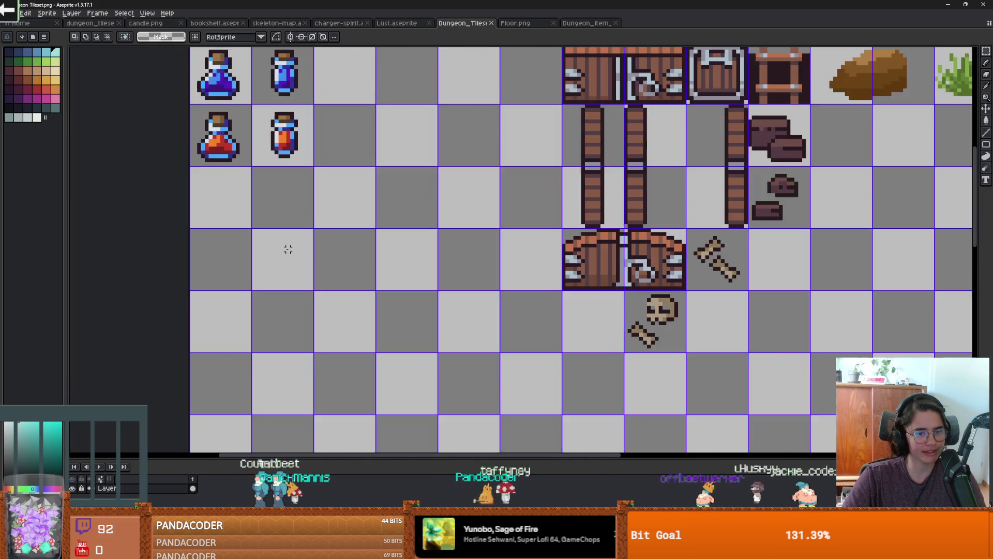
scroll(291, 250, up, 1)
scroll(279, 218, down, 1)
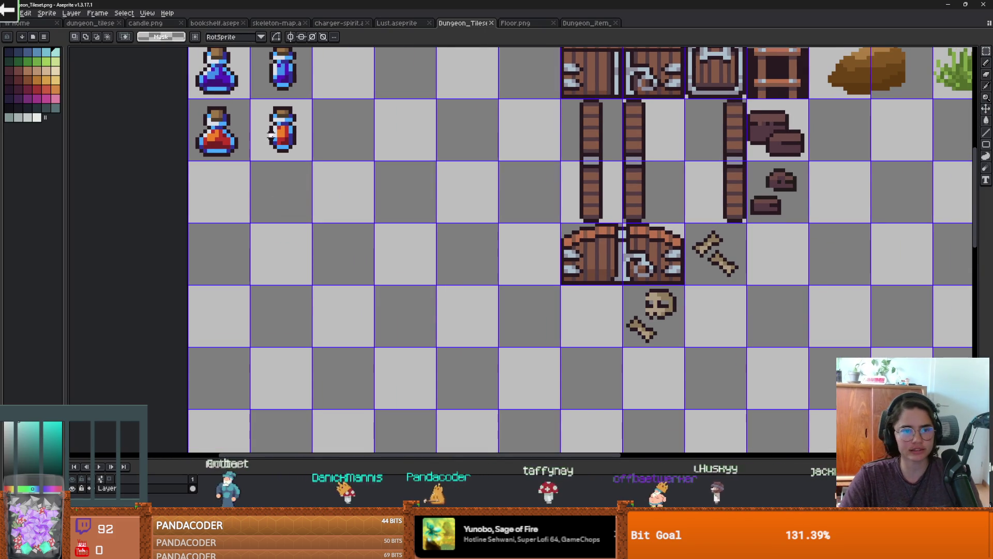
mouse_move(292, 143)
mouse_down()
mouse_move(294, 283)
mouse_move(294, 266)
mouse_up()
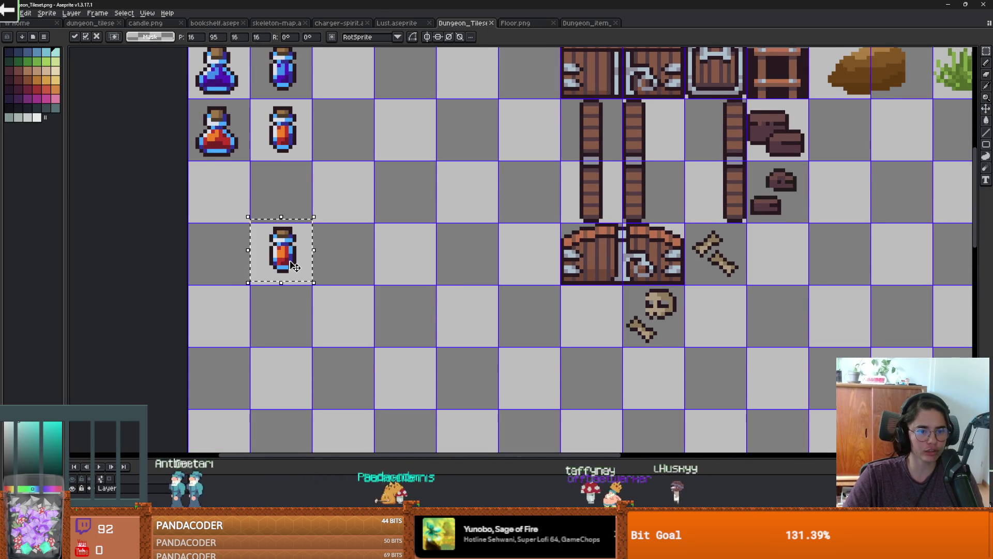
key(ctrl+d)
- Zoom around the tileset to review the potion area, change tools, then return to Godot
scroll(310, 253, down, 1)
scroll(333, 251, up, 2)
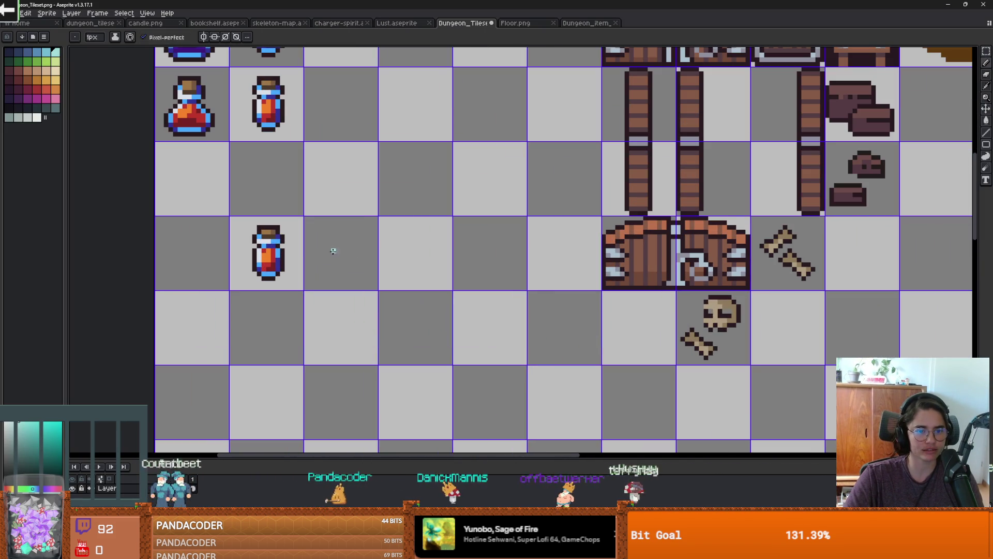
scroll(310, 258, down, 2)
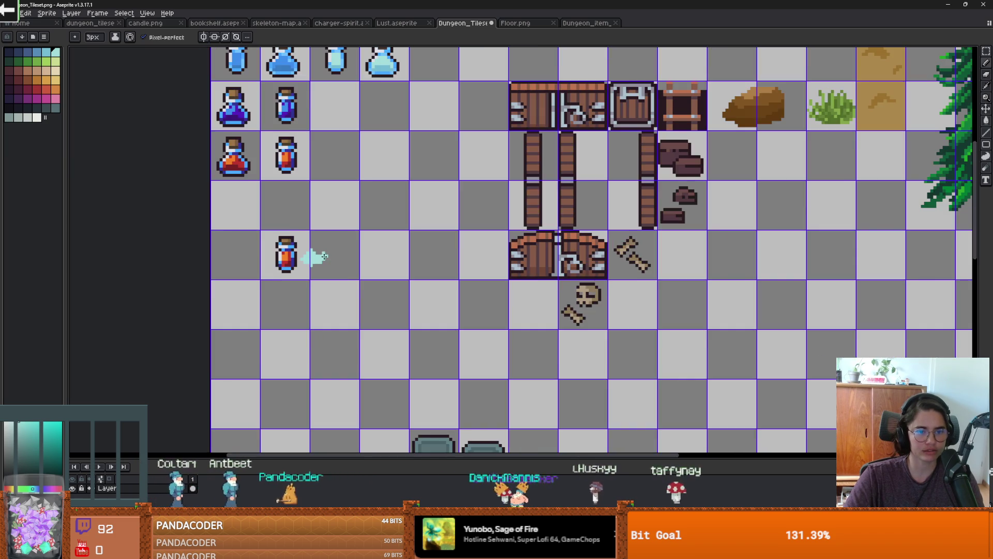
scroll(331, 256, up, 1)
scroll(341, 257, down, 2)
scroll(339, 263, up, 1)
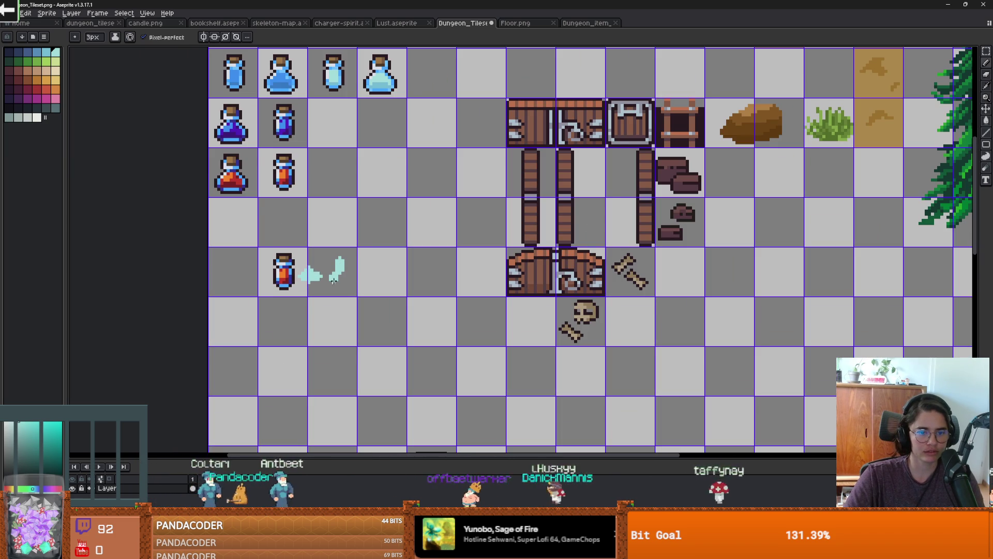
scroll(351, 264, down, 1)
scroll(365, 269, up, 1)
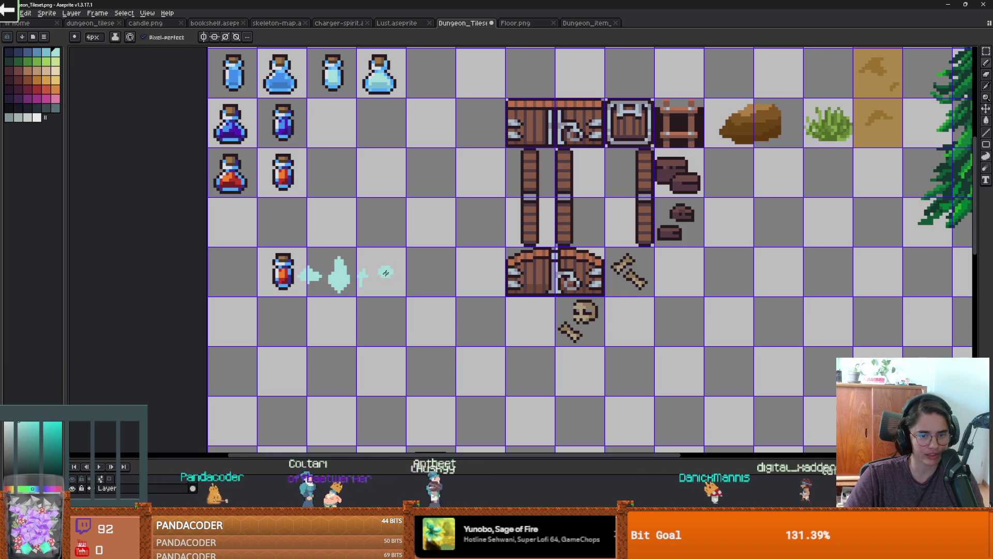
scroll(406, 276, down, 2)
scroll(403, 276, up, 2)
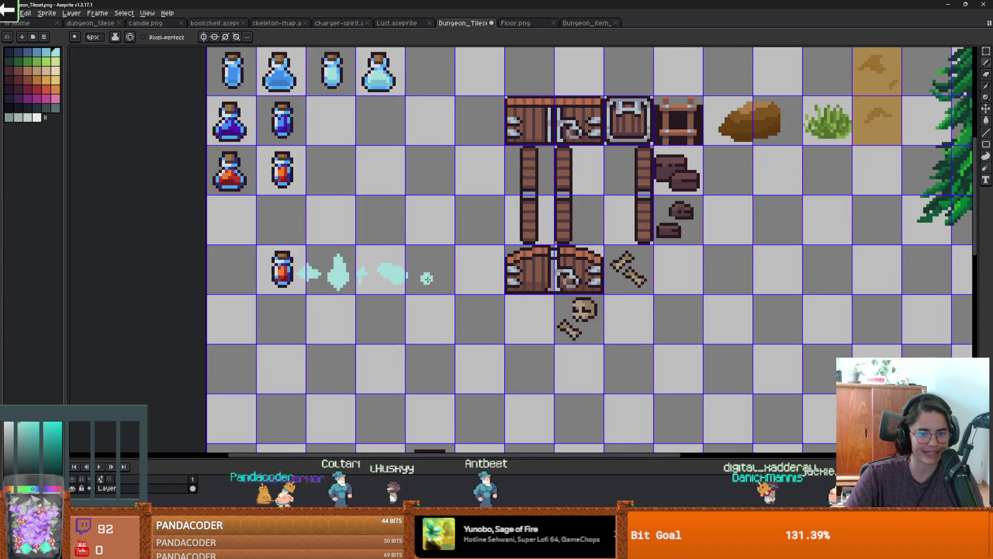
scroll(394, 276, up, 1)
scroll(377, 278, down, 2)
key(e)
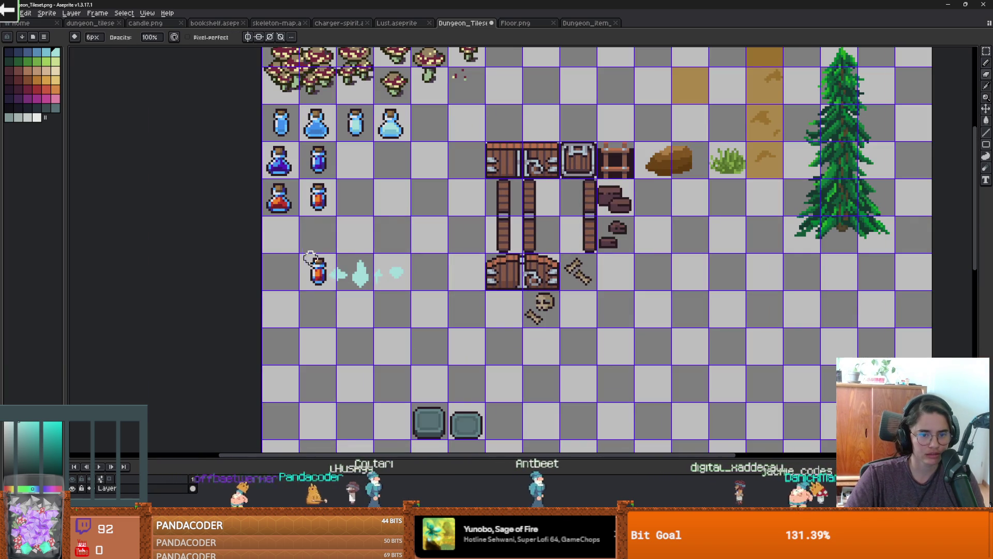
scroll(440, 275, down, 1)
key(v)
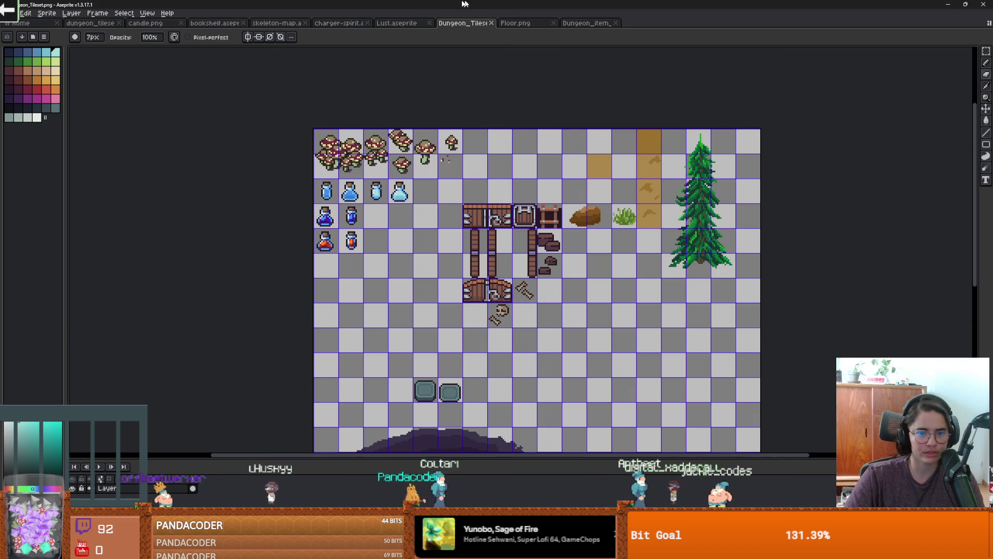
key(alt+Tab)
- Collapse the Items folder and the potion's Ingredients list, widen the file panel, and save
click(448, 238)
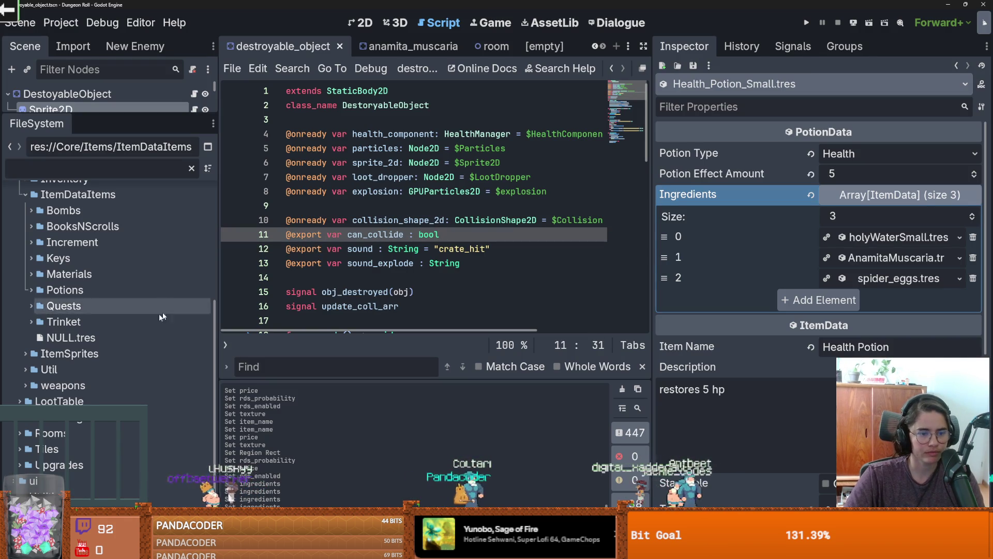
scroll(97, 312, up, 5)
click(19, 293)
key(ctrl+s)
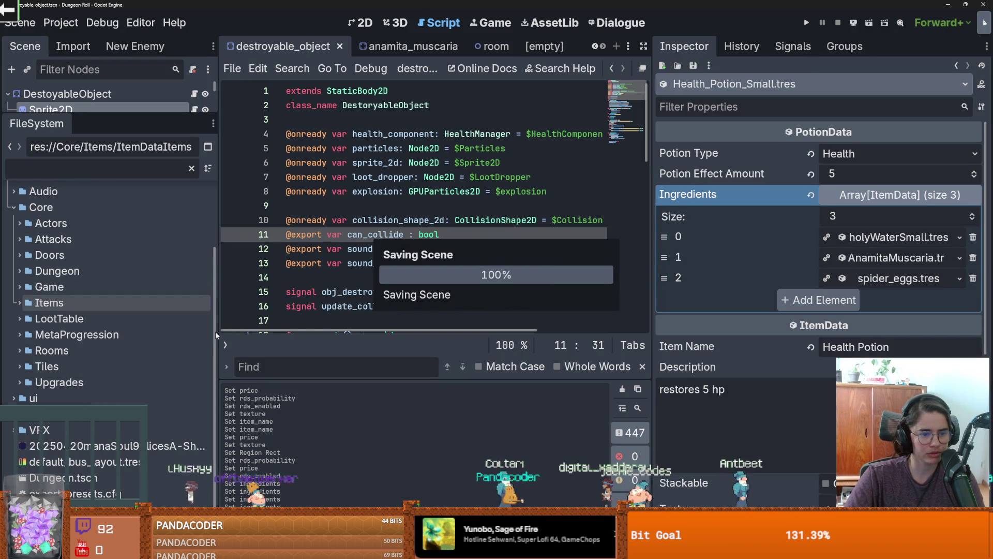
drag(216, 331, 300, 324)
scroll(228, 323, up, 3)
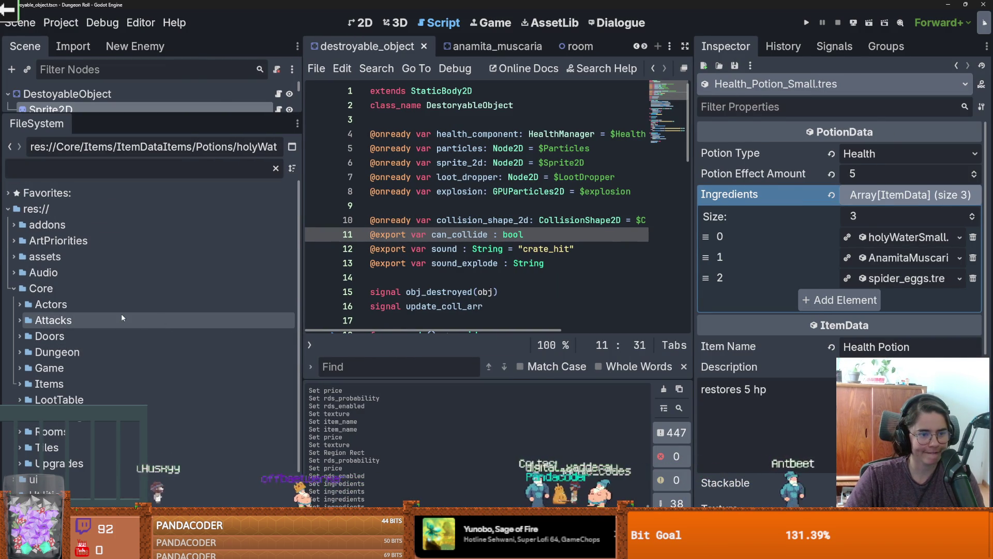
click(887, 188)
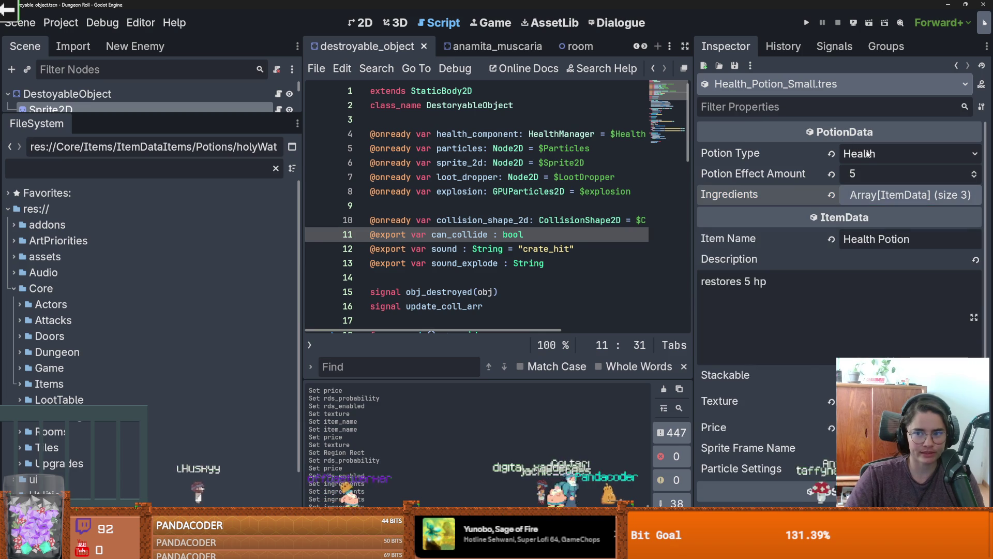
click(884, 195)
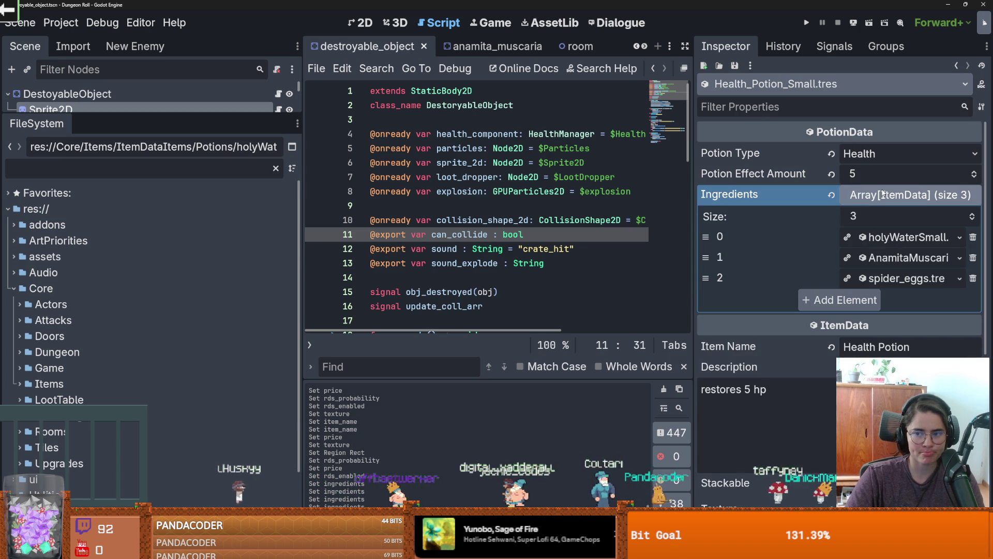
click(885, 194)
key(ctrl+s)
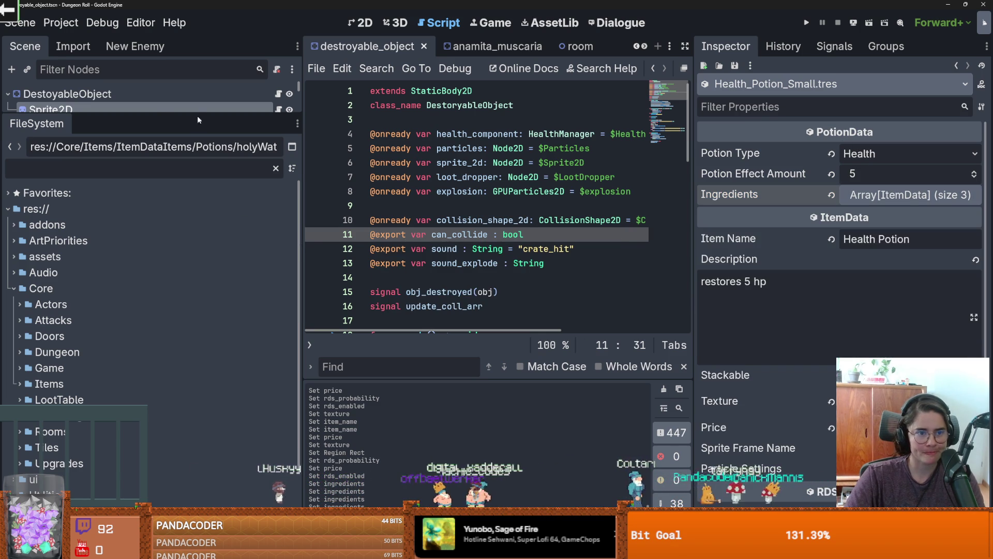
- Collapse Core, filter the FileSystem for cauldron files, and open the cauldron_room scene
mouse_move(197, 114)
mouse_down()
mouse_move(197, 155)
mouse_move(198, 103)
mouse_up()
scroll(72, 362, down, 1)
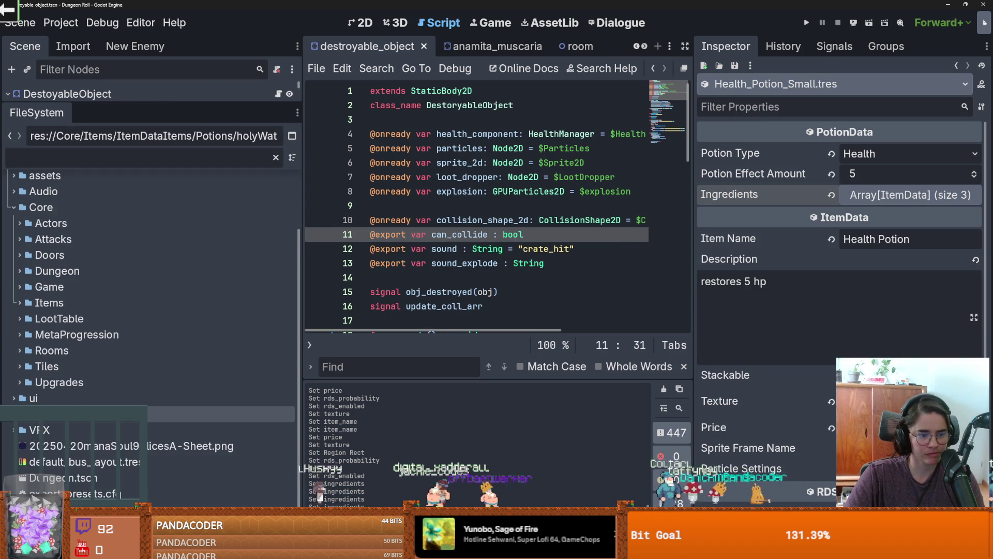
double_click(41, 252)
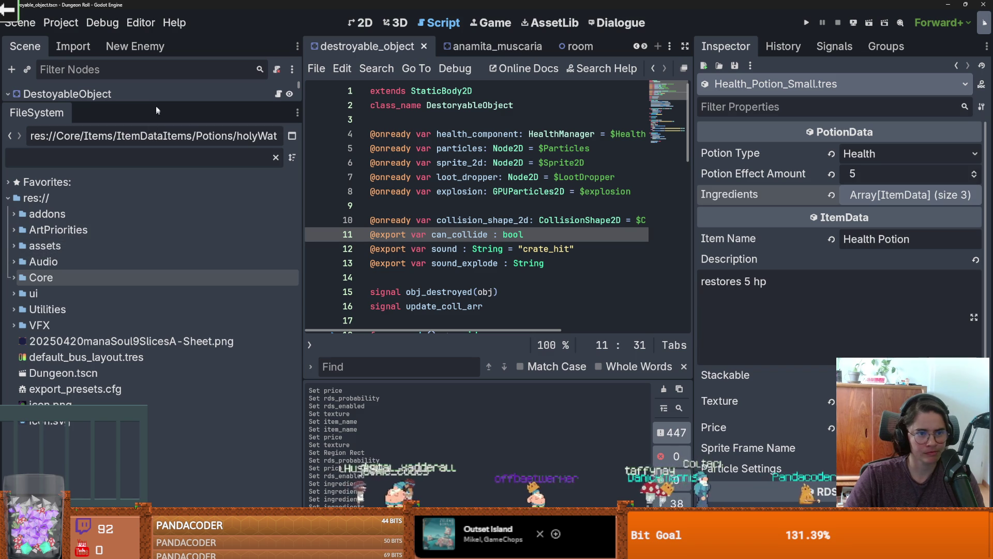
mouse_move(157, 101)
mouse_down()
mouse_move(157, 307)
mouse_move(158, 134)
mouse_up()
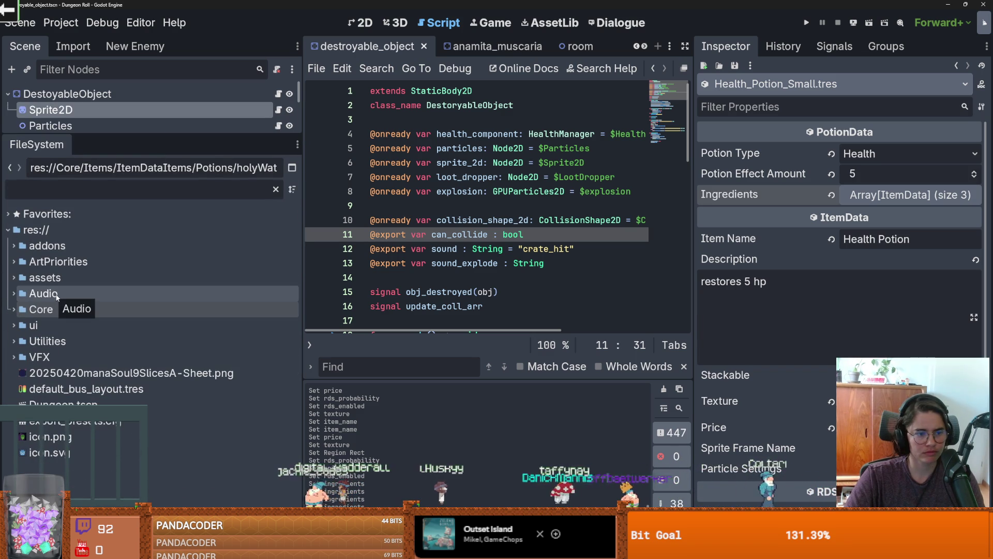
drag(188, 134, 188, 314)
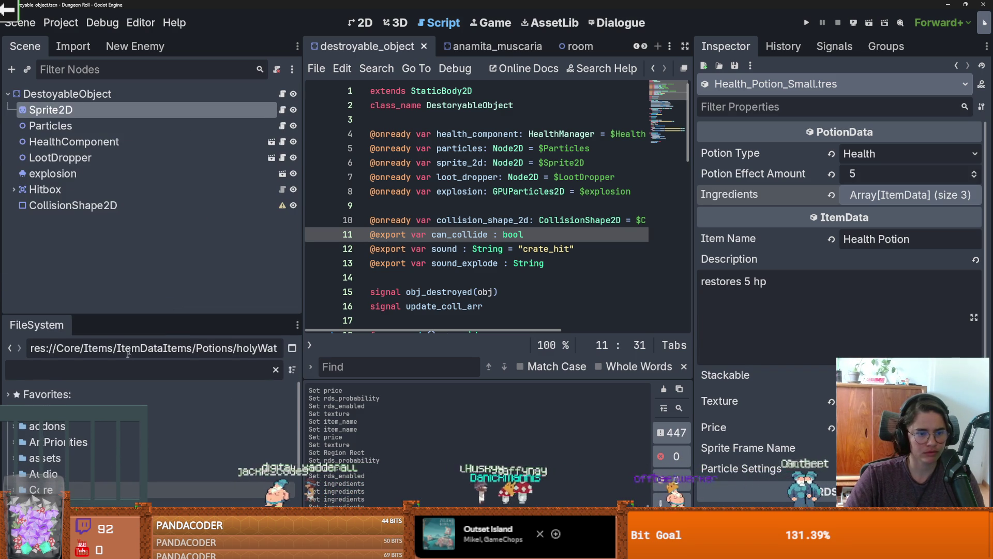
text(cauldren)
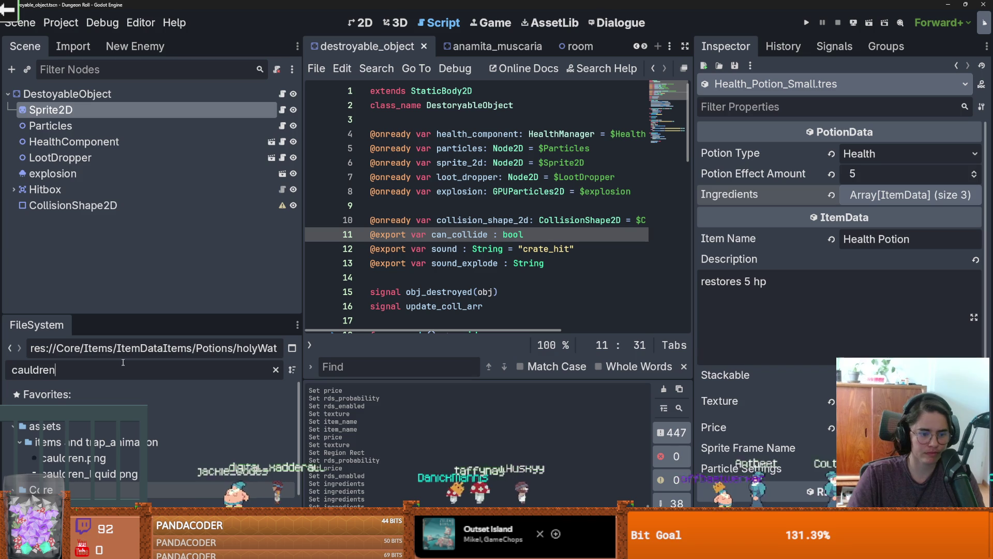
drag(154, 314, 155, 101)
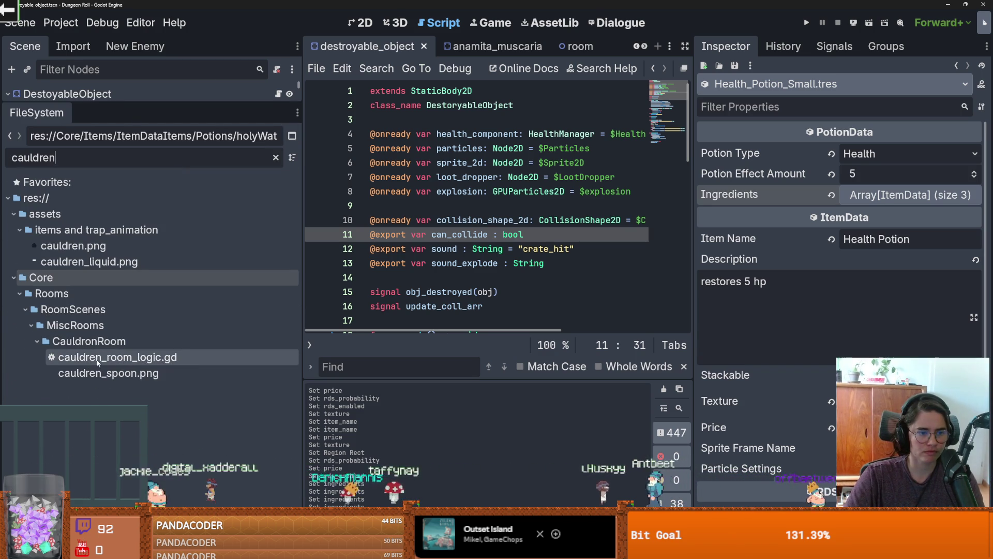
key(BackSpace)
key(BackSpace)
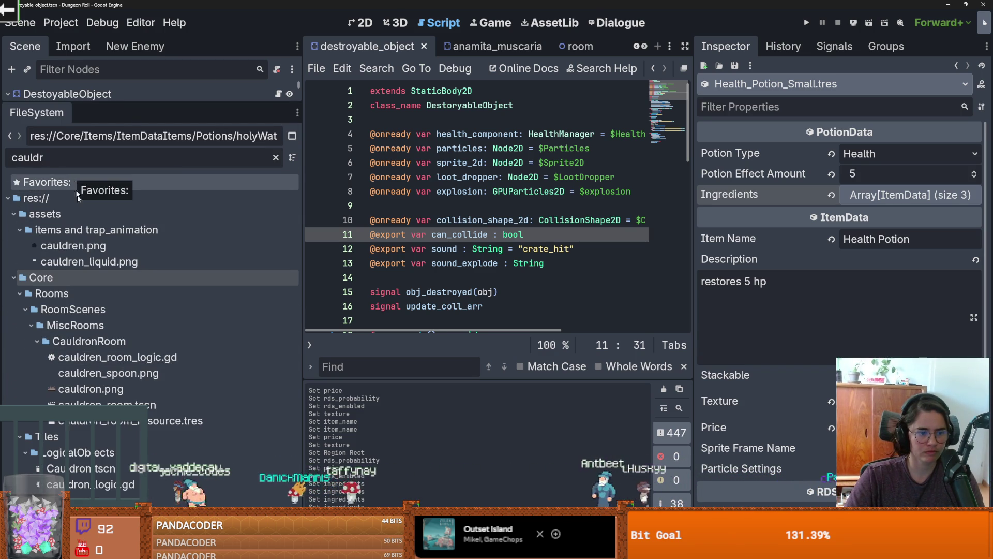
double_click(104, 404)
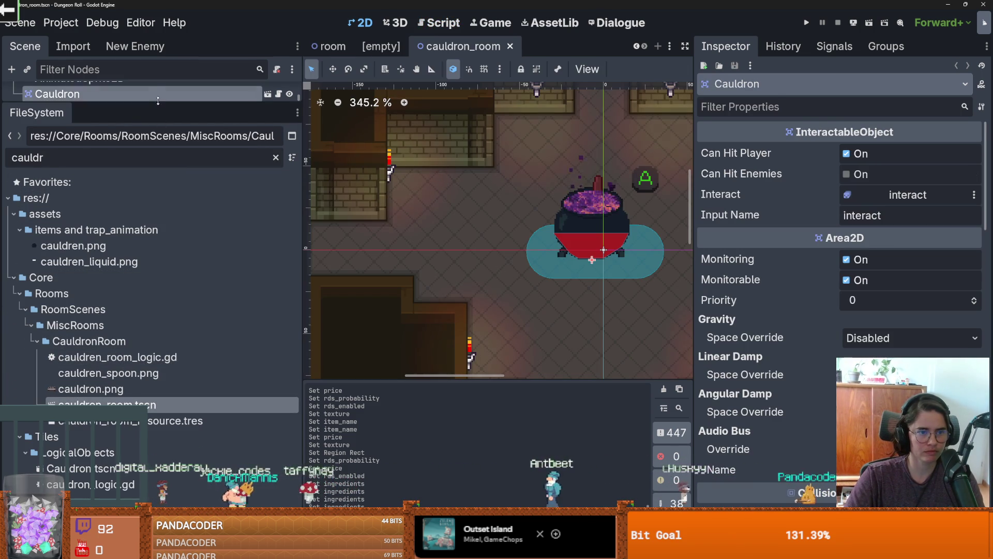
- Enlarge the Scene dock, save cauldron_room, and open the cauldren_room_logic.gd script
drag(155, 103, 198, 300)
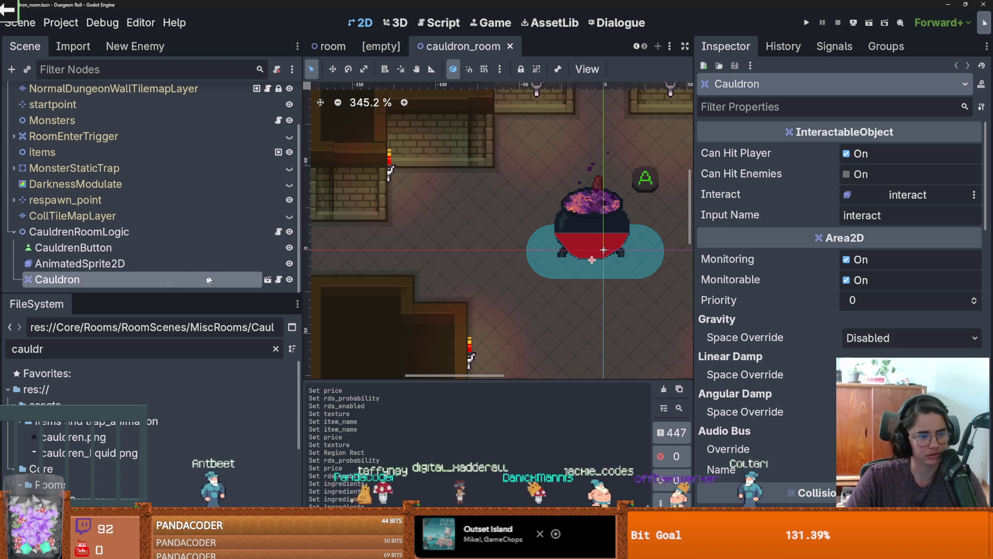
key(ctrl+s)
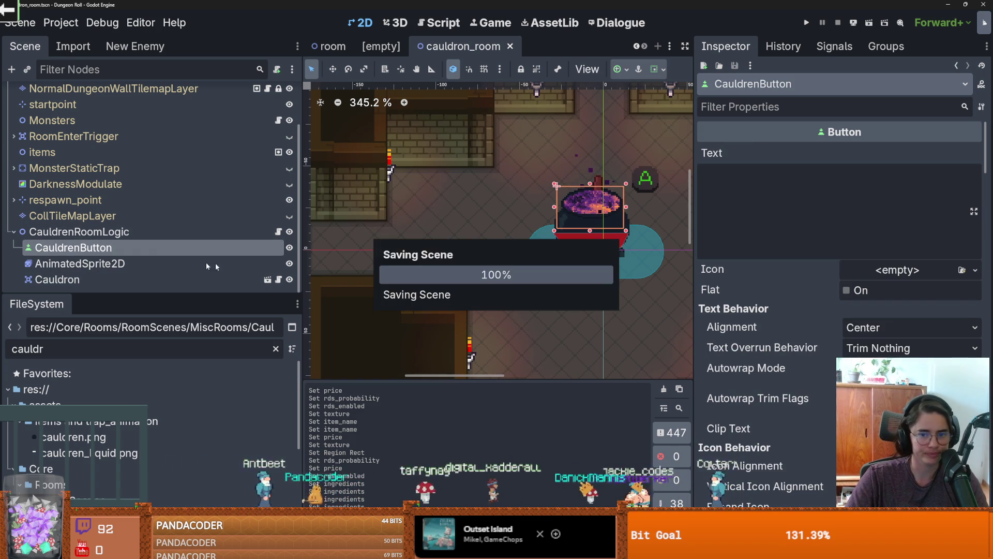
scroll(421, 214, up, 3)
scroll(420, 215, up, 2)
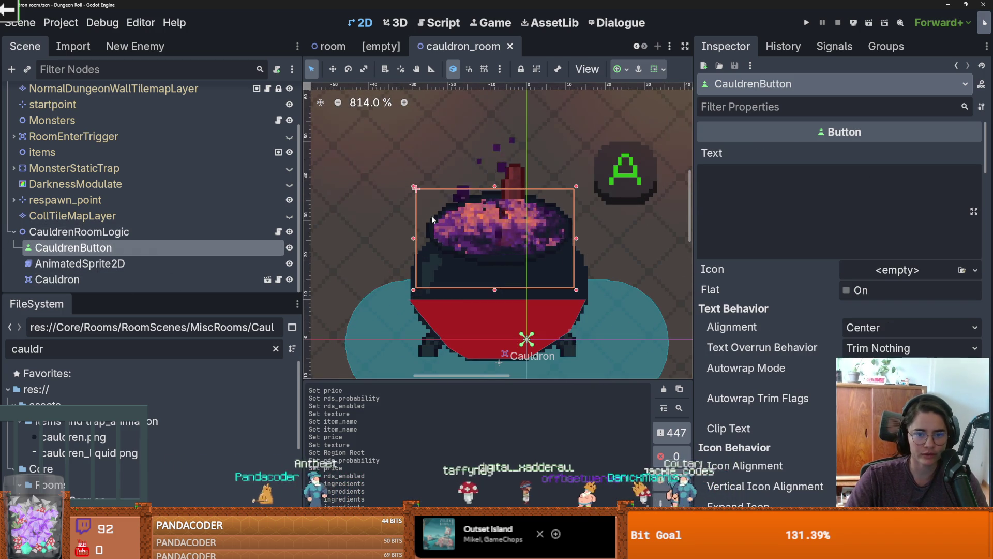
click(277, 231)
click(482, 190)
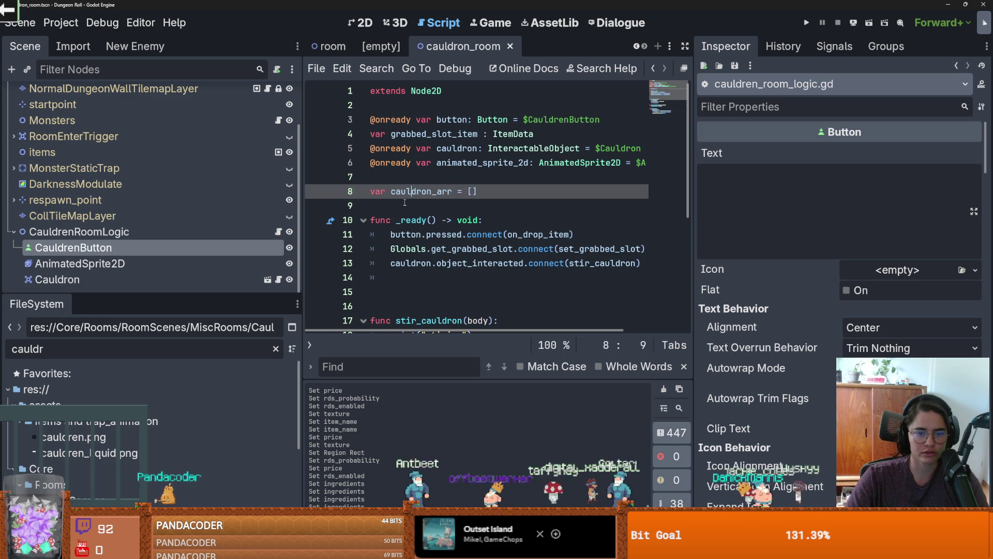
key(Return)
key(Return)
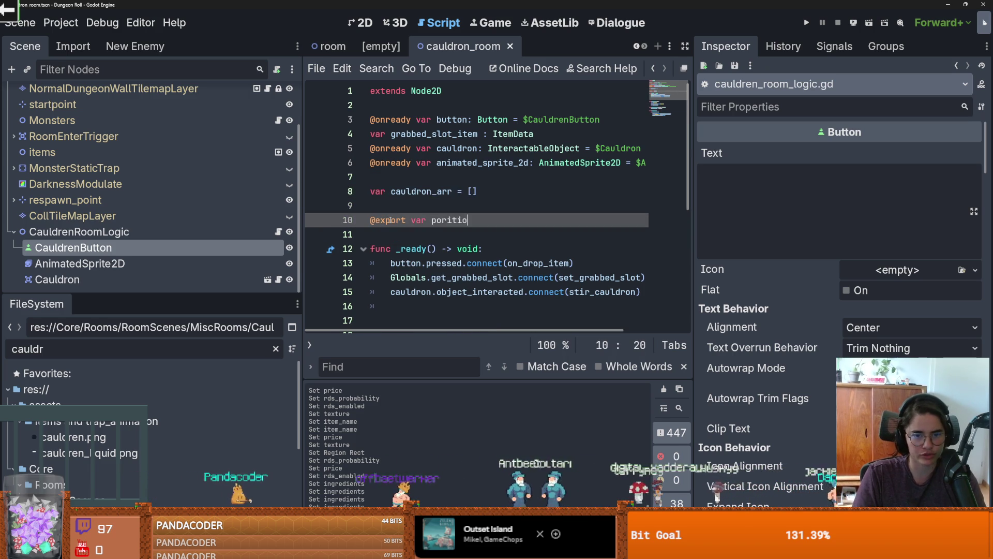
text(ons_to_craf)
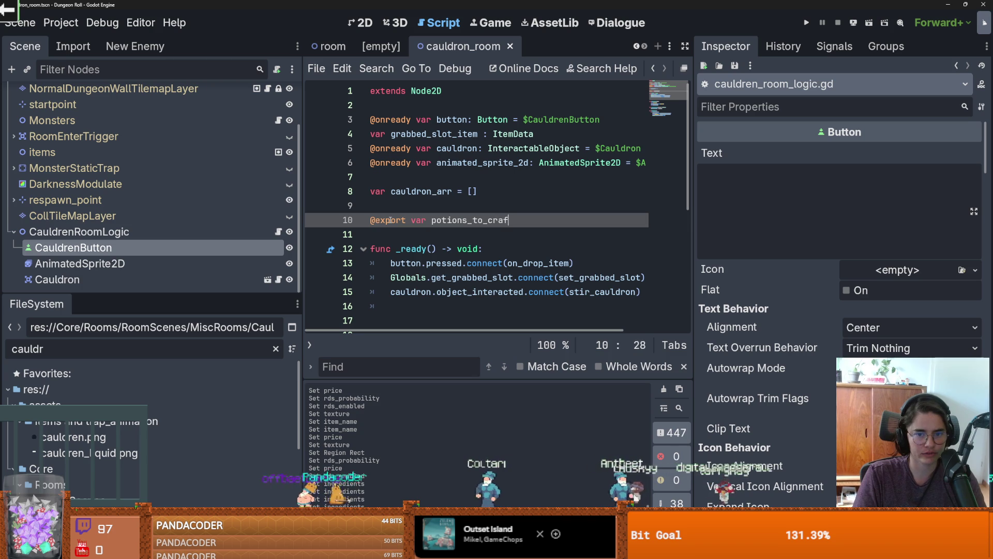
text(t :)
text( Array[Poriton)
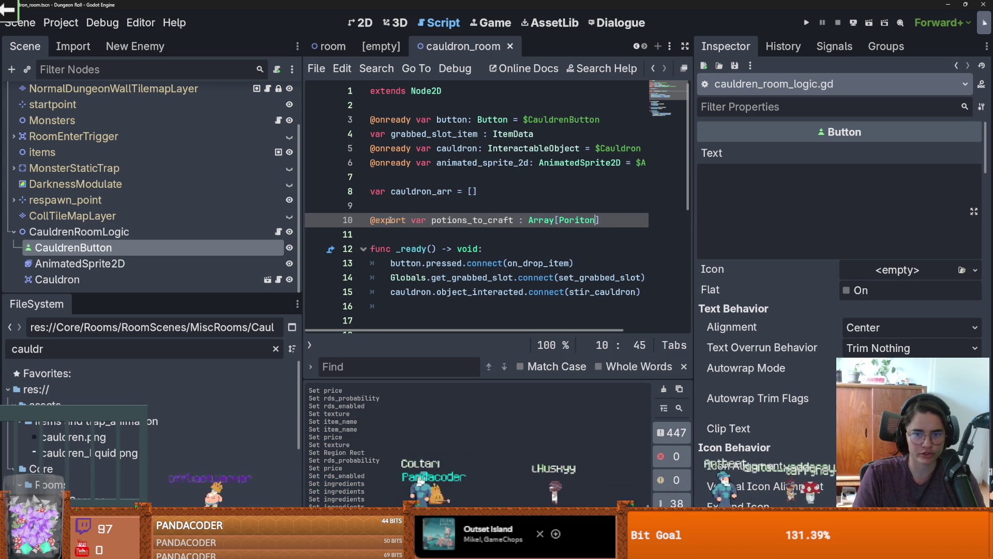
key(BackSpace)
key(BackSpace)
key(BackSpace)
text(tionD)
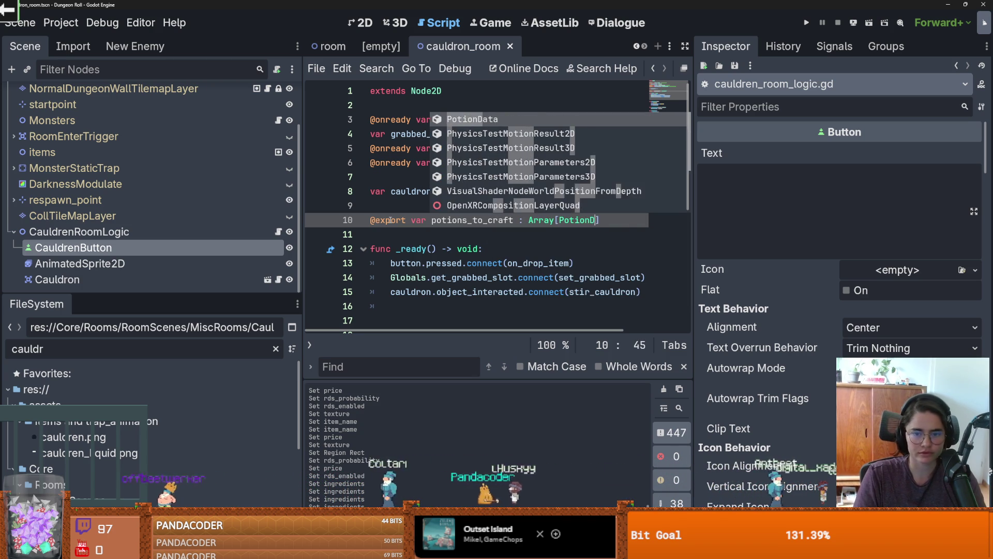
key(Return)
double_click(592, 220)
key(ctrl+s)
click(625, 221)
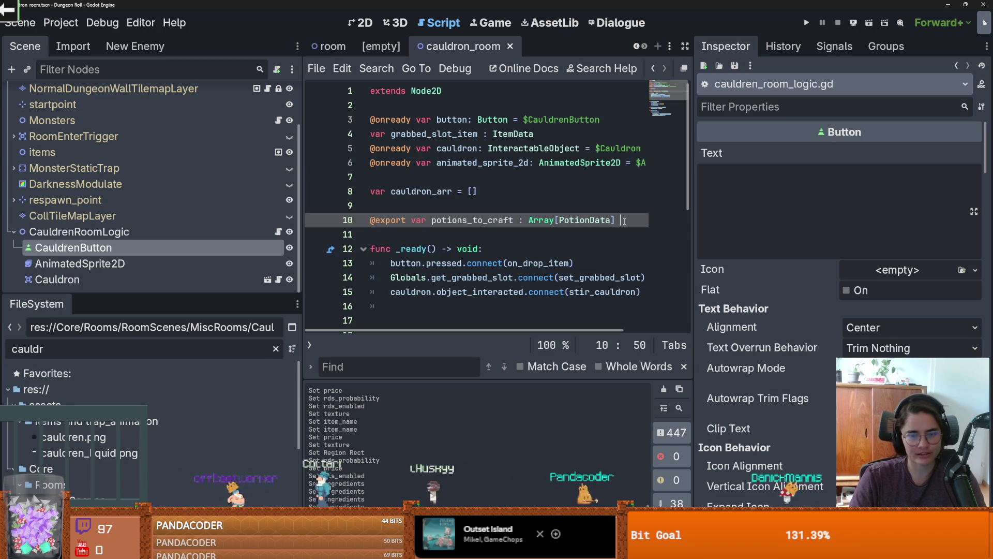
text(=)
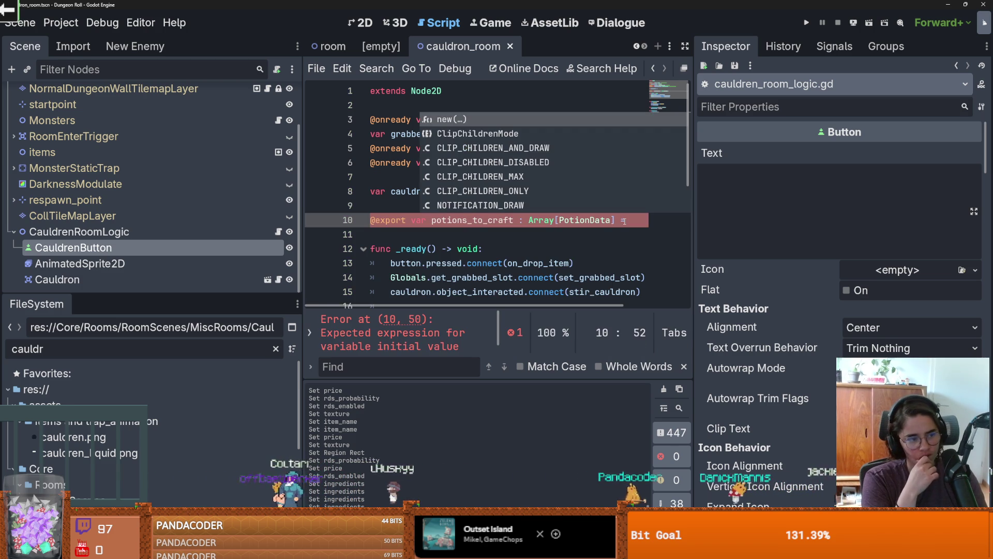
key(BackSpace)
key(BackSpace)
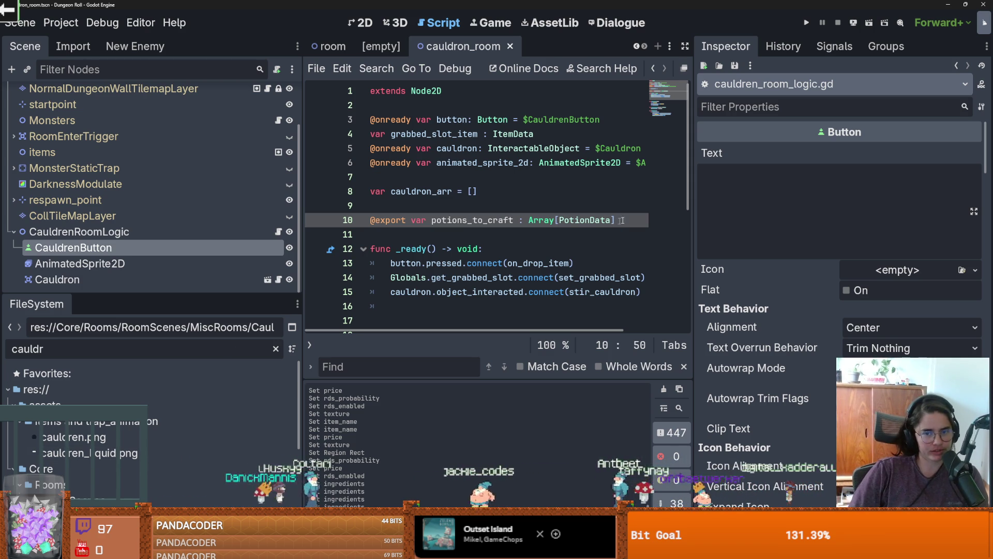
- Widen the script editor, browse the file tree, and place the caret at the end of _ready
drag(692, 214, 858, 225)
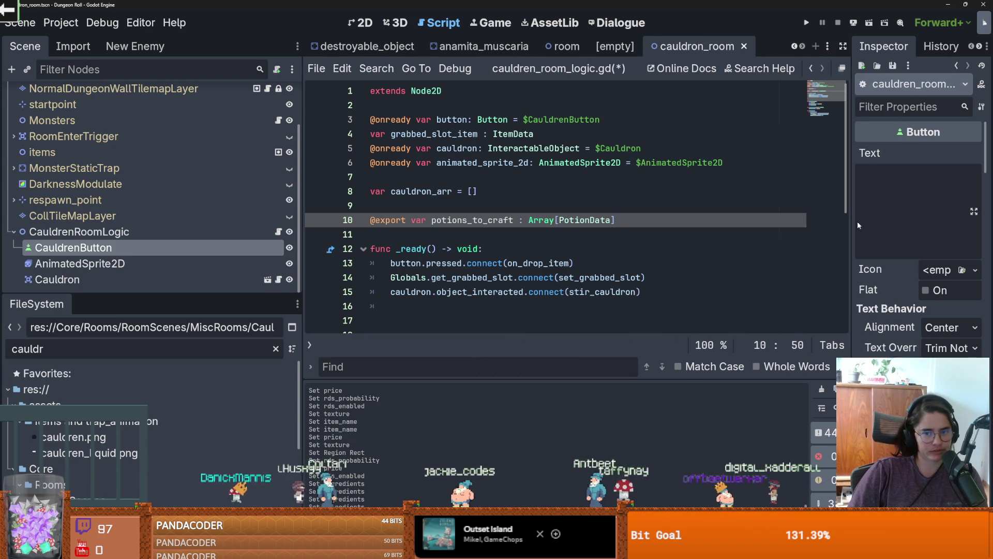
double_click(506, 222)
drag(137, 302, 137, 158)
scroll(83, 327, down, 1)
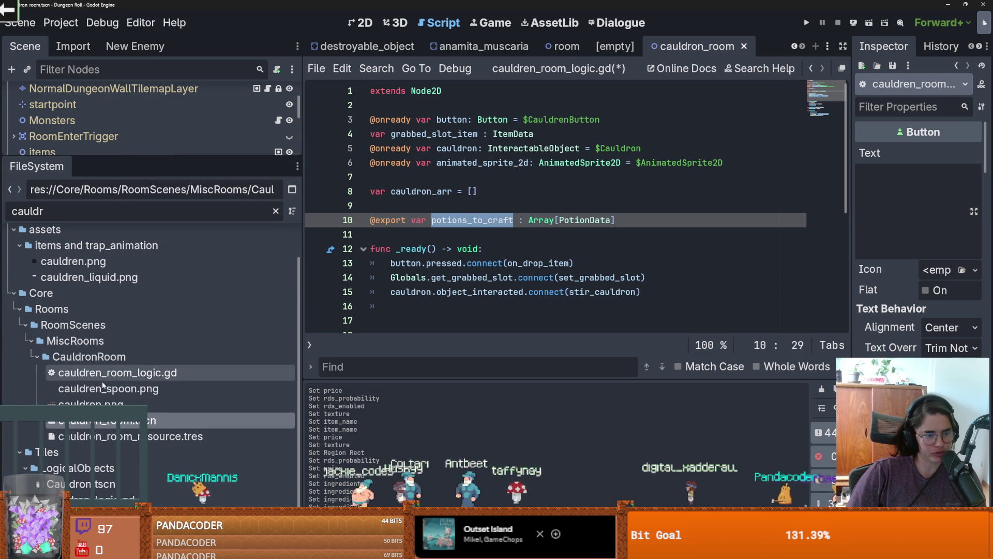
scroll(101, 381, down, 1)
click(87, 446)
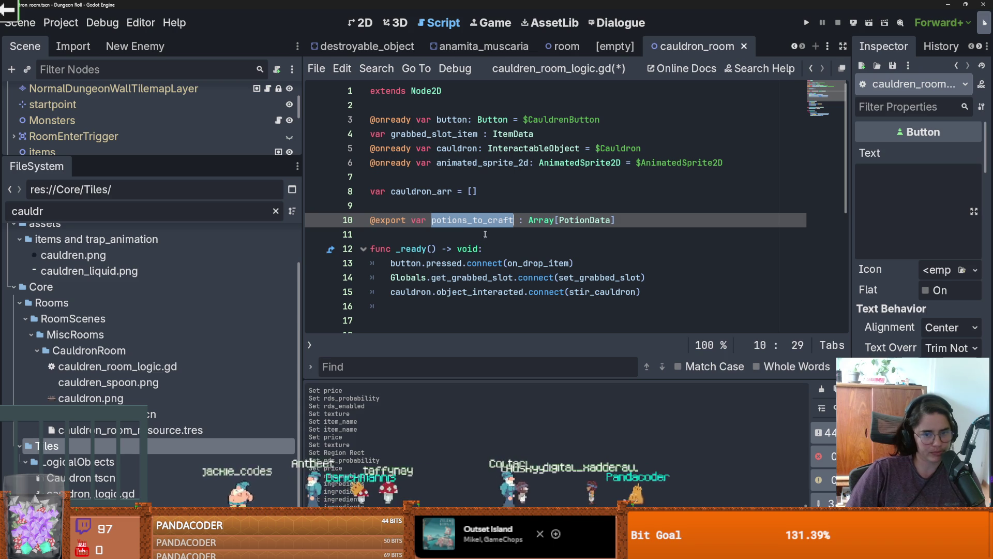
click(497, 263)
click(486, 249)
- Select the CauldronRoomLogic node and set its Potions to Craft array size to 4
drag(127, 155, 127, 269)
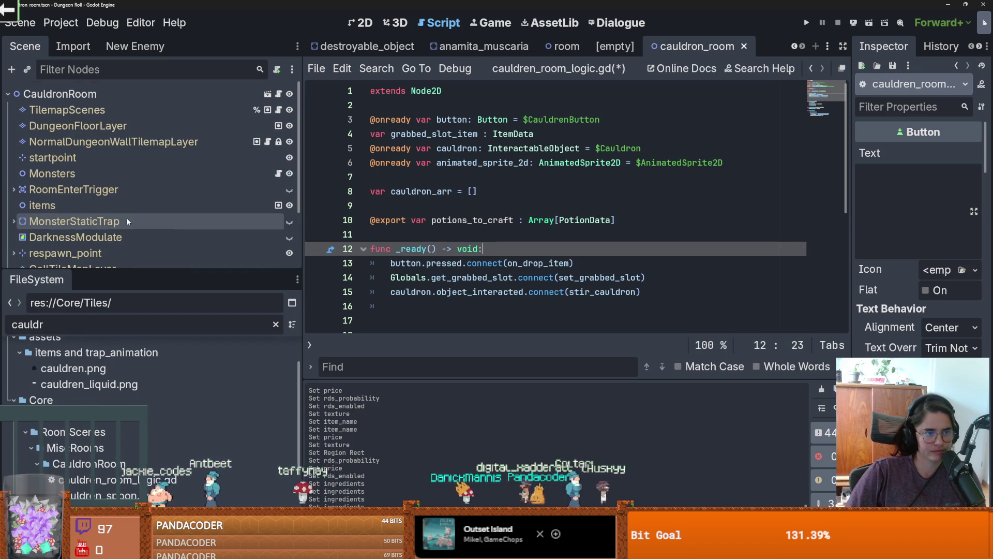
scroll(140, 210, down, 3)
double_click(141, 210)
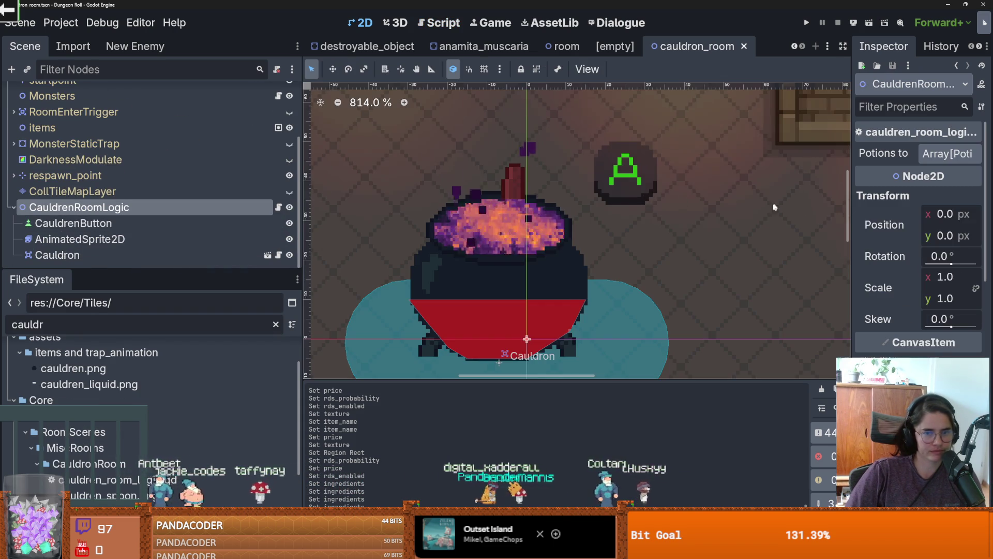
drag(851, 214, 695, 214)
click(911, 153)
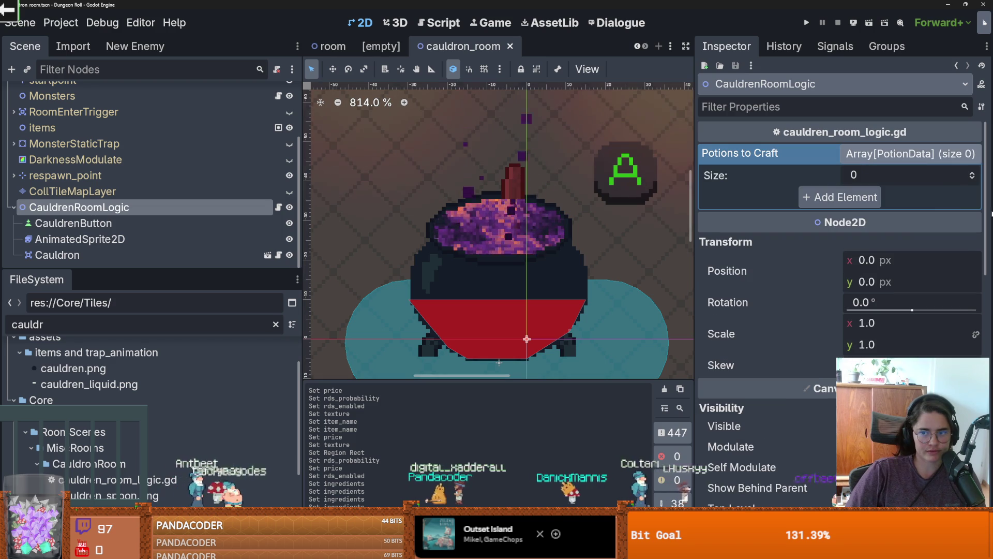
click(972, 174)
click(973, 174)
click(973, 174)
click(973, 174)
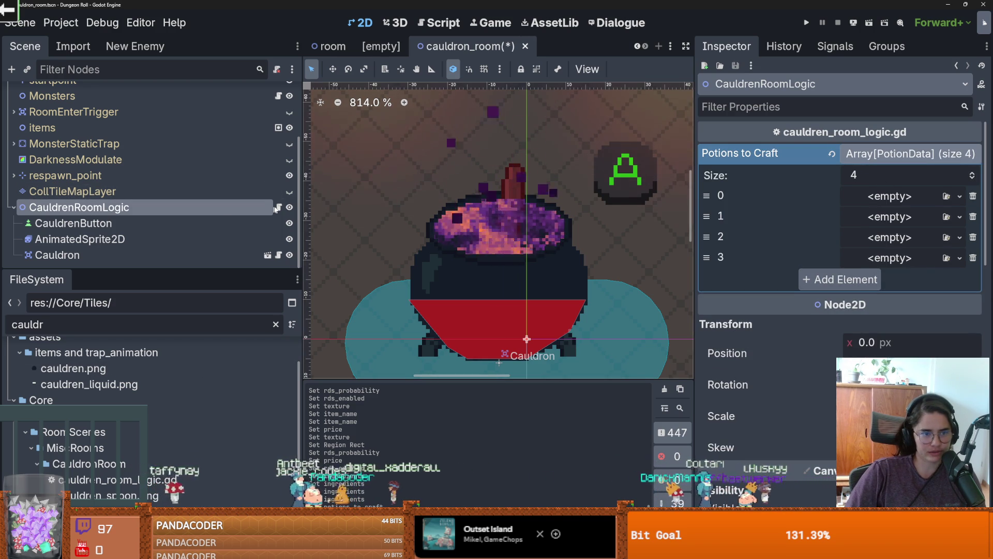
click(279, 207)
scroll(493, 272, down, 1)
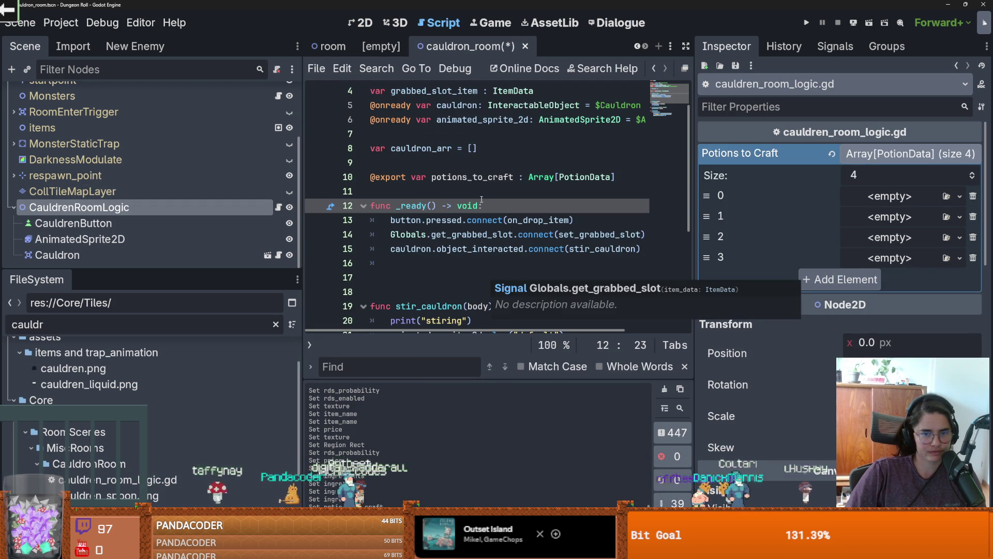
- Call fill_potions_to_craft() first in _ready, define it below as a pass stub, and save
key(Return)
text(fill)
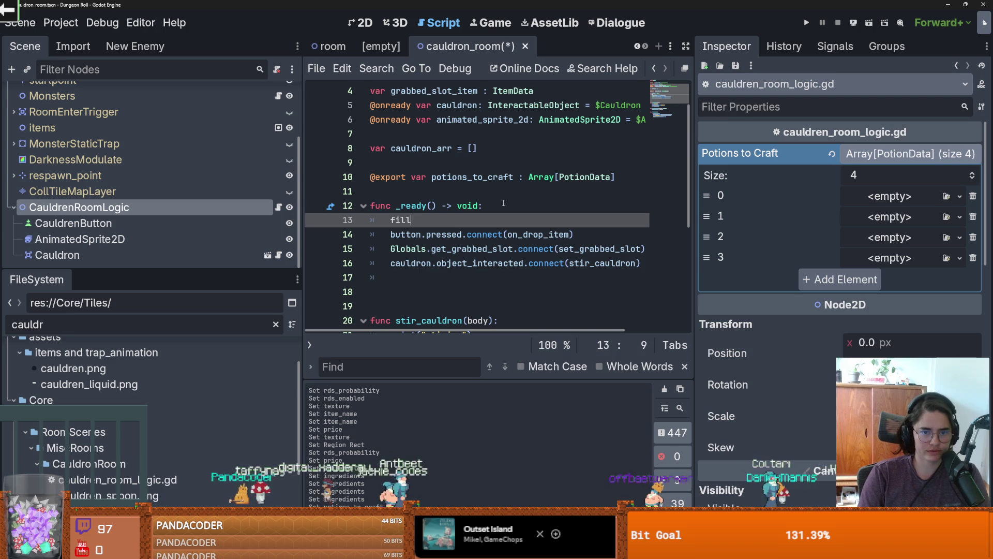
text(_potions_to_C)
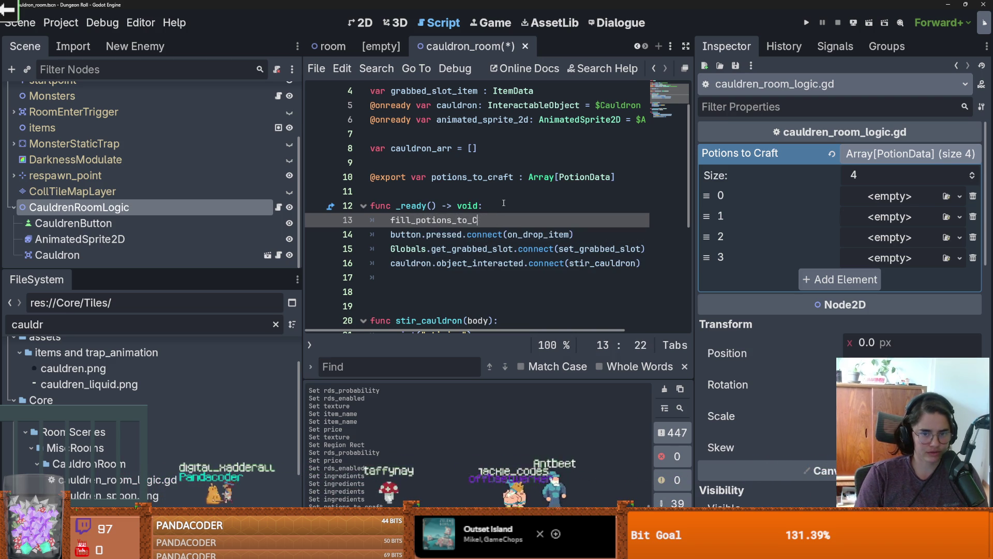
text(())
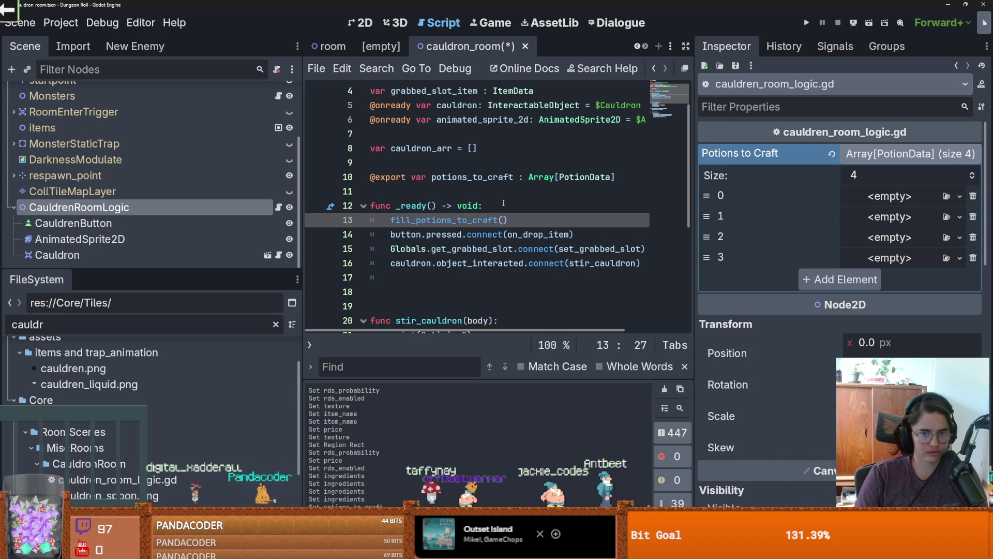
drag(508, 220, 395, 220)
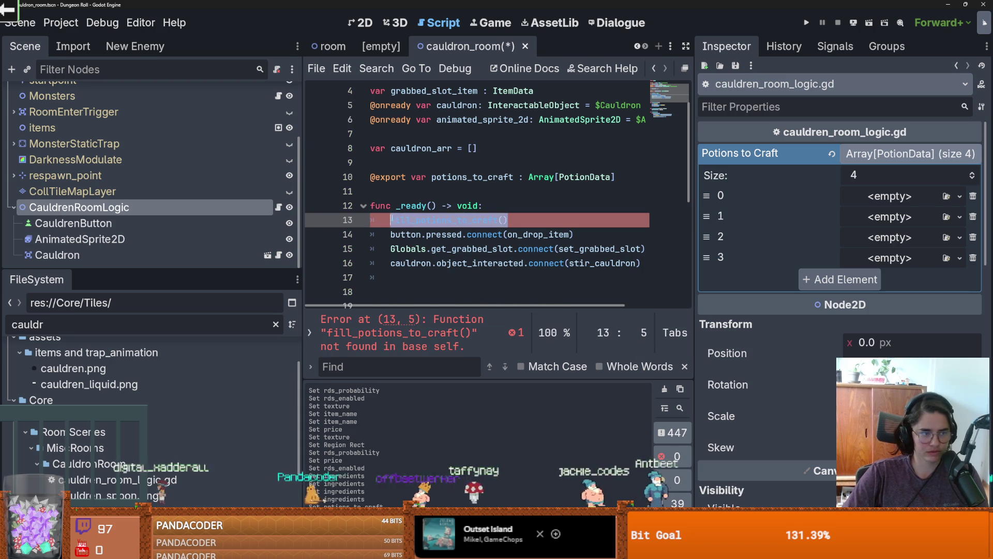
scroll(396, 232, down, 1)
click(397, 245)
text(func fill_potions_to_craft():)
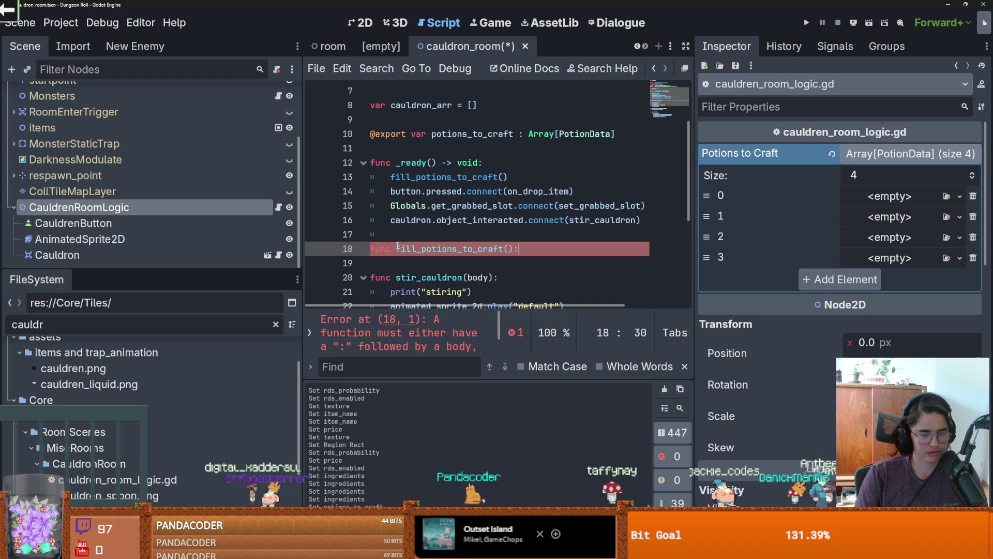
key(Return)
text(pass)
key(ctrl+s)
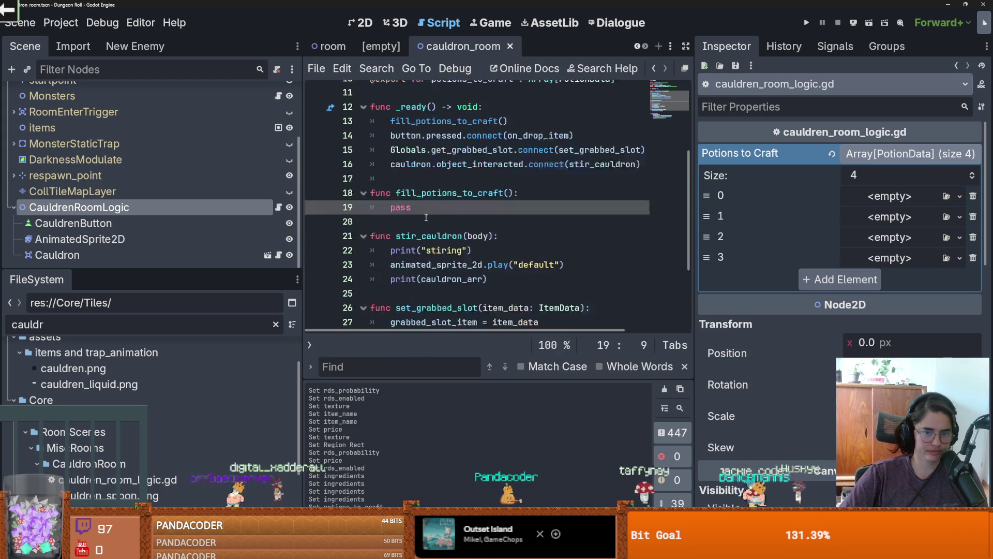
scroll(397, 246, down, 2)
scroll(150, 382, down, 1)
- Clear the cauldr FileSystem filter and collapse the Tiles folder
drag(150, 269, 150, 118)
double_click(128, 174)
key(BackSpace)
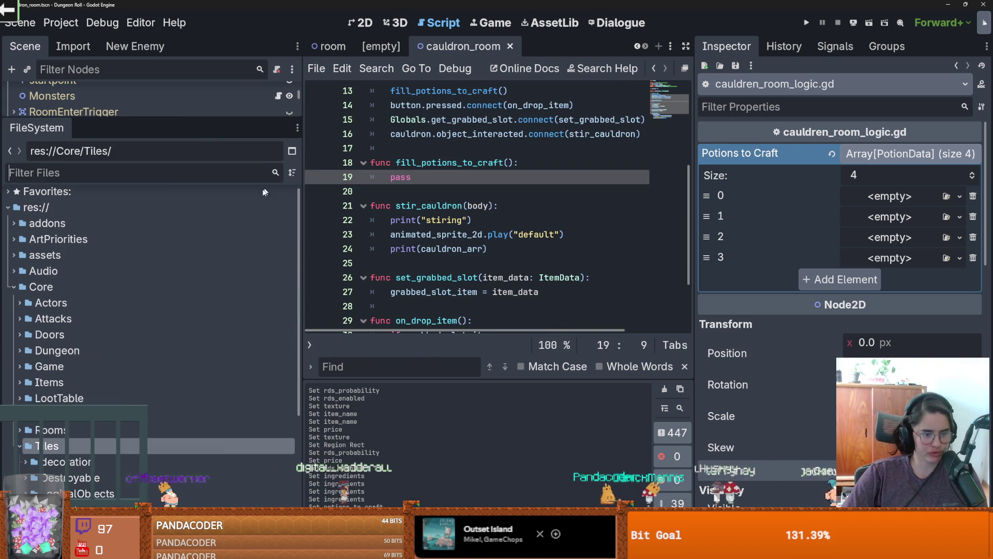
scroll(52, 372, down, 3)
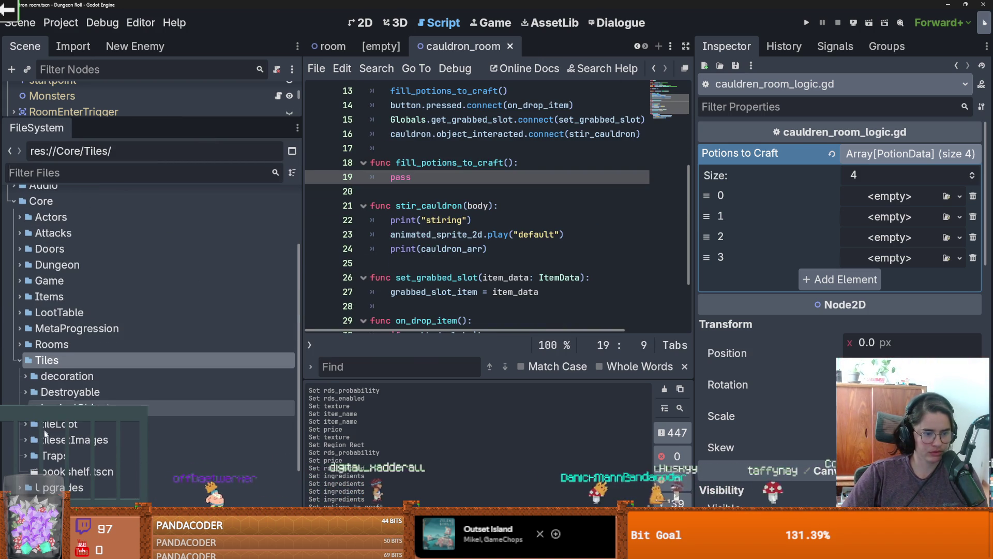
scroll(42, 328, up, 2)
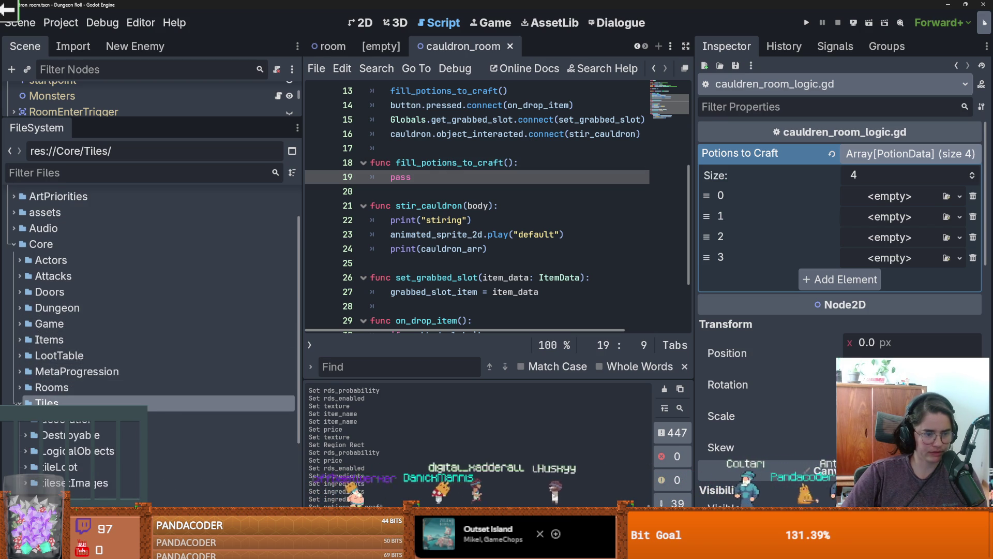
scroll(23, 404, down, 1)
click(20, 342)
- Expand Items > ItemDataItems and drop the Potions folder path into the script below _ready
scroll(25, 357, up, 2)
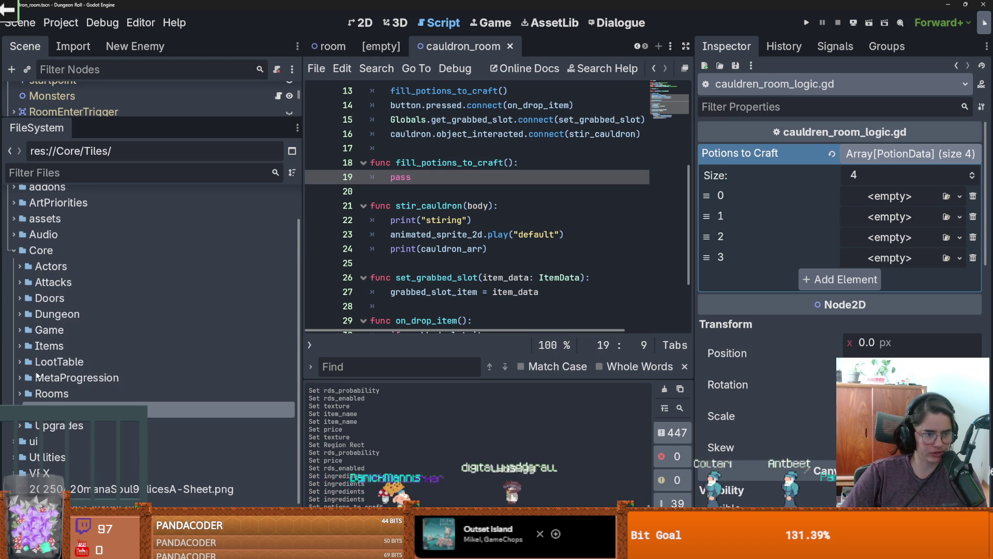
click(23, 344)
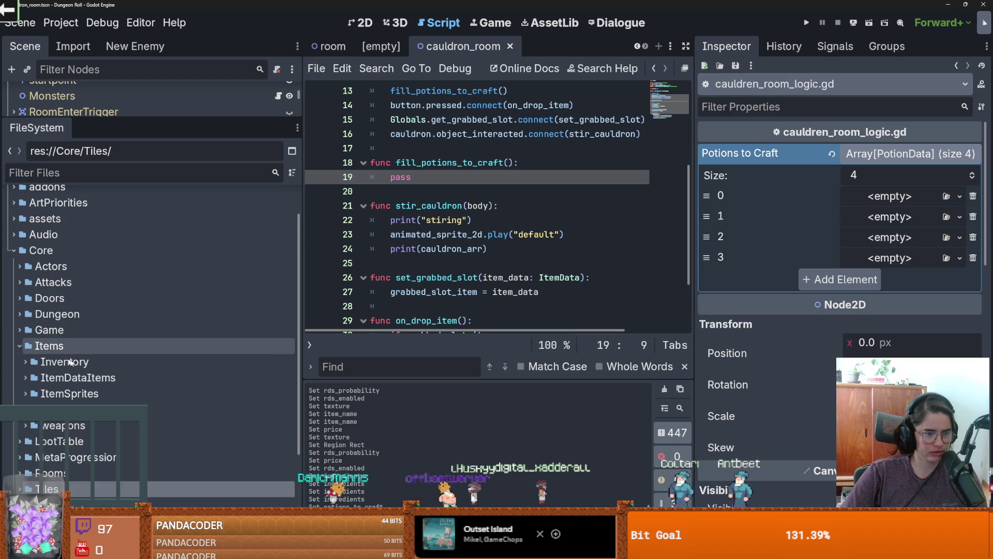
scroll(28, 362, down, 2)
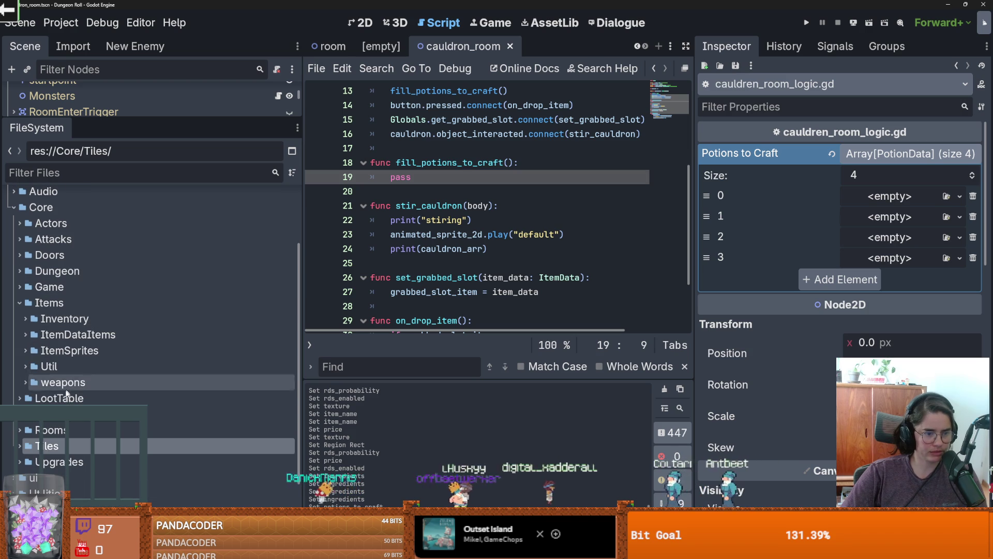
click(25, 334)
scroll(75, 393, down, 2)
mouse_move(75, 393)
mouse_down()
mouse_move(119, 383)
mouse_move(362, 161)
mouse_move(393, 148)
mouse_up()
scroll(437, 179, up, 2)
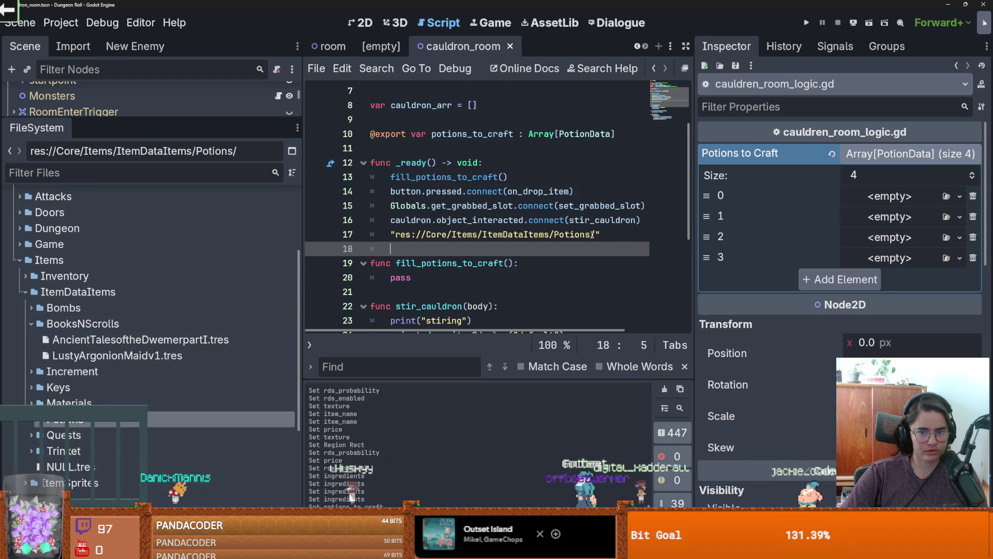
- Move the Potions path into a line-11 variable: var potion_path = "res://Core/Items/ItemDataItems/Potions/"
key(Up)
key(shift+End)
key(BackSpace)
click(398, 148)
text(var)
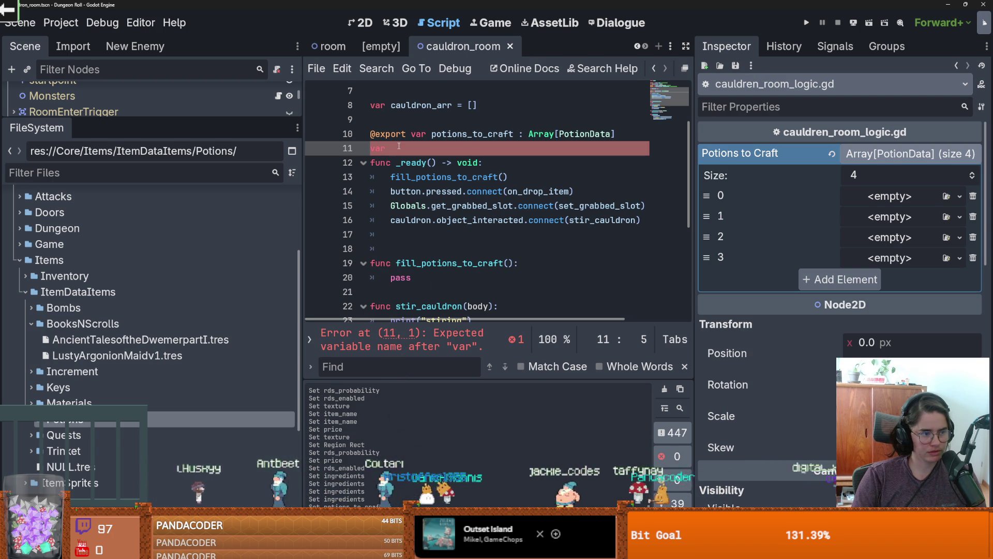
text("res://Core/Items/ItemDataItems/Potions/")
key(ctrl+z)
text(potion_)
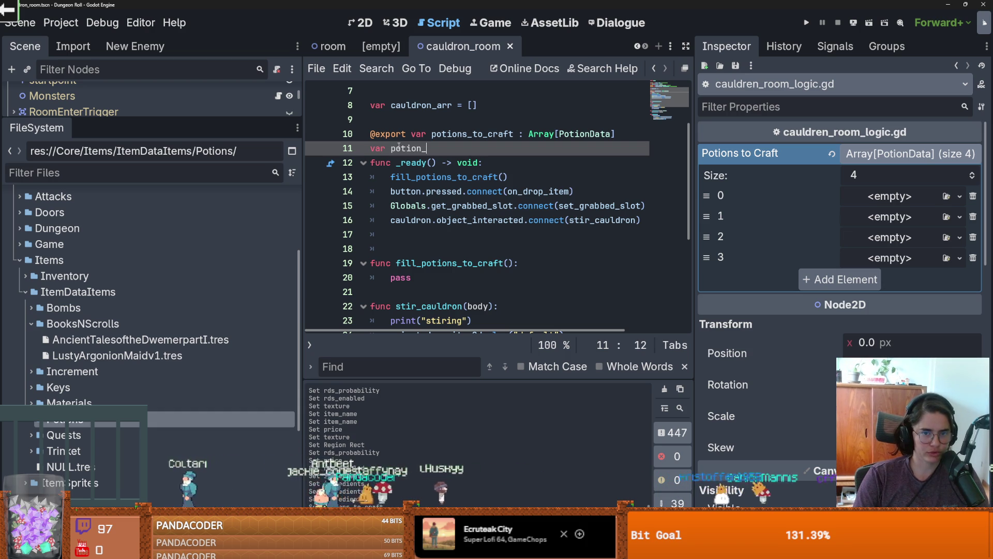
text(path = "res://Core/Items/ItemDataItems/Potions/")
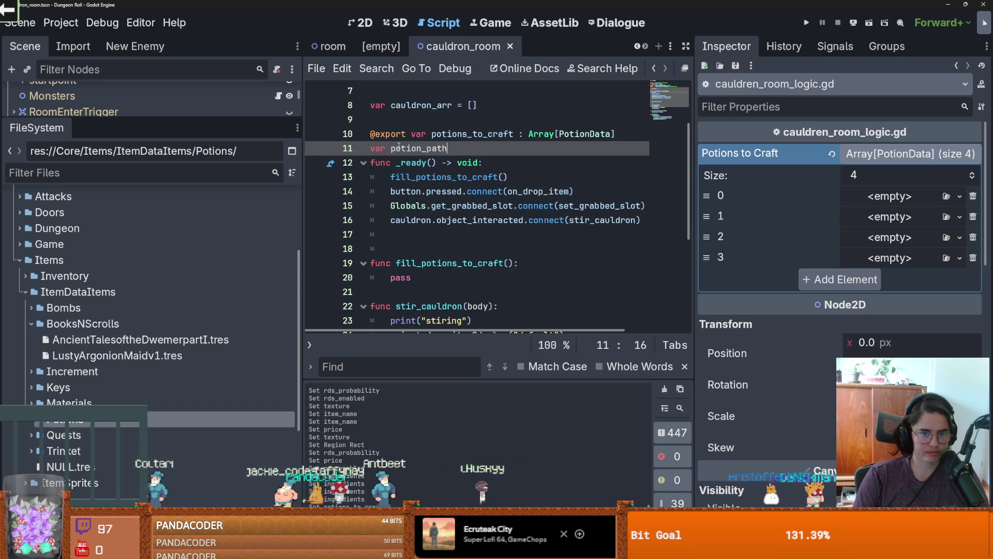
- Widen the editor and replace pass with 'var dir : DirAccess = DirAccess.new()', then view DirAccess docs
scroll(468, 180, left, 3)
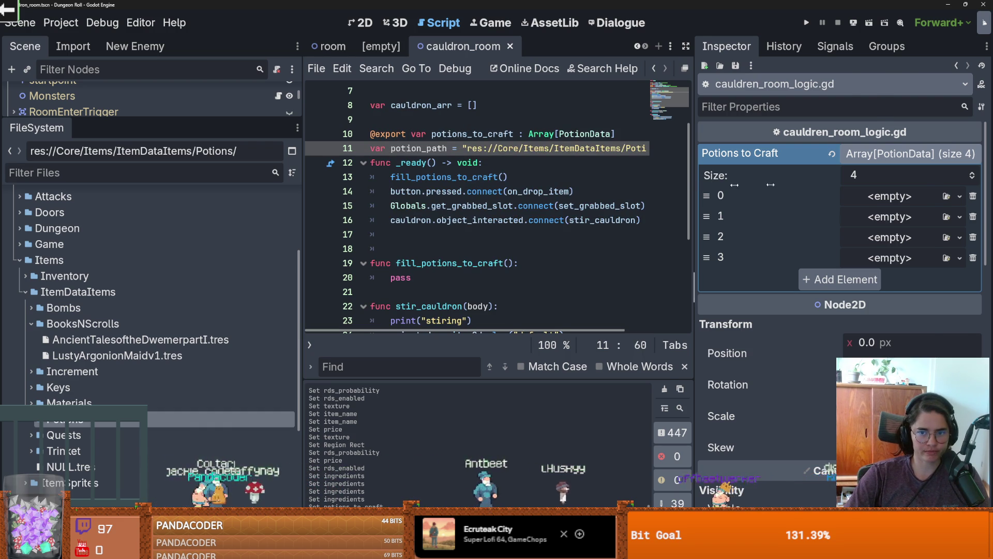
drag(695, 183, 886, 182)
scroll(621, 145, down, 2)
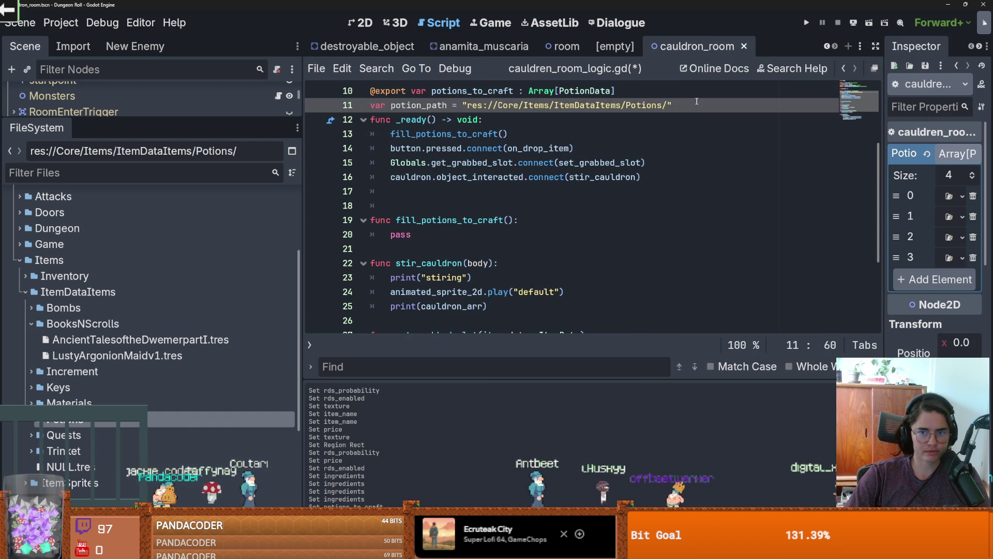
key(Return)
scroll(518, 207, down, 1)
double_click(400, 206)
text(va)
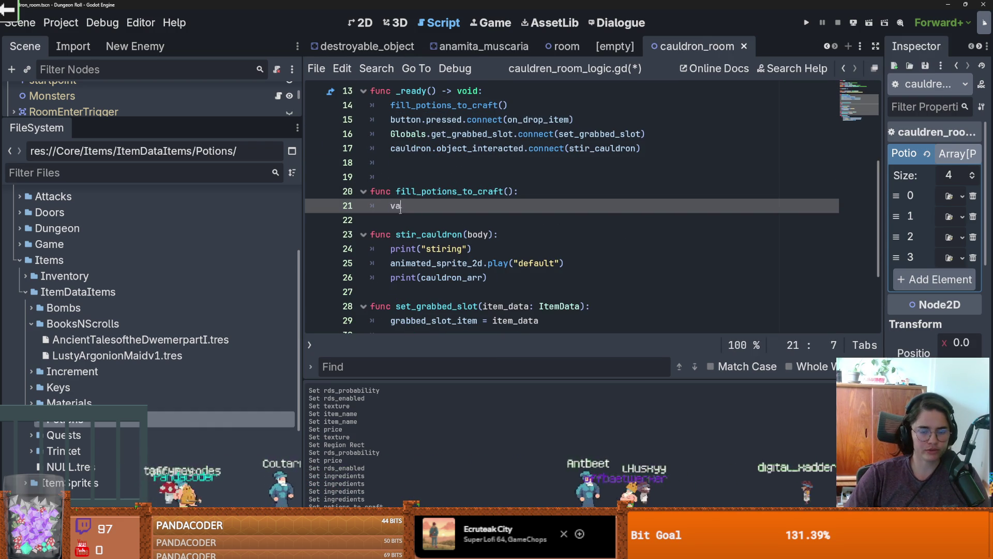
text(r dir : Dir)
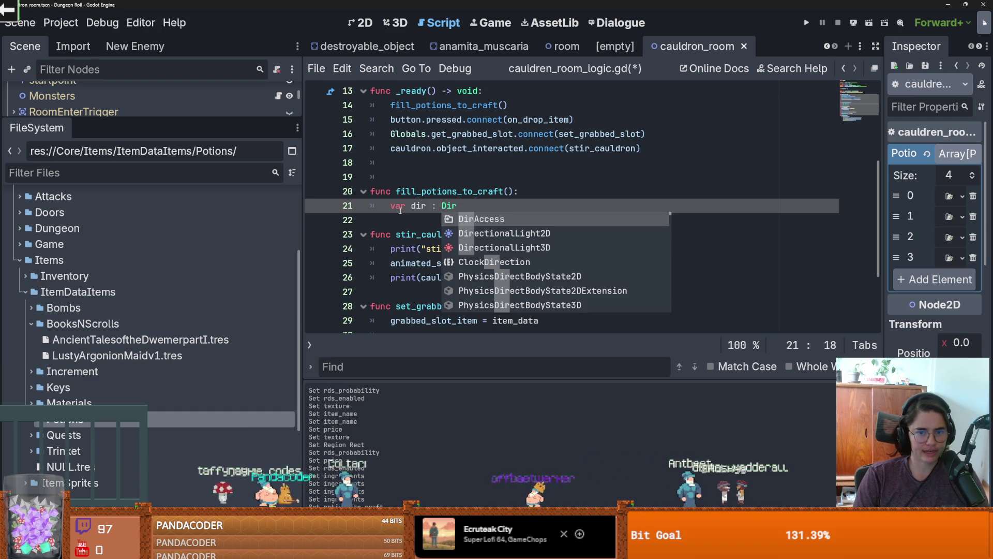
key(Return)
text(= Dir)
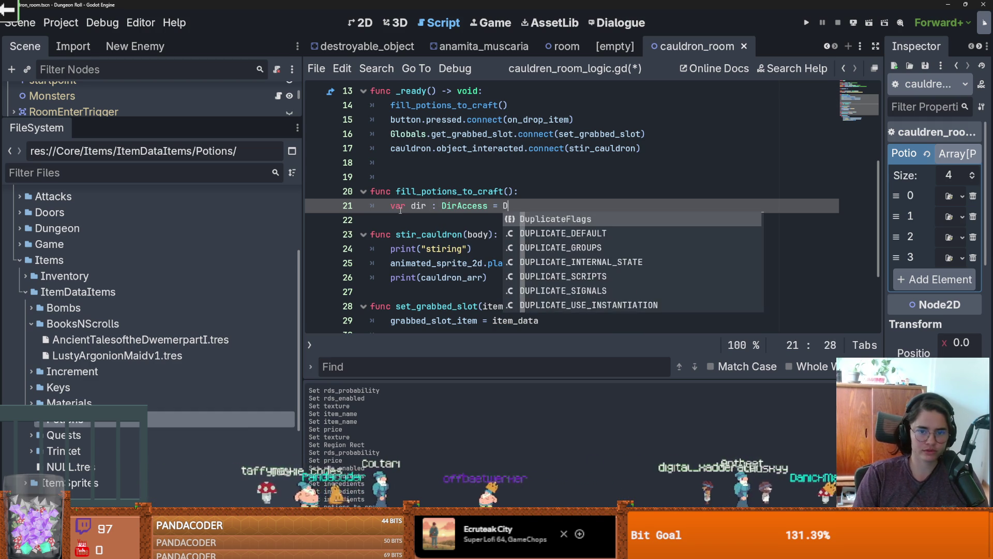
key(Return)
text(.ne)
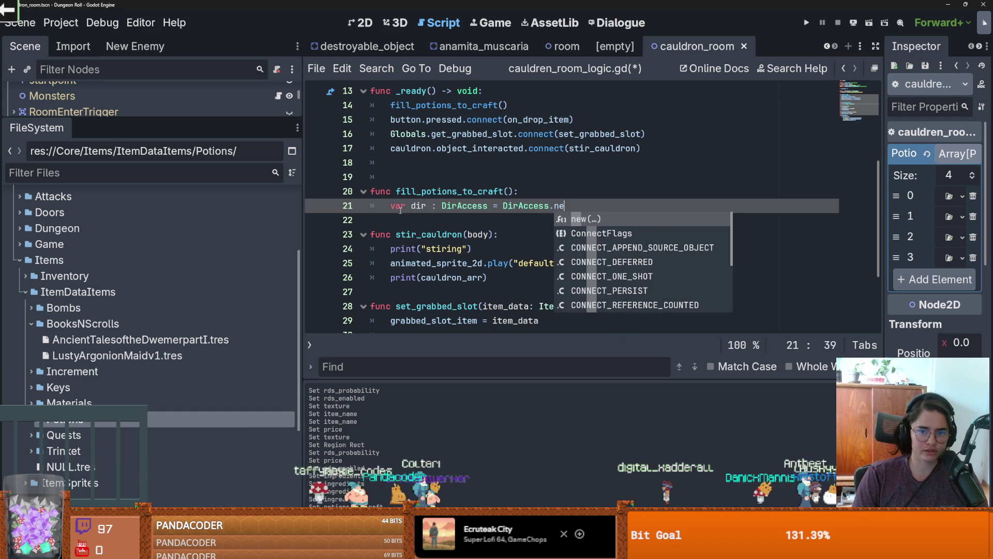
key(Return)
ctrl+click(465, 206)
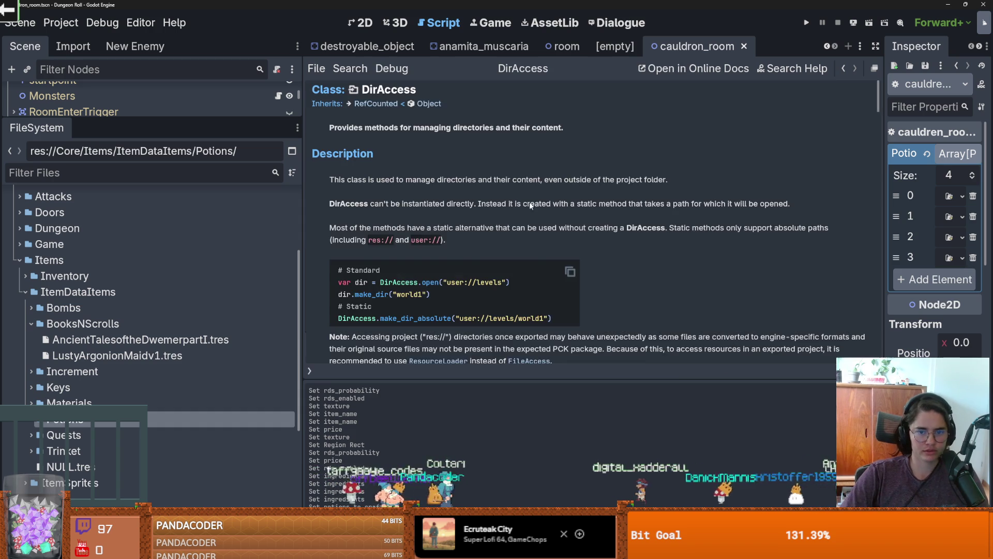
- Read the DirAccess reference description and its DirAccess.open example line
scroll(454, 168, down, 3)
mouse_move(515, 177)
mouse_down()
mouse_move(338, 178)
mouse_move(412, 179)
mouse_up()
scroll(423, 217, up, 3)
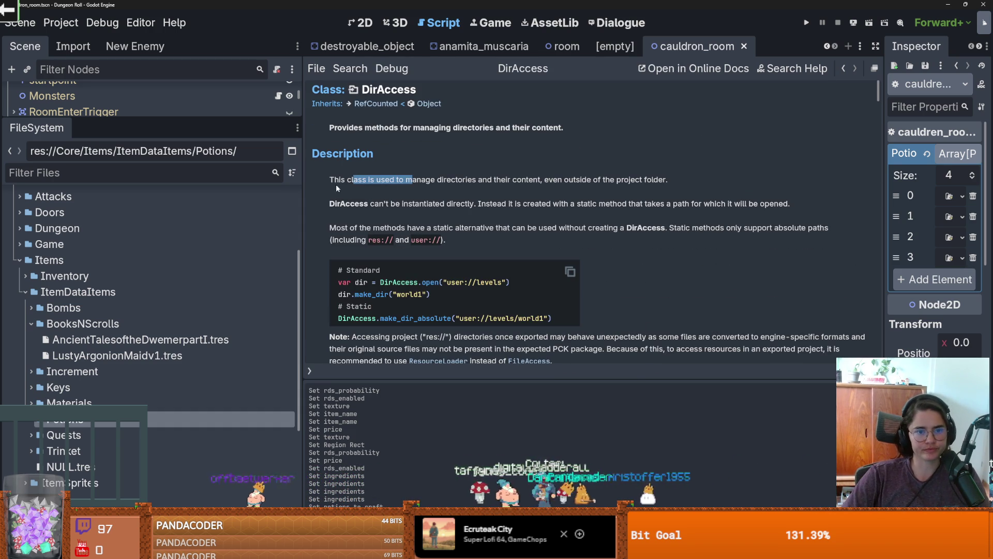
double_click(465, 180)
drag(513, 179, 538, 179)
scroll(517, 200, down, 2)
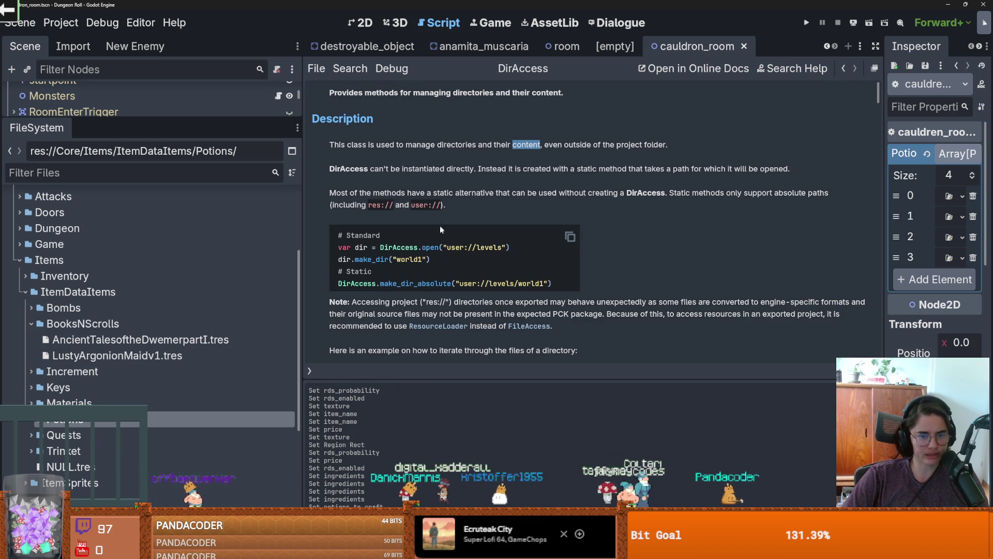
- Study the DirAccess dir_contents example, including list_dir_begin and file_name
double_click(416, 247)
scroll(444, 259, down, 5)
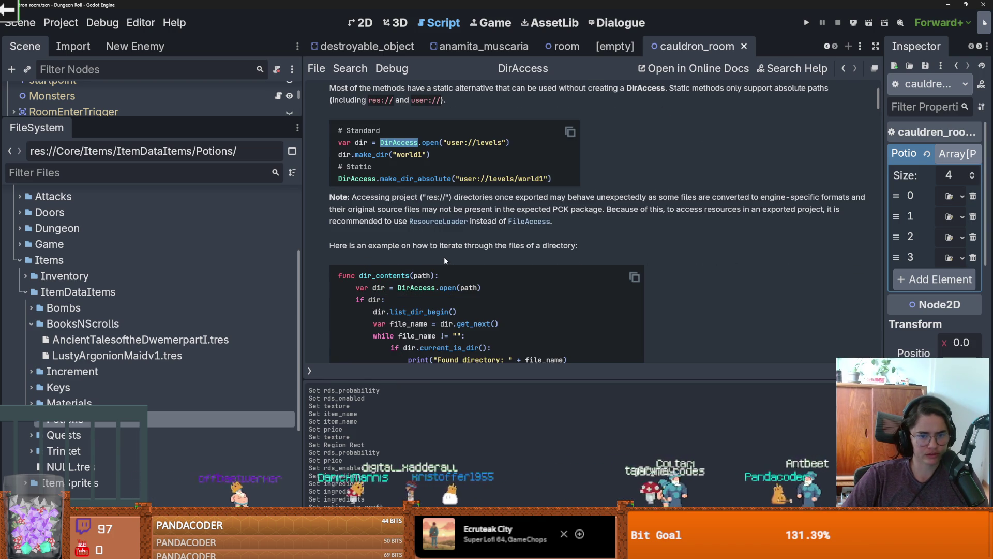
scroll(444, 261, down, 2)
double_click(379, 253)
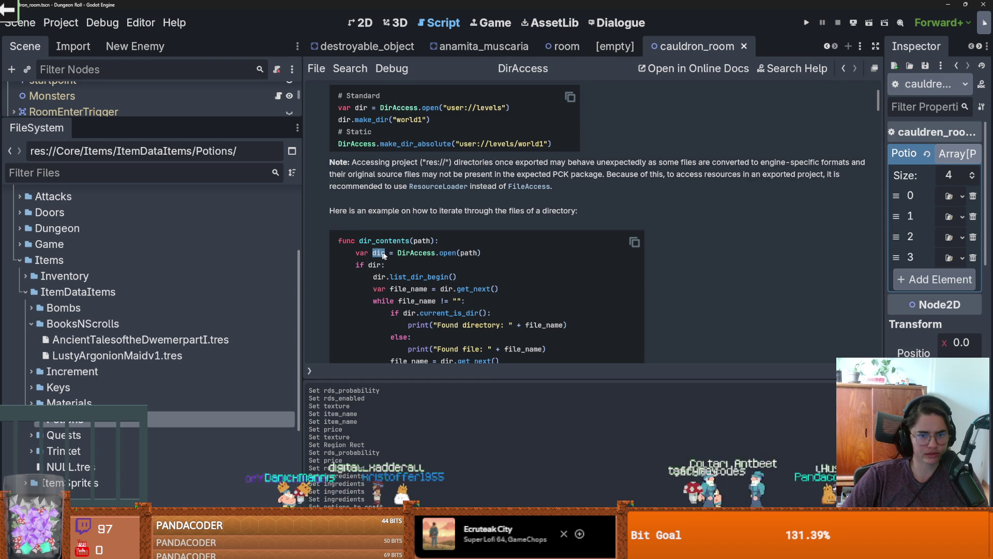
scroll(381, 256, down, 2)
double_click(384, 205)
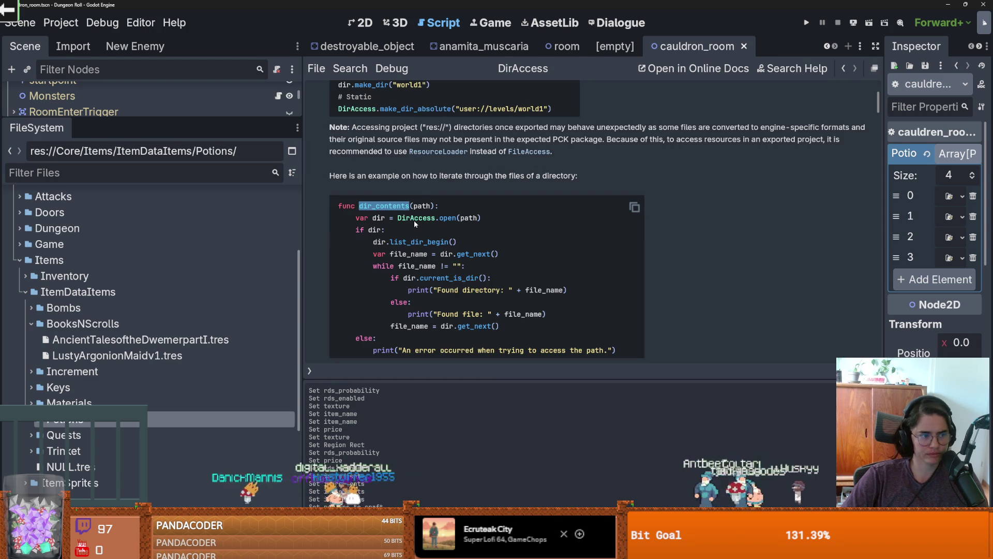
click(377, 232)
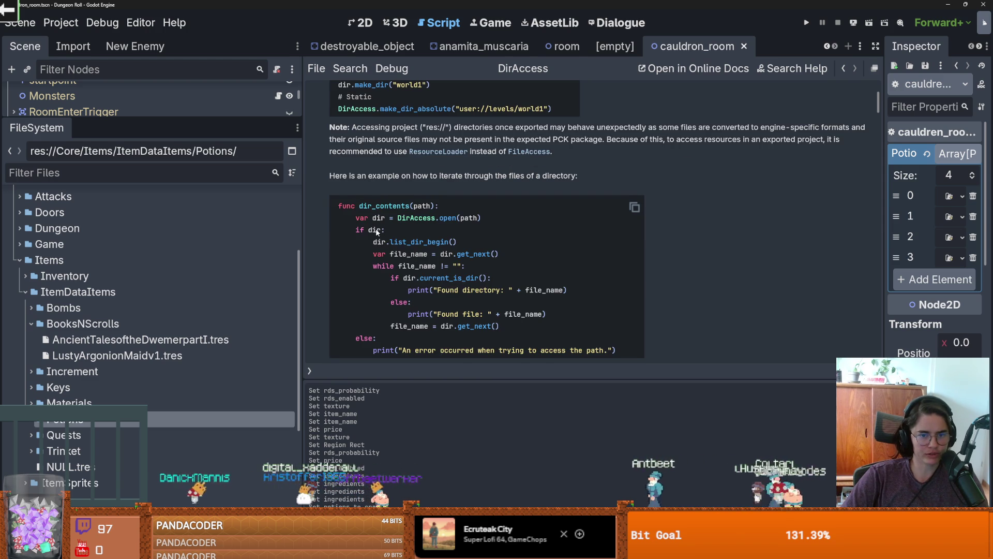
scroll(377, 232, down, 2)
double_click(424, 207)
click(424, 207)
scroll(427, 223, down, 2)
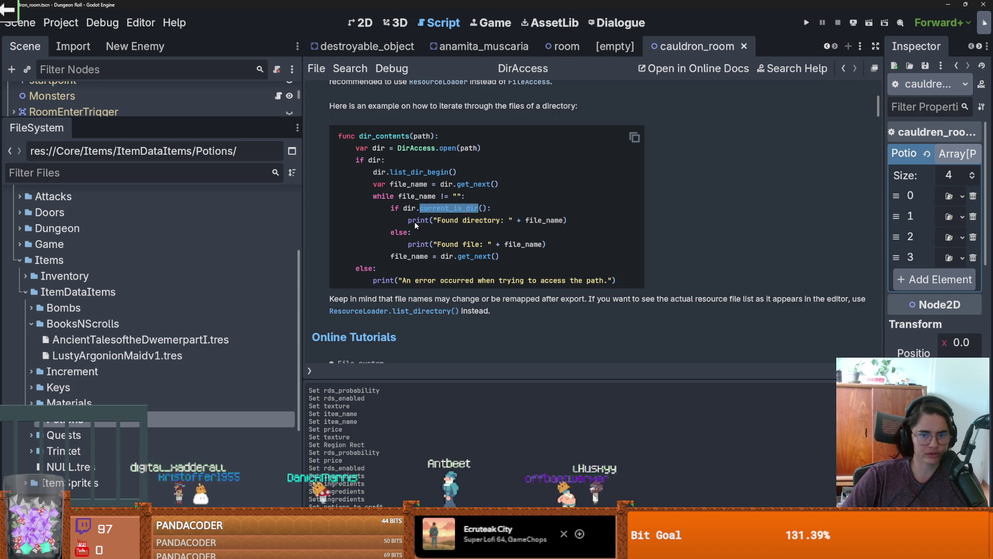
double_click(544, 220)
scroll(556, 223, down, 4)
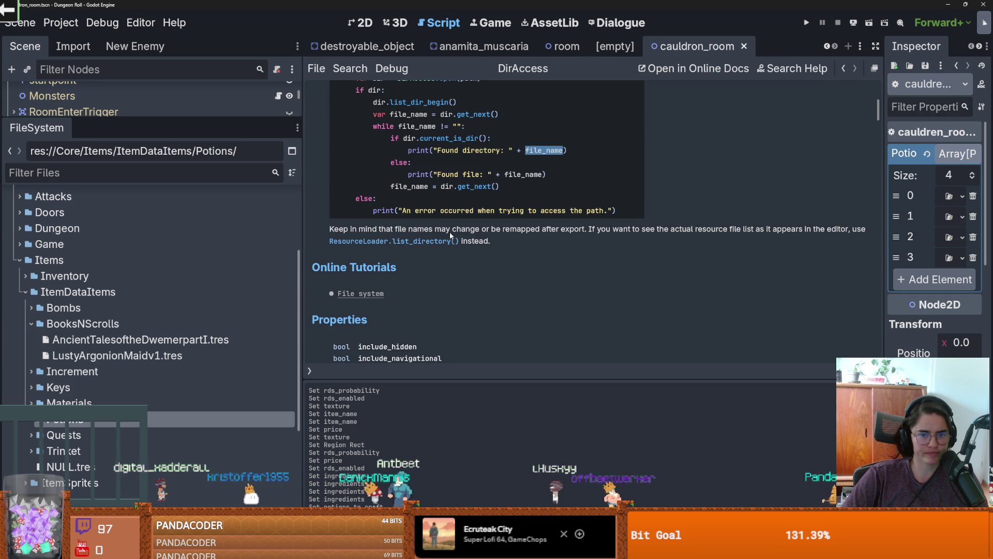
- Look up FileAccess, select its load_from_file example lines, and return to cauldren_room_logic.gd
click(795, 68)
text(Filea)
key(Return)
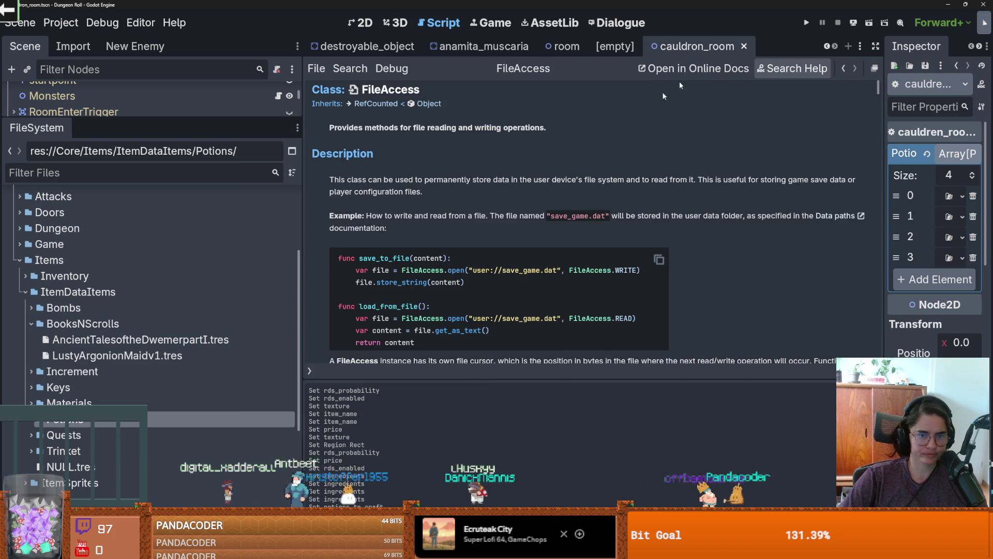
scroll(554, 211, down, 2)
triple_click(475, 234)
click(623, 241)
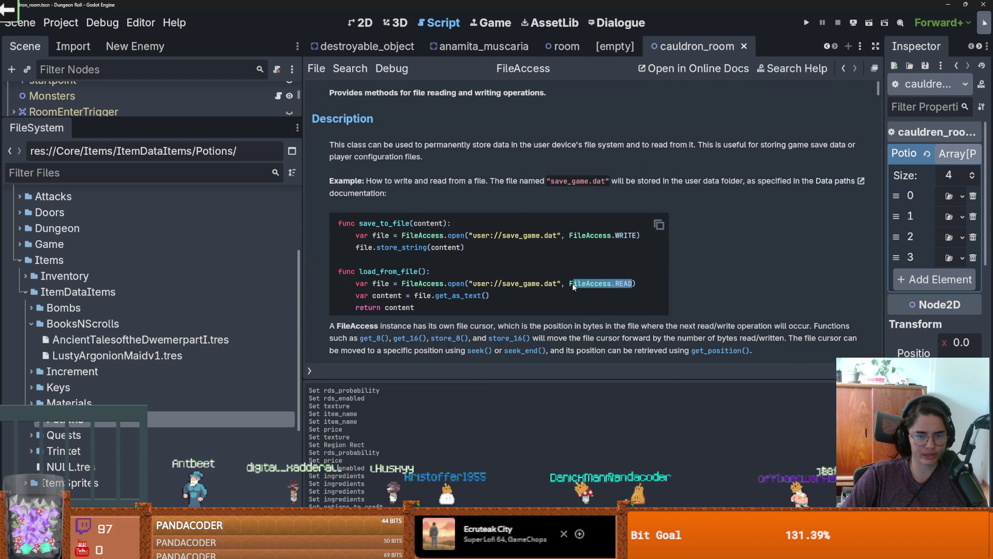
scroll(573, 286, down, 2)
click(428, 263)
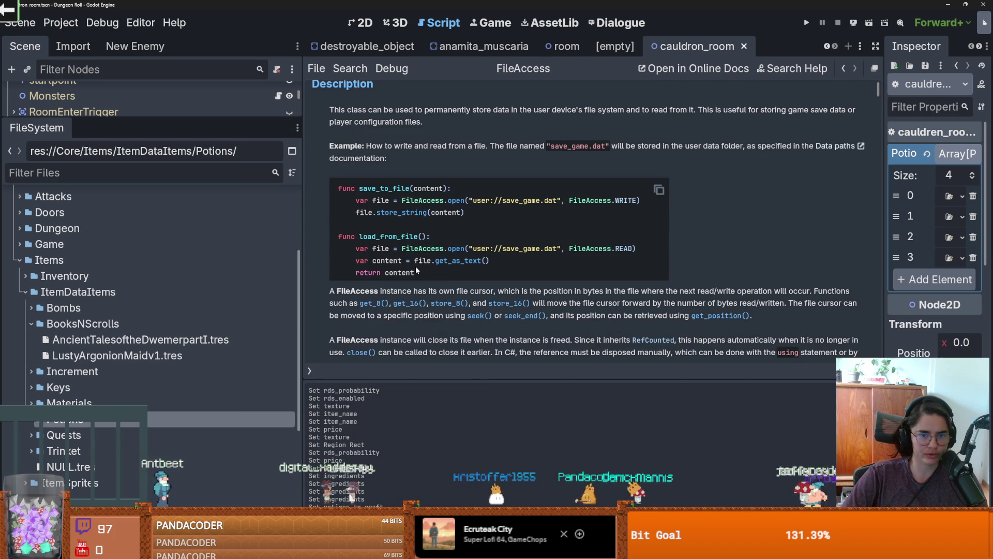
drag(415, 268, 349, 248)
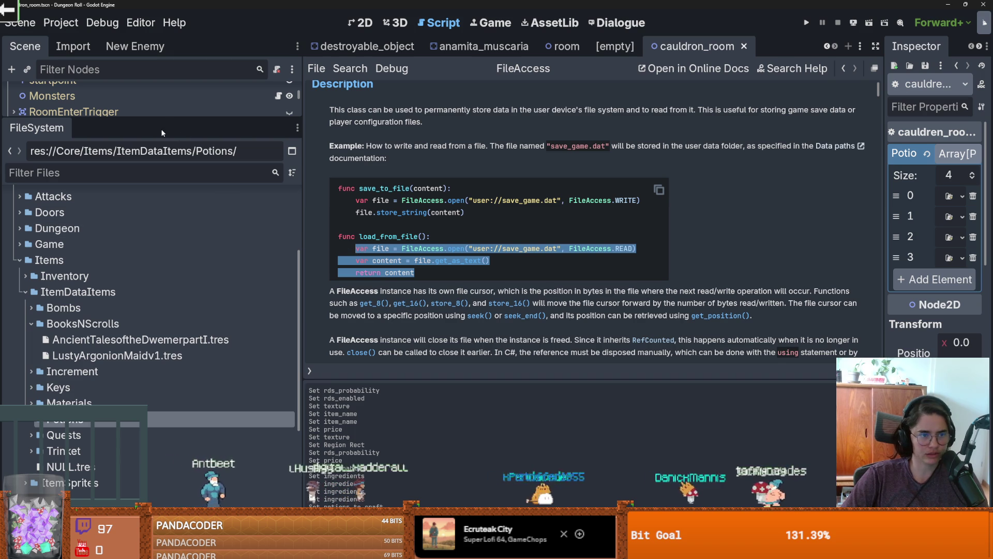
click(171, 257)
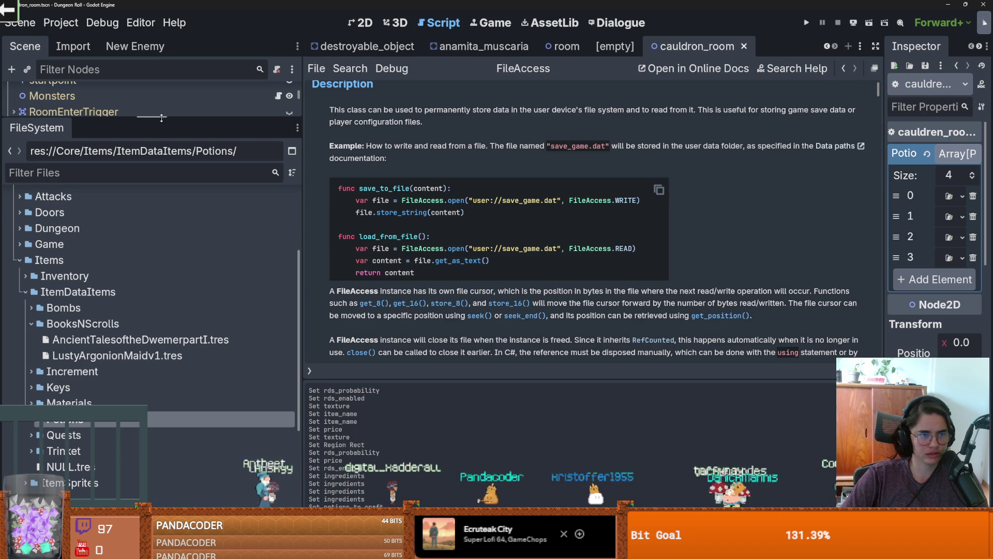
drag(161, 118, 162, 389)
click(282, 284)
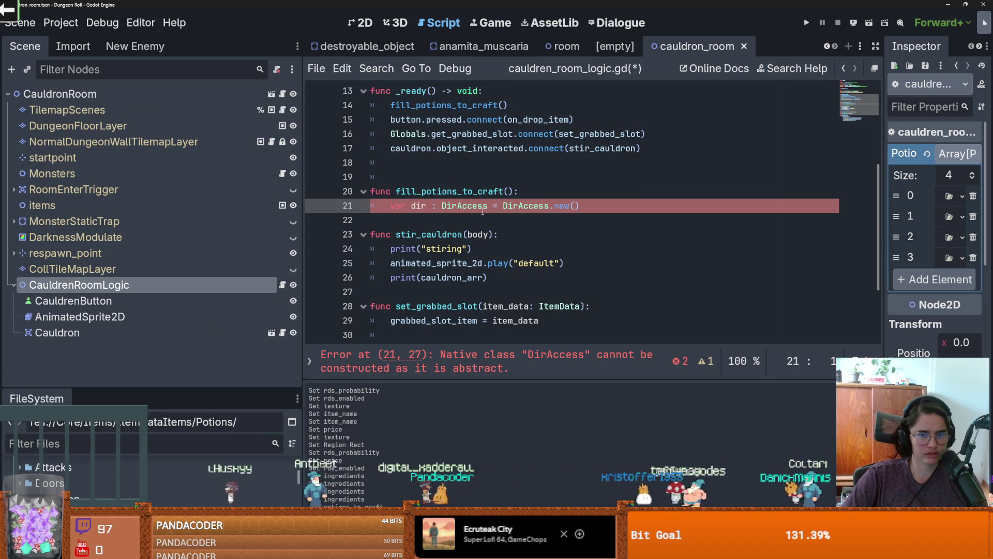
- Try the FileAccess reading code in fill_potions_to_craft with potion_path as the file path
scroll(484, 207, up, 1)
key(ctrl+z)
key(ctrl+z)
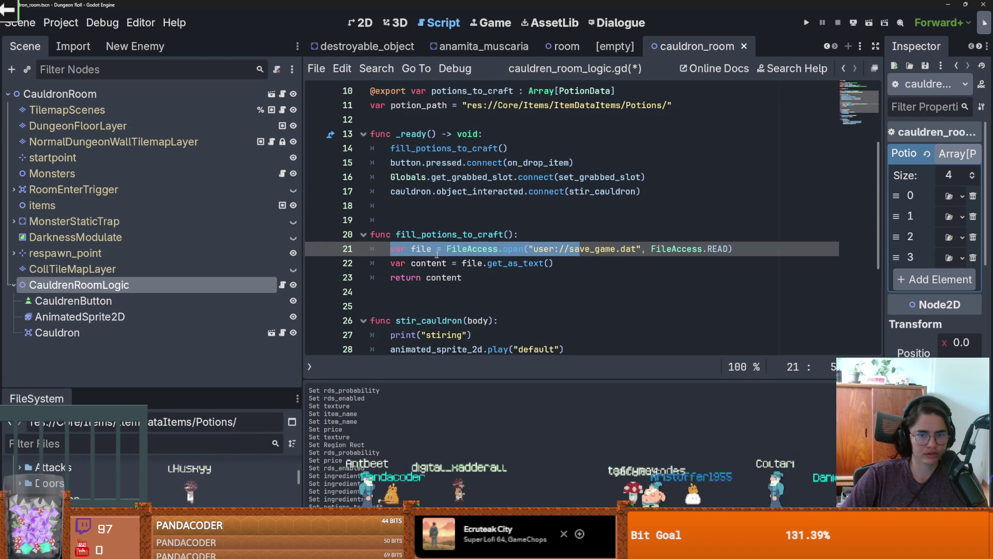
double_click(439, 105)
key(ctrl+c)
mouse_move(641, 249)
mouse_down()
mouse_move(507, 235)
mouse_move(528, 248)
mouse_up()
key(ctrl+v)
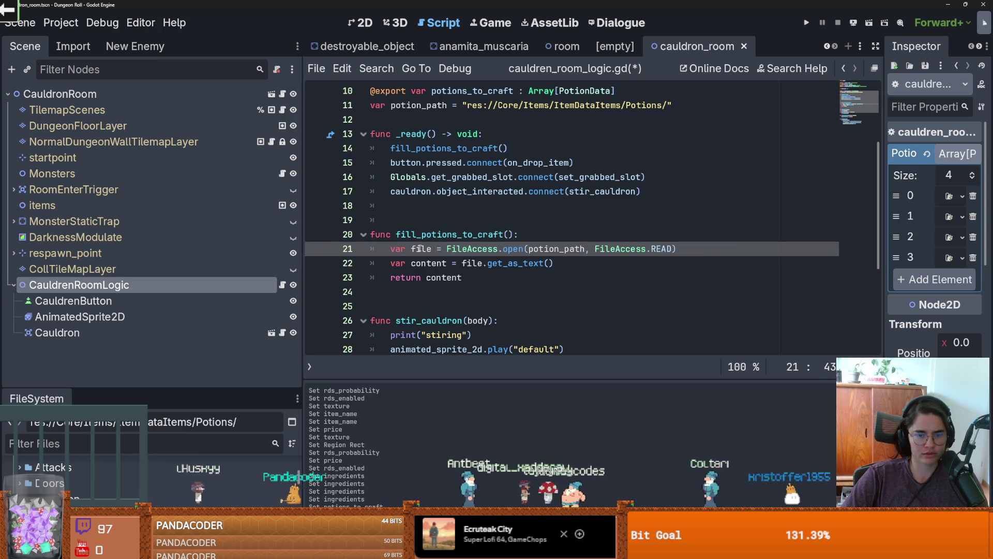
key(ctrl+z)
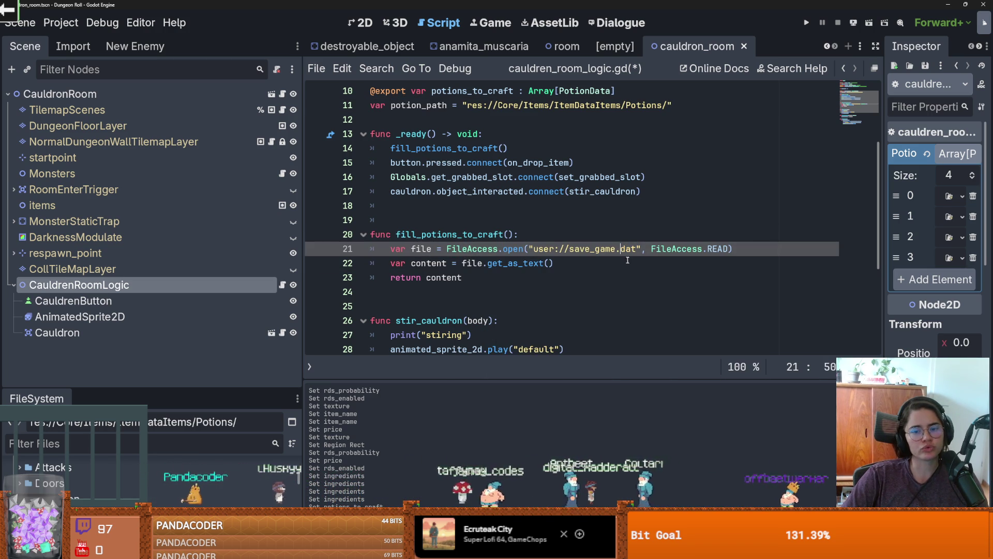
- Revert line 21 to the DirAccess.new() line, add an empty line, and reopen the DirAccess reference
key(Up)
key(Return)
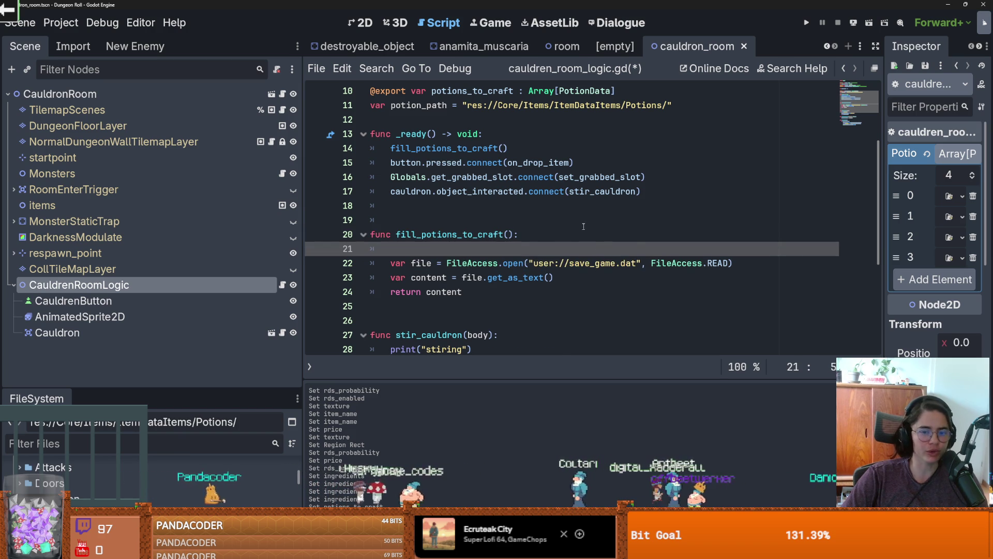
key(ctrl+z)
key(ctrl+z)
key(ctrl+z)
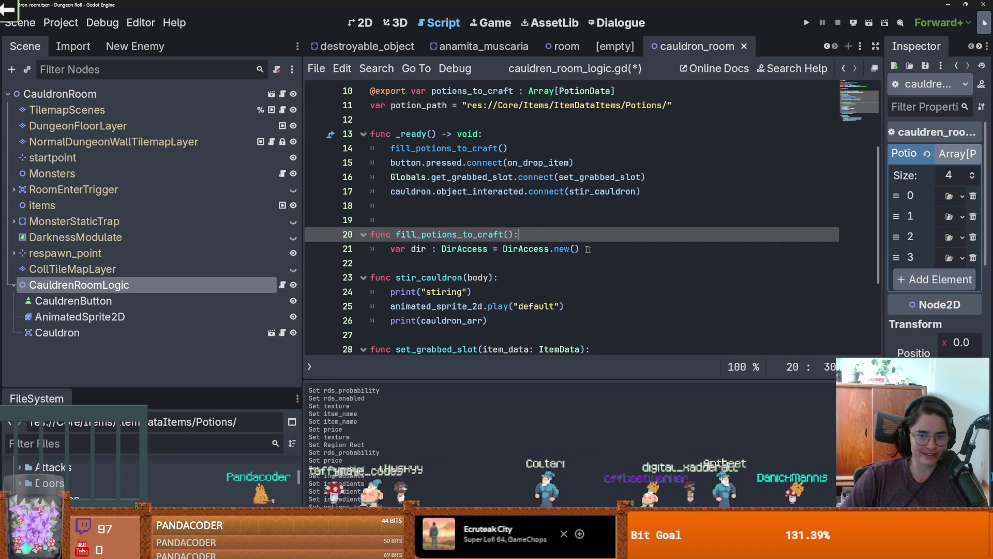
key(Return)
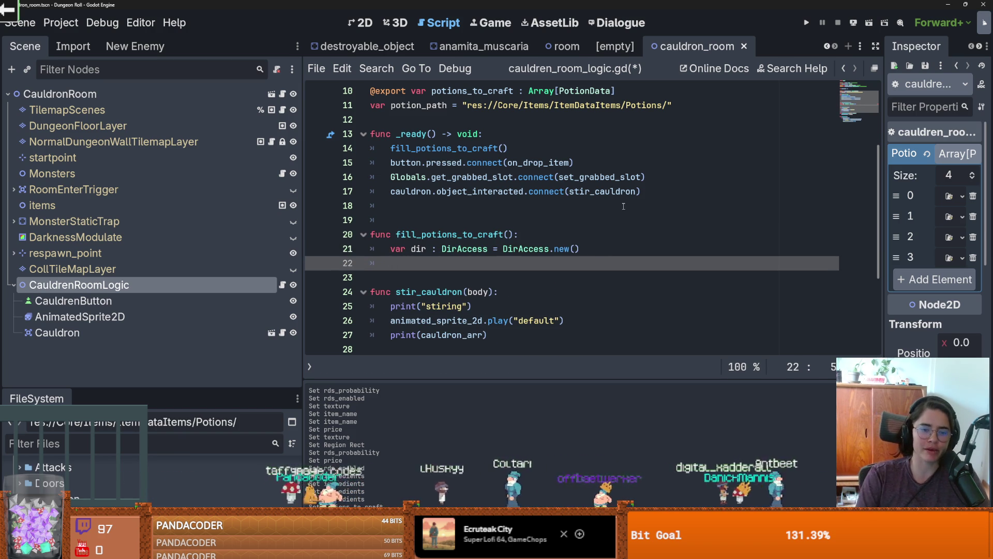
ctrl+click(523, 254)
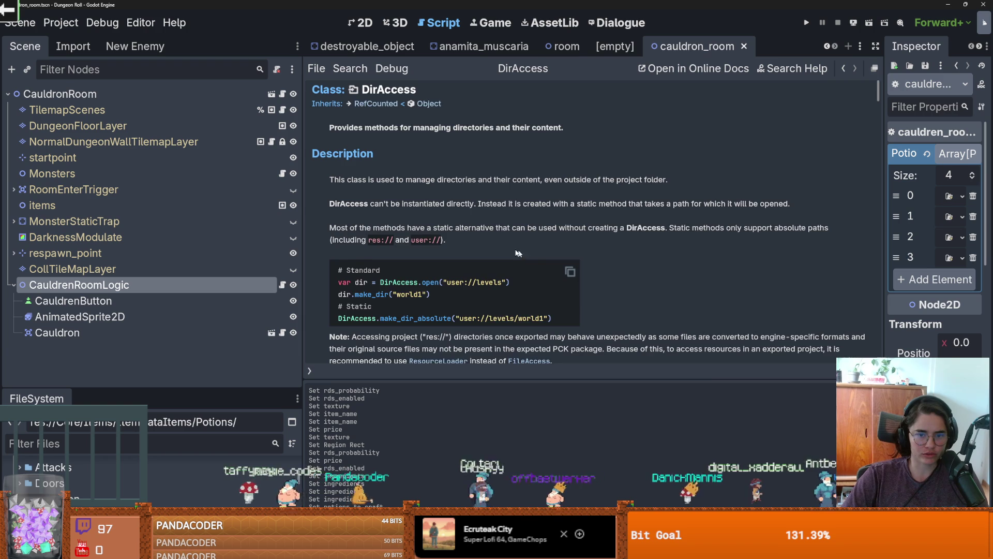
- Scroll the DirAccess methods to get_directories(), read its description, and go back to the script
scroll(500, 252, down, 2)
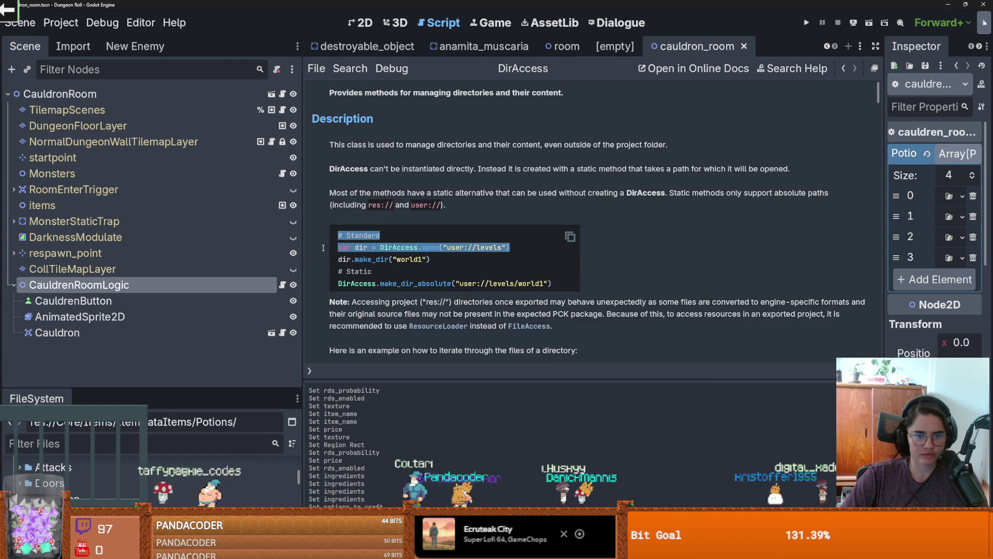
scroll(455, 263, down, 2)
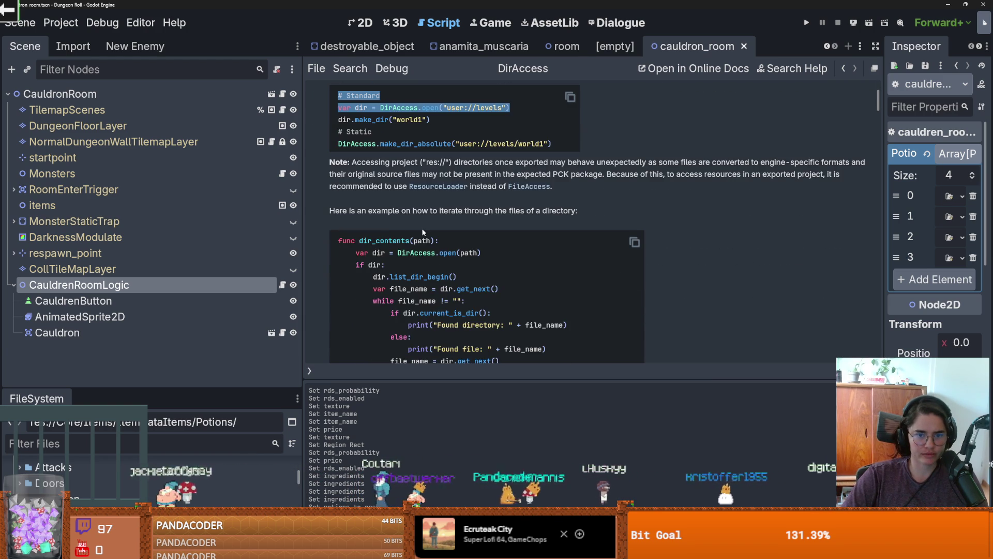
scroll(453, 239, down, 1)
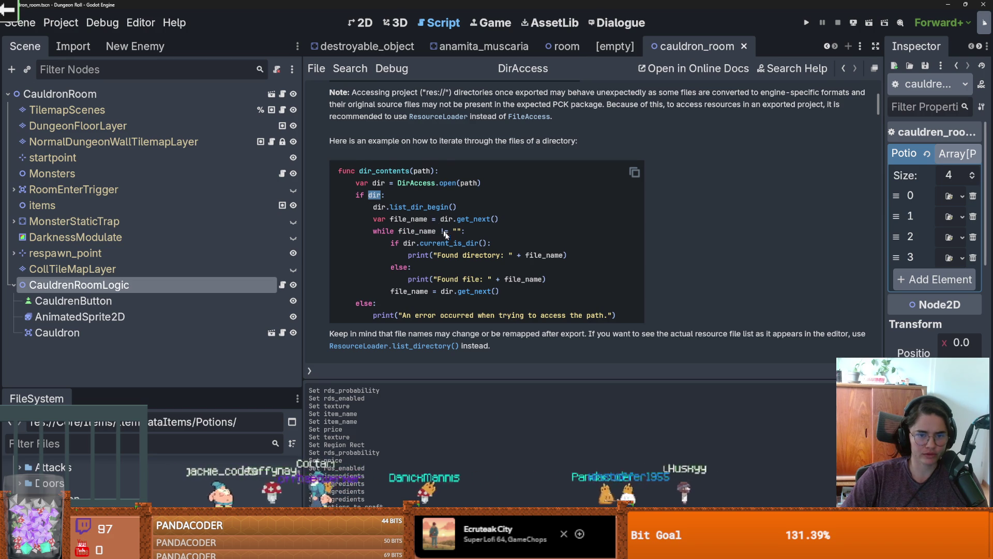
scroll(445, 236, down, 2)
scroll(451, 241, down, 7)
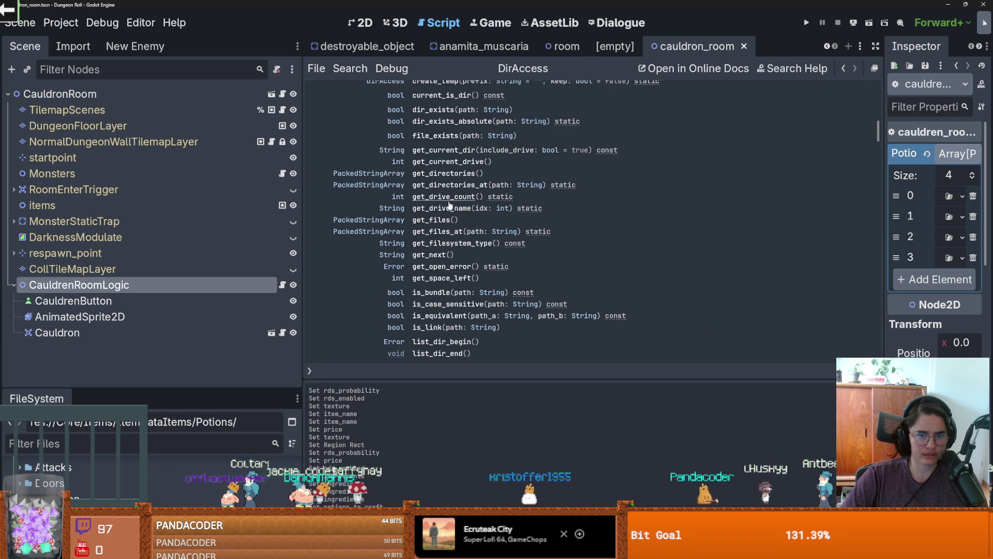
click(451, 175)
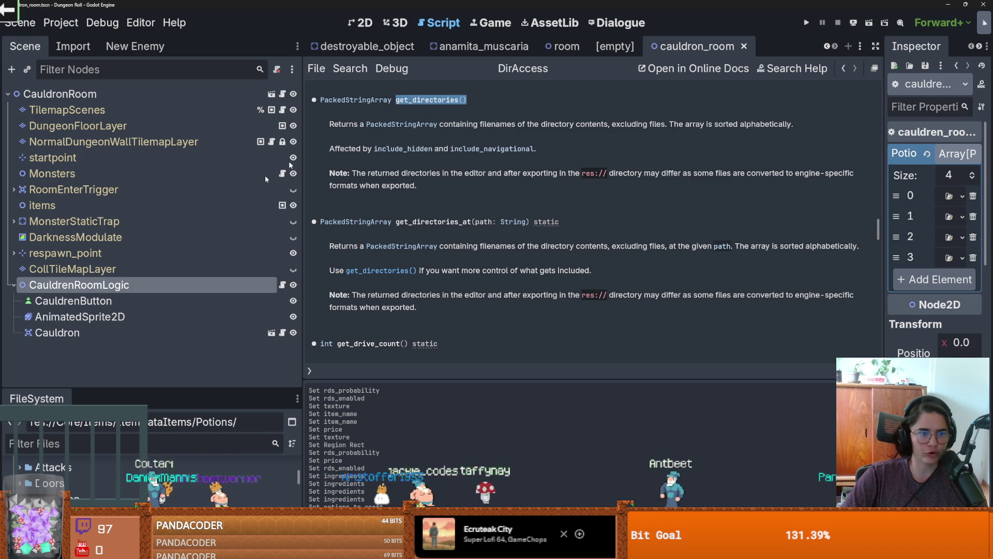
click(282, 285)
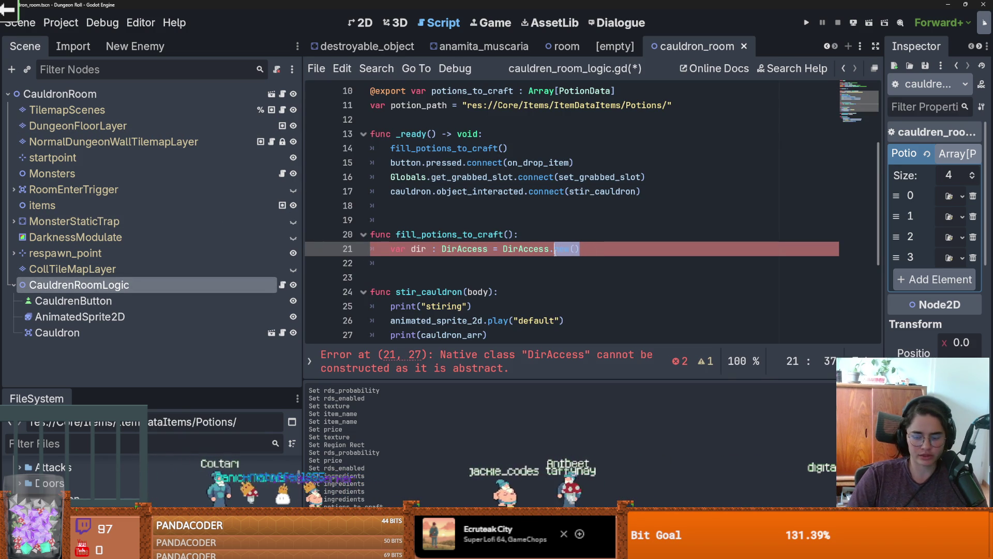
- Change line 21 to DirAccess.open(potion_path) and check the open() documentation
key(ctrl+z)
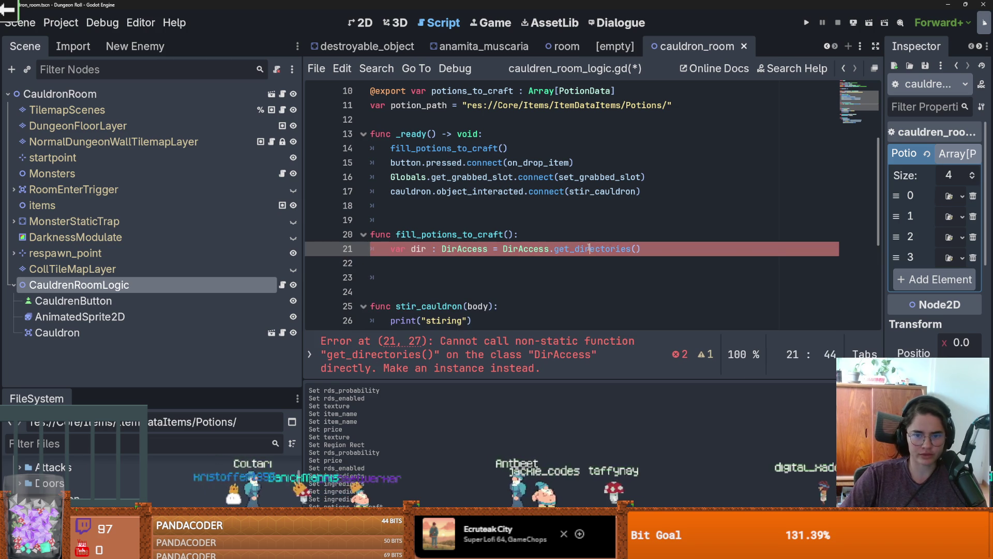
key(ctrl+shift+z)
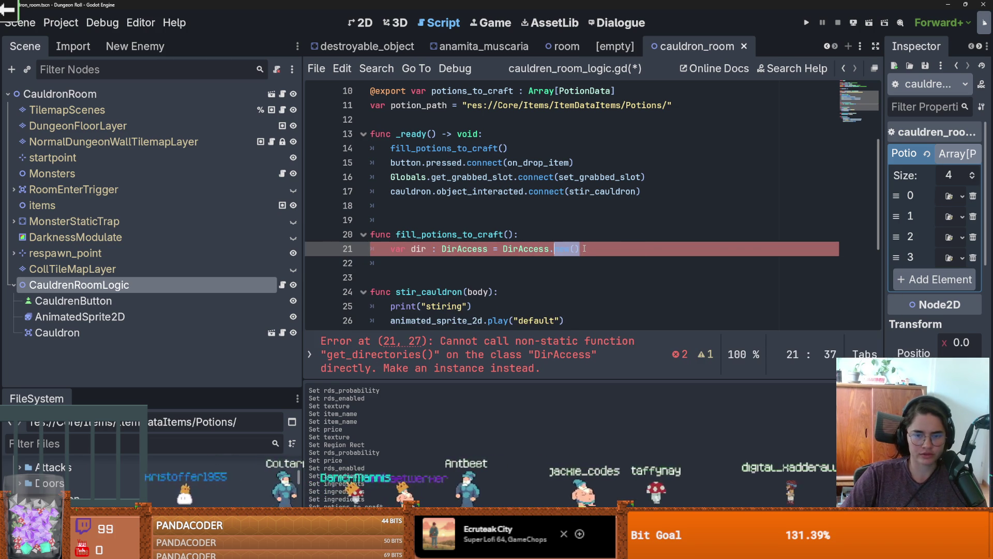
text(open)
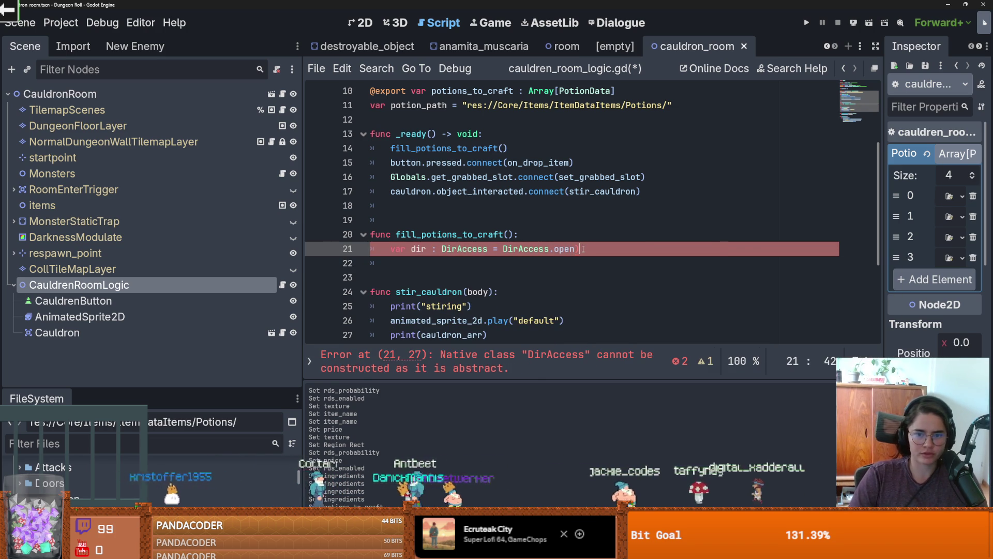
text(()
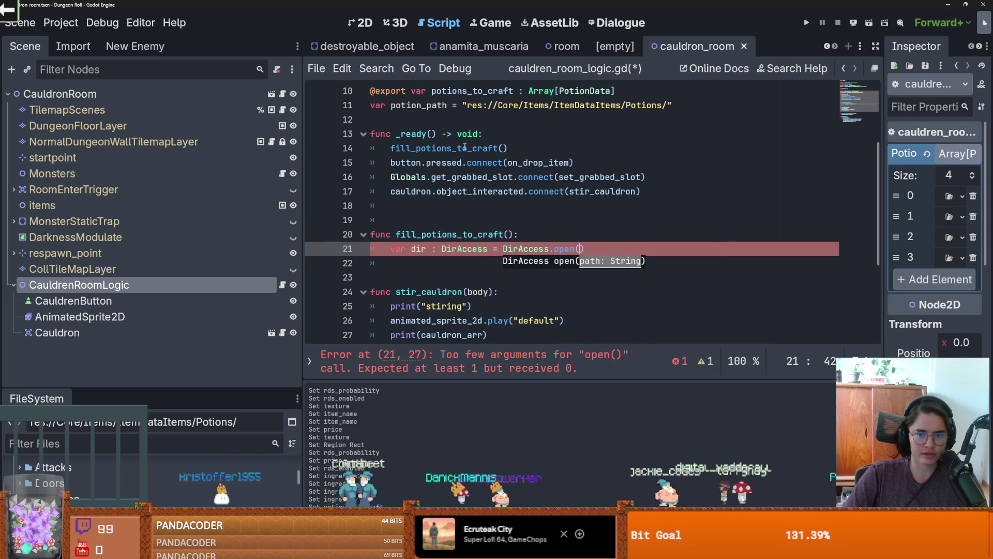
text(po)
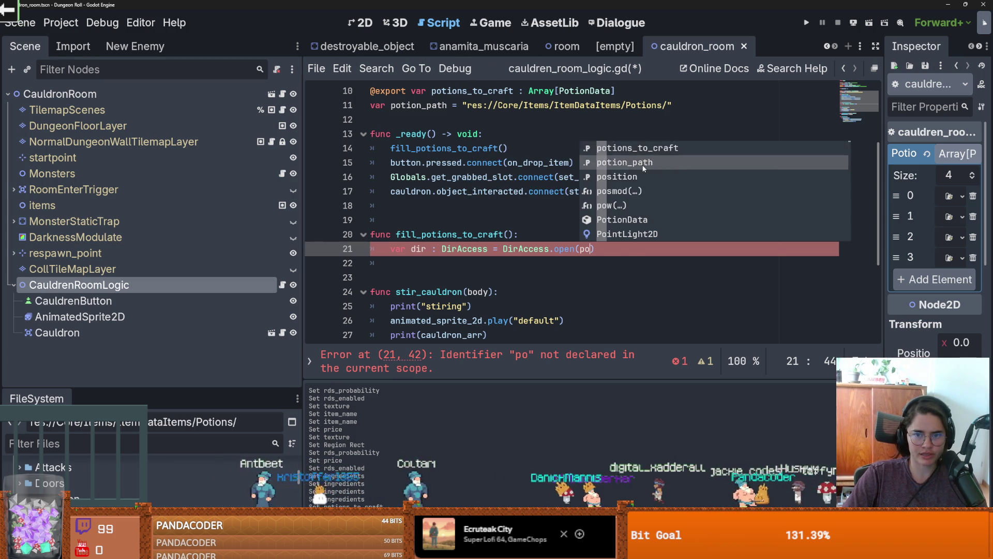
click(643, 168)
ctrl+click(564, 249)
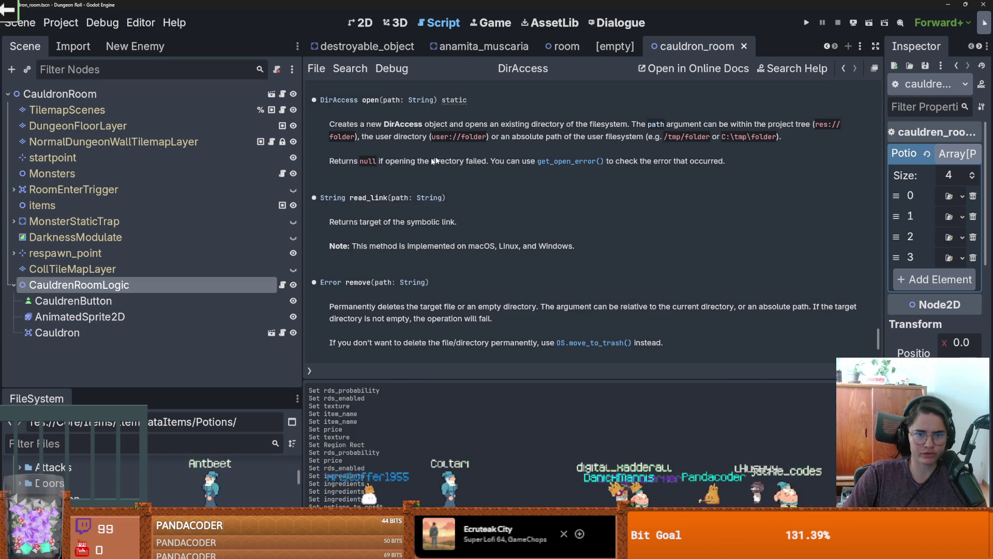
scroll(470, 163, up, 1)
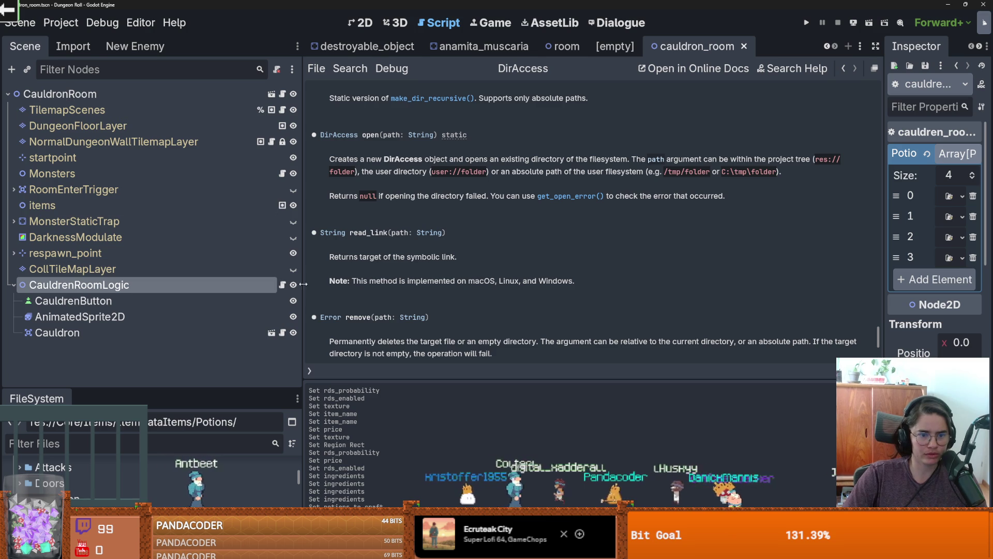
click(282, 285)
click(664, 107)
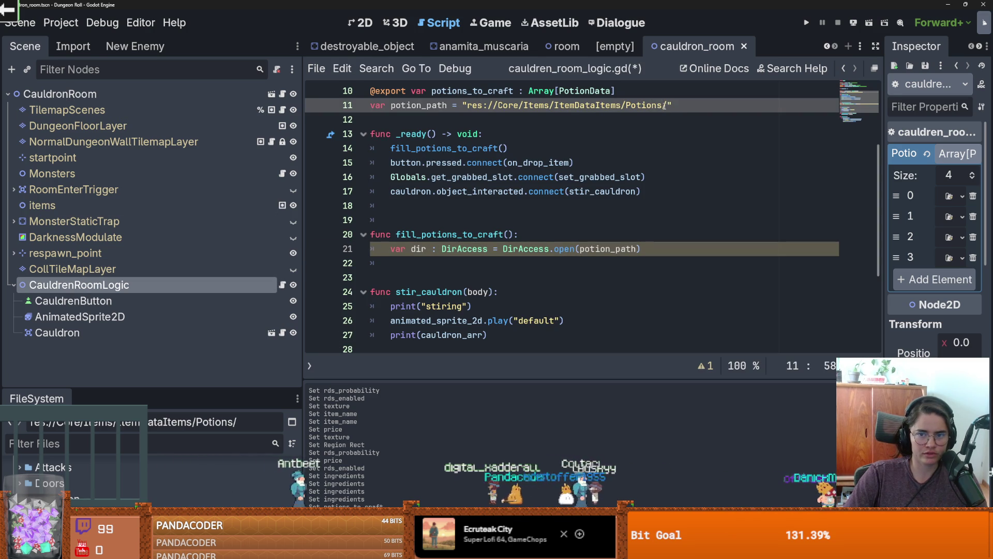
- Add 'var files = dir.get_directories()' on line 22 below the open call
scroll(605, 216, down, 1)
click(659, 207)
key(Return)
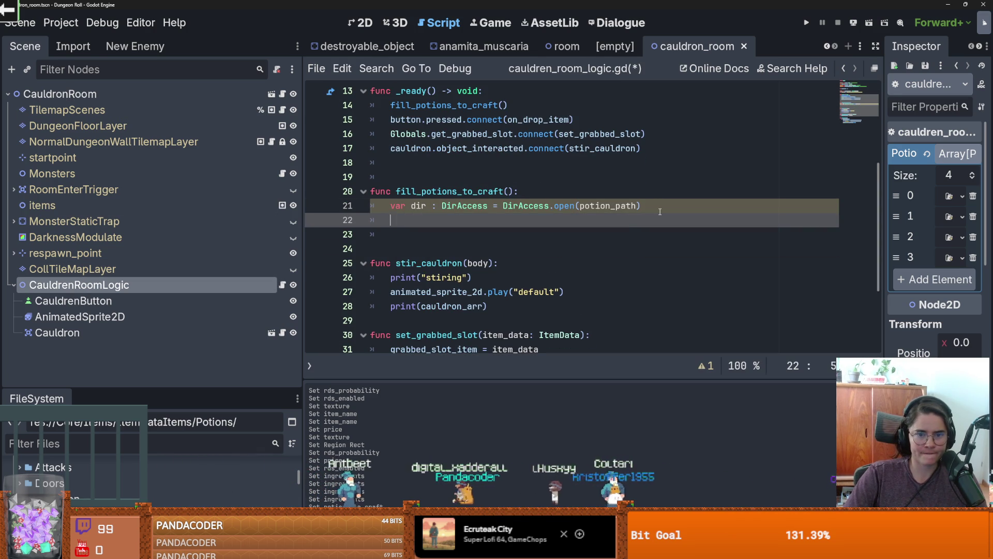
mouse_move(623, 205)
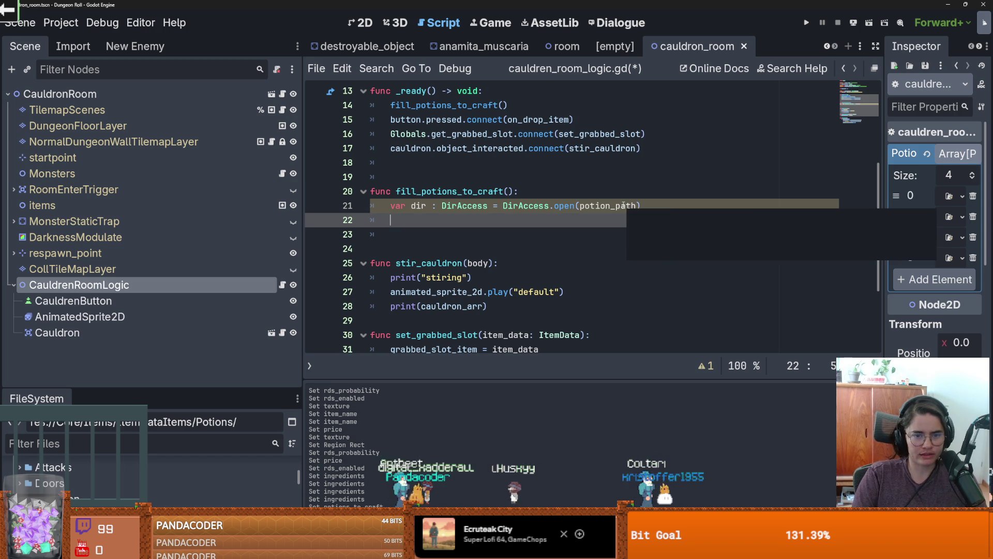
text(var files)
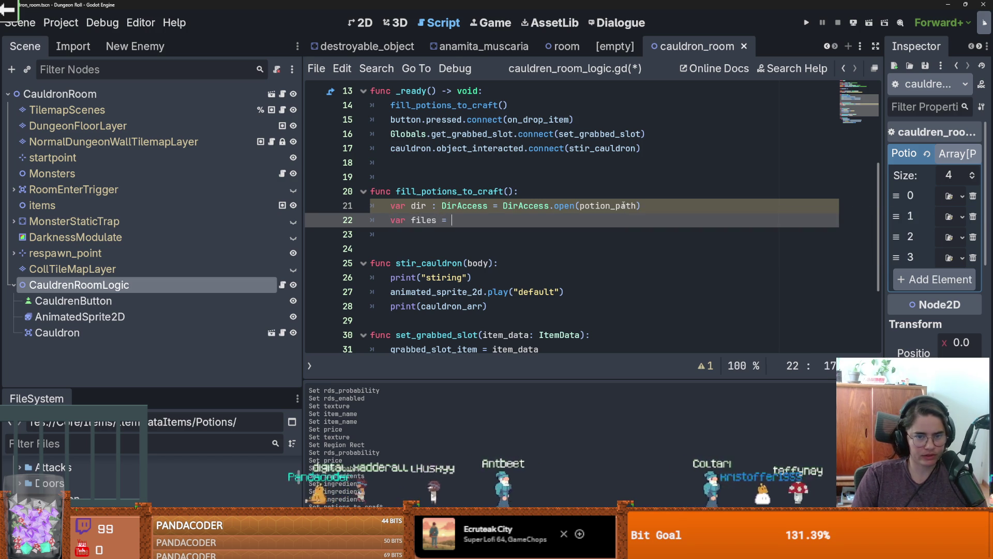
text( = dir.get_directories())
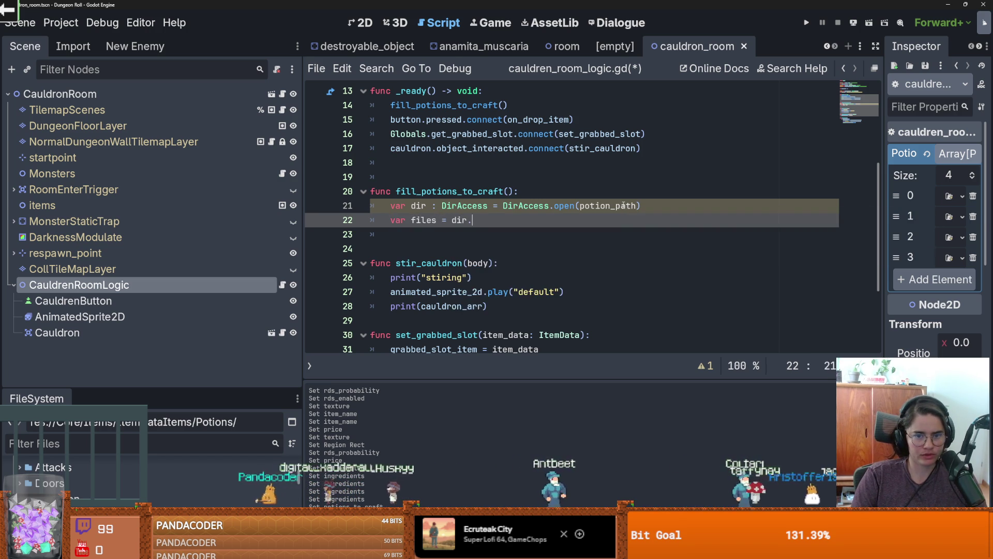
key(Return)
click(481, 206)
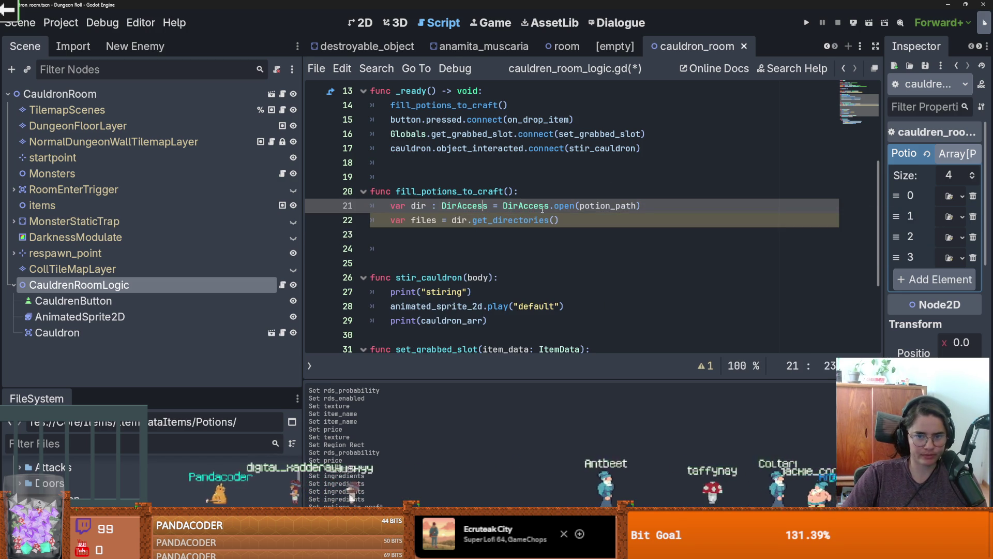
- Add a 'for file in files:' loop that prints each file, and save the script
mouse_move(485, 219)
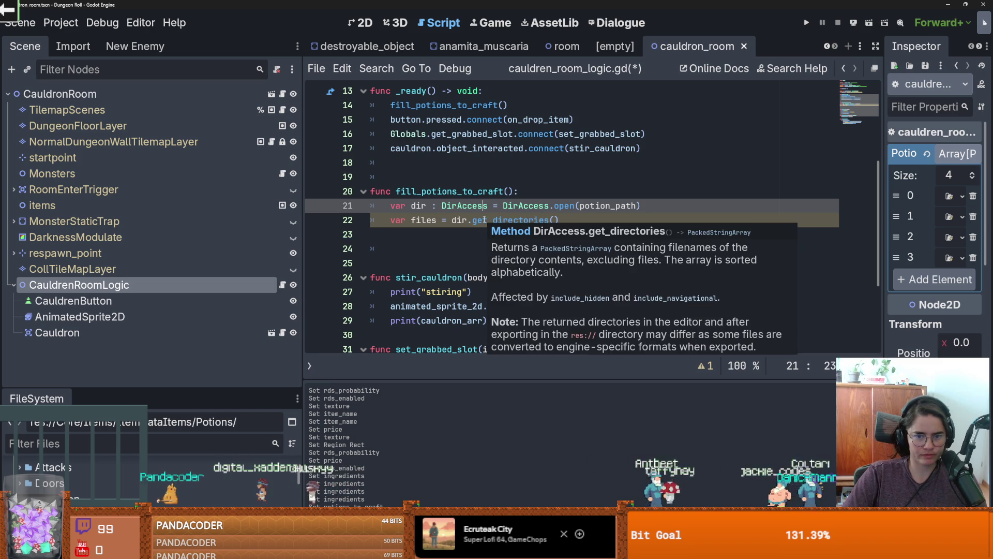
click(566, 222)
key(Return)
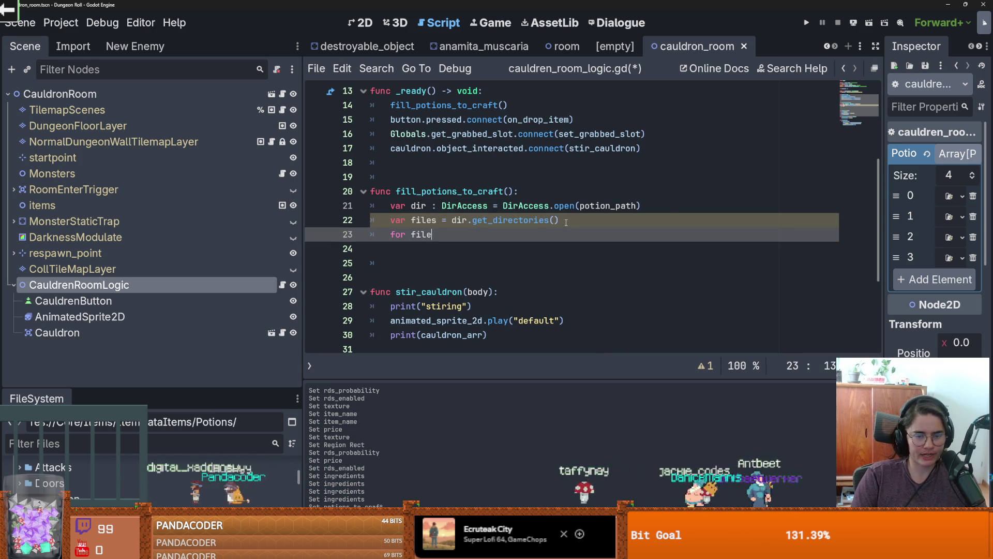
text(s)
key(BackSpace)
key(BackSpace)
text(in )
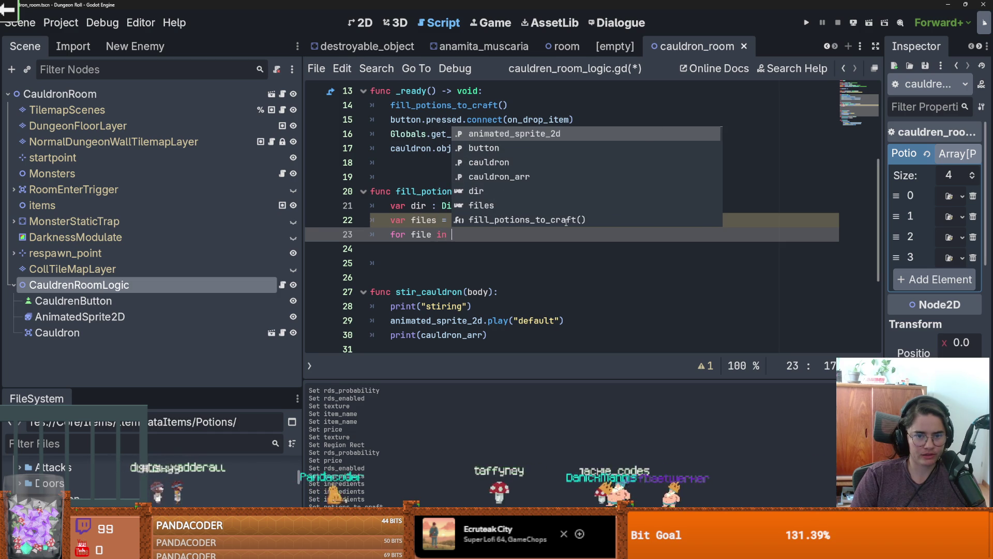
text(file)
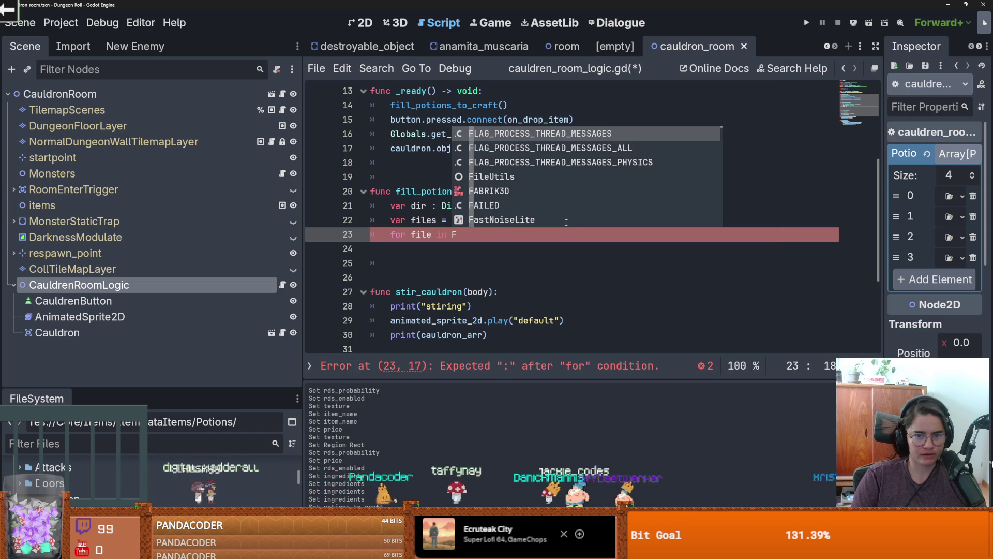
text(s:)
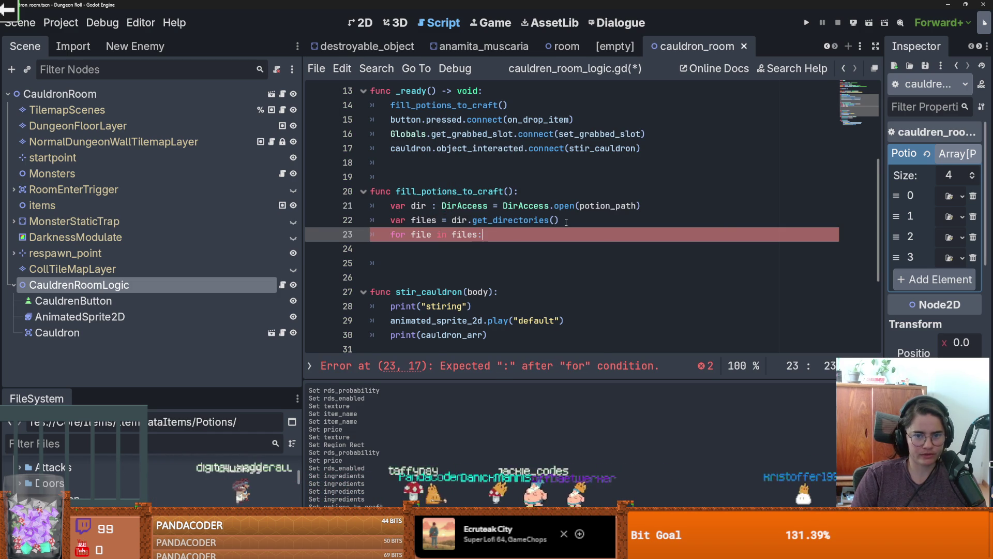
key(Return)
text(prin9)
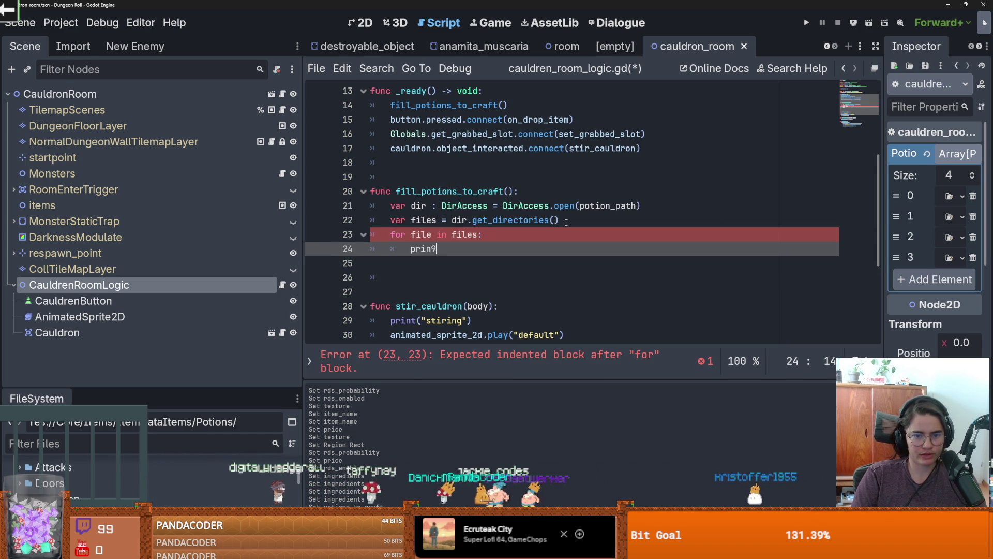
key(BackSpace)
text(t(fil)
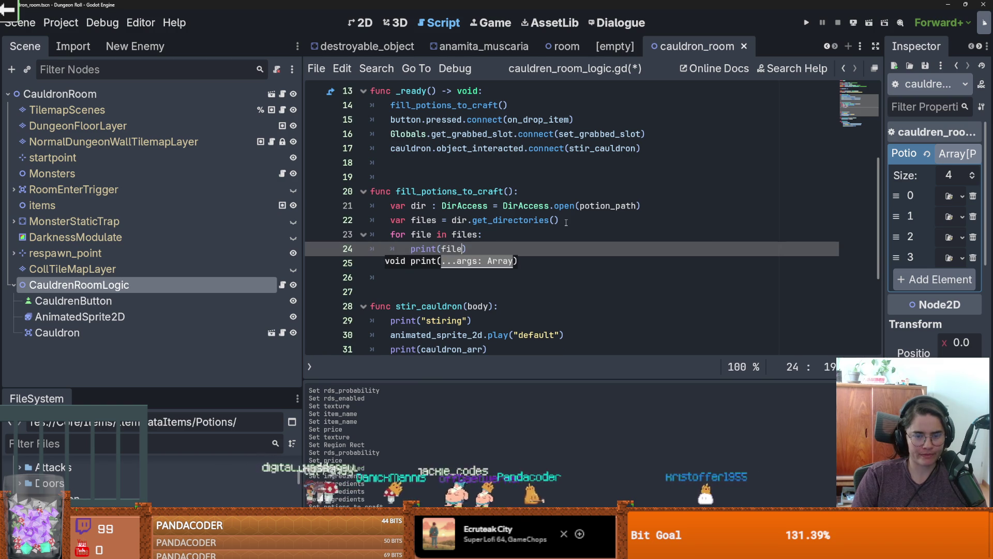
text(e)
key(ctrl+s)
- Enlarge the FileSystem panel and expand the Potions folder
click(438, 202)
scroll(446, 220, down, 2)
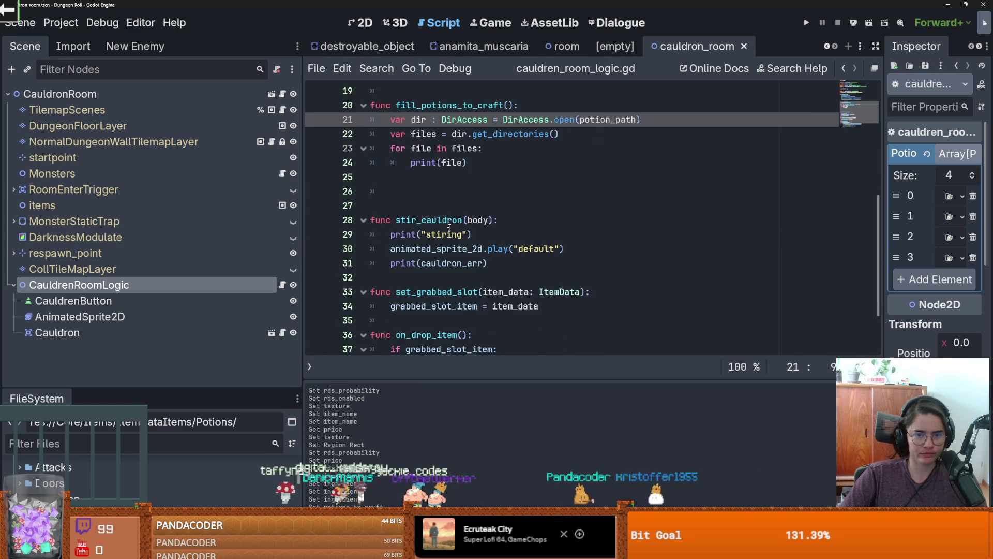
drag(213, 389, 213, 161)
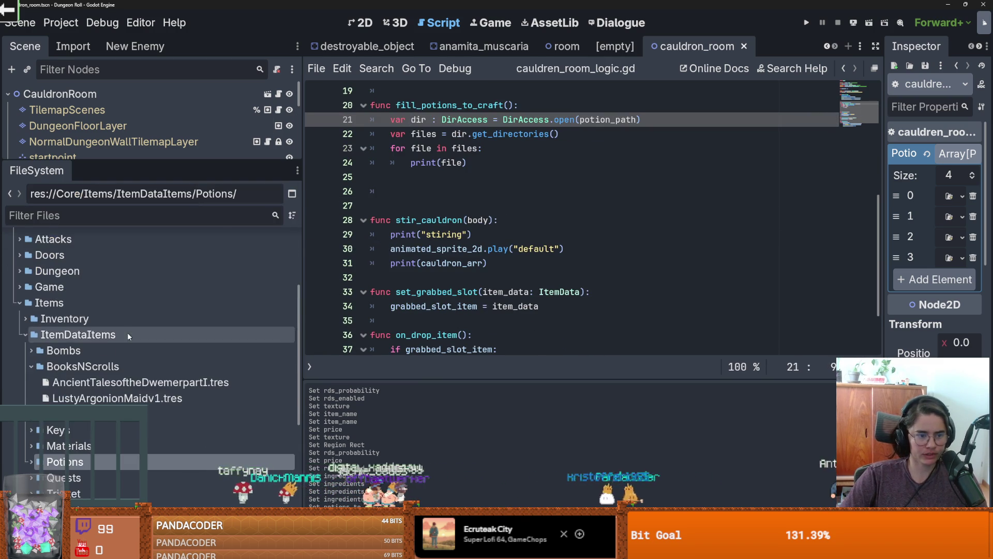
scroll(156, 318, down, 3)
double_click(104, 312)
scroll(77, 310, down, 2)
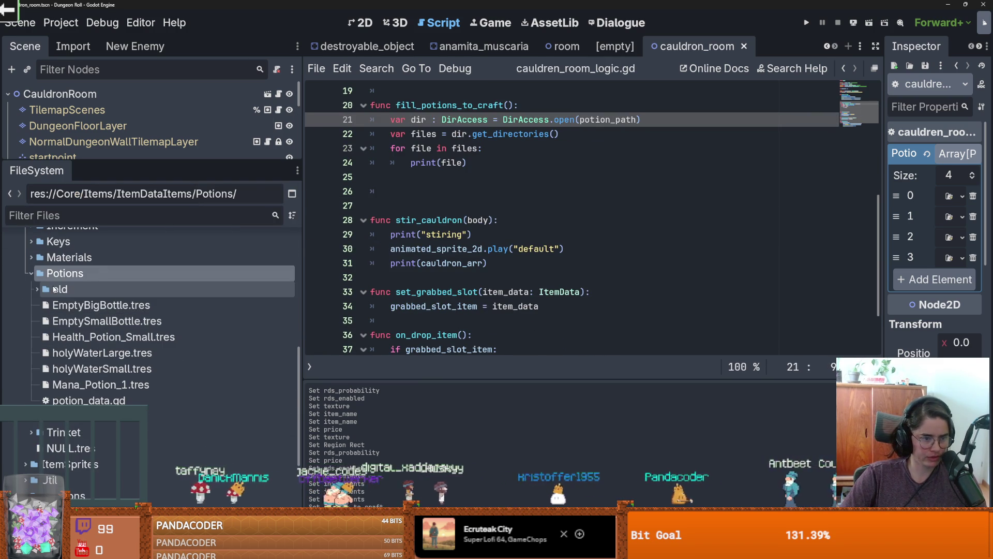
- Inspect Potions contents (old, EmptyBigBottle.tres, Mana_Potion_1.tres, potion_data.gd) and run the game
click(55, 290)
click(77, 305)
click(88, 321)
click(102, 367)
click(101, 385)
click(88, 400)
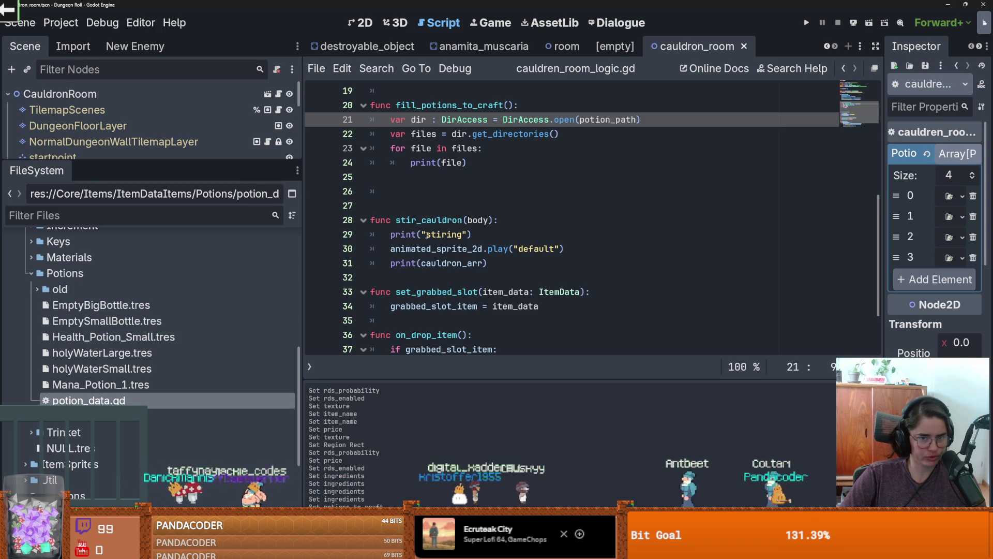
click(462, 162)
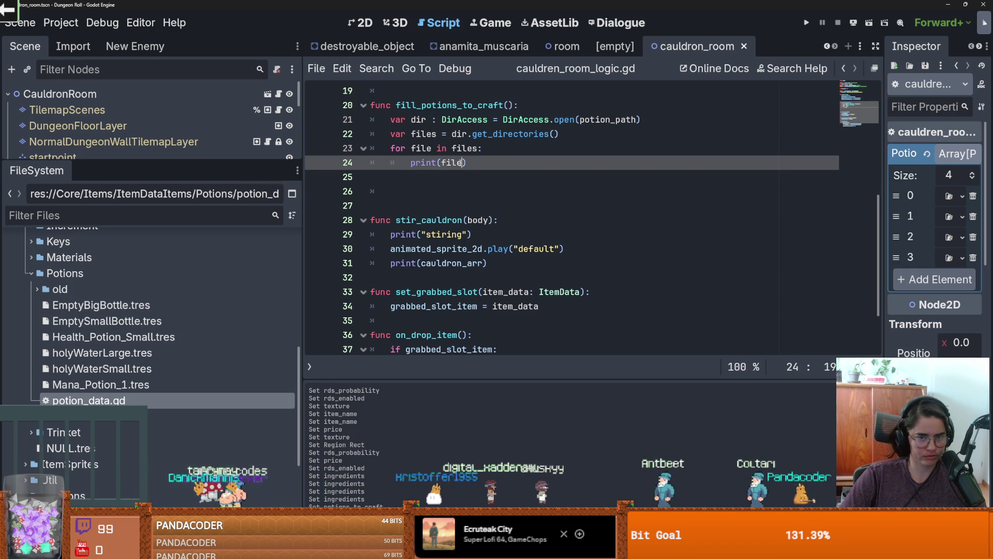
click(806, 23)
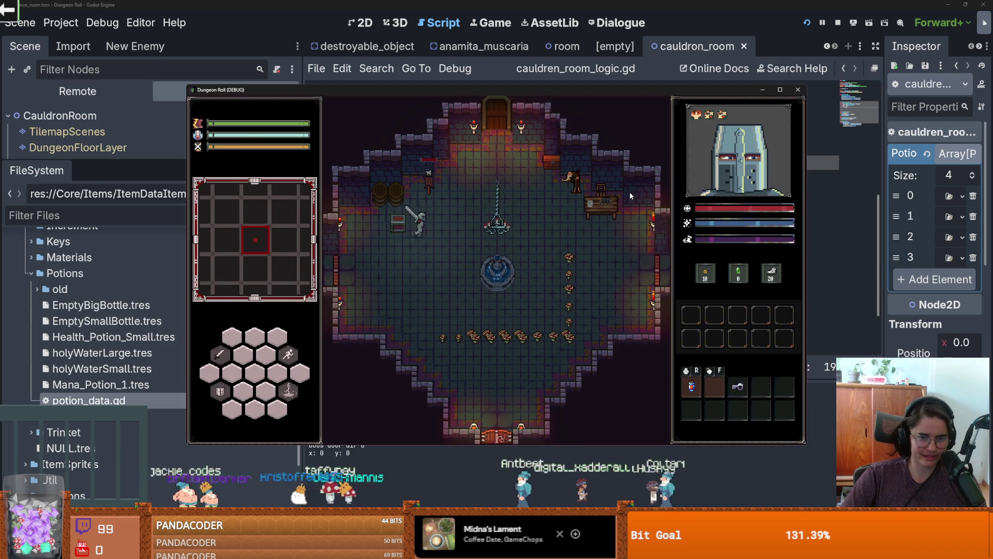
- Play briefly as the knight, choose the next room, and stop the game with F8
key(d)
click(599, 310)
key(a)
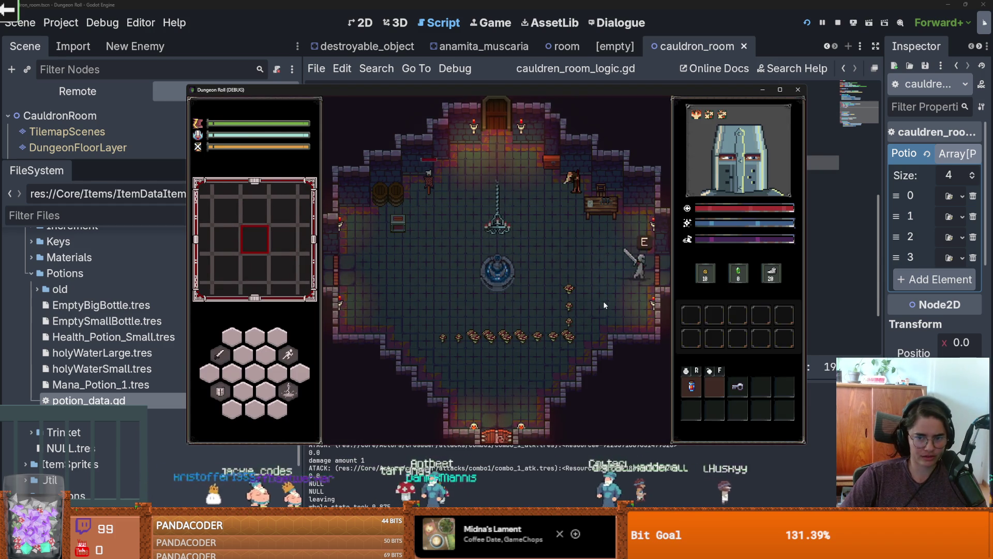
click(521, 272)
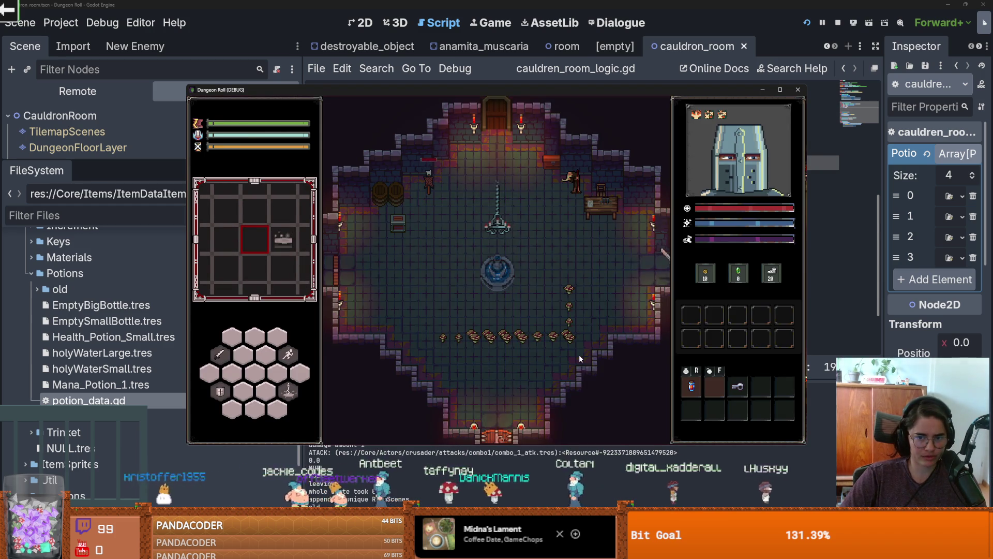
key(F8)
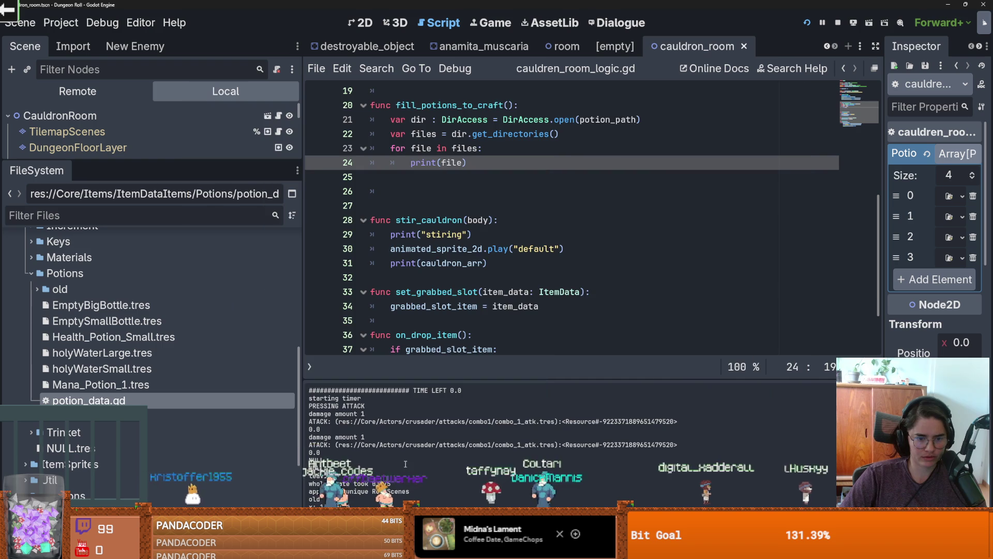
- Review fill_potions_to_craft and set a breakpoint on line 21
scroll(467, 207, up, 2)
double_click(467, 193)
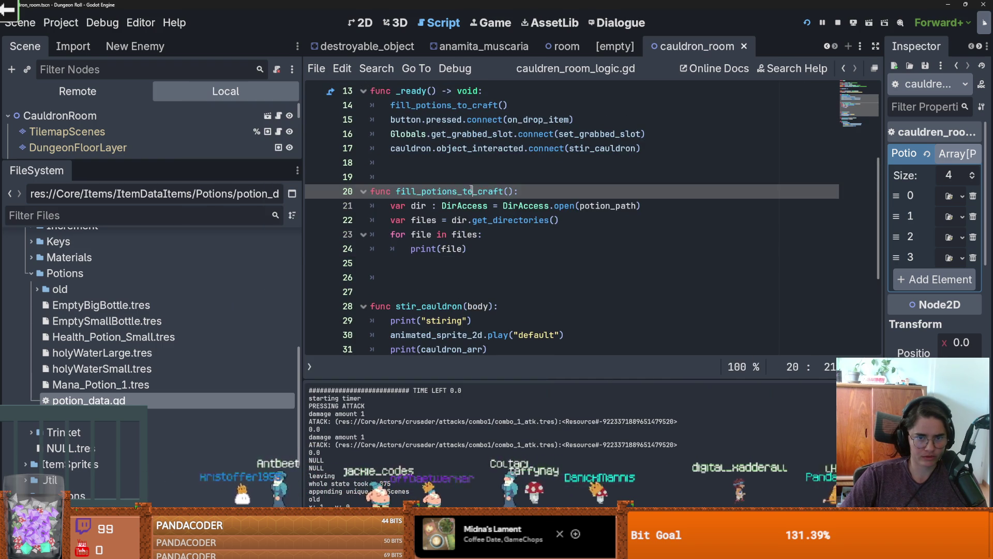
double_click(430, 248)
key(Up)
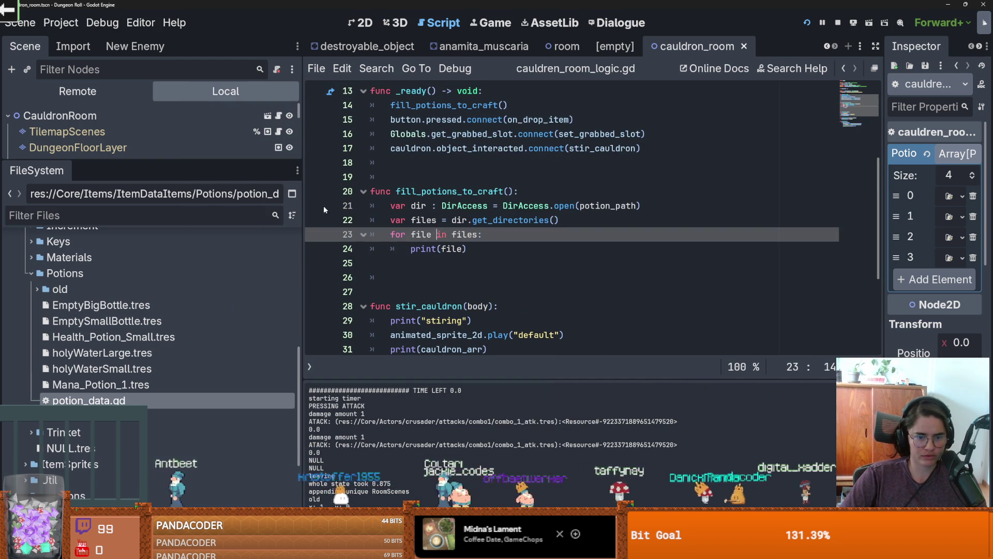
click(317, 207)
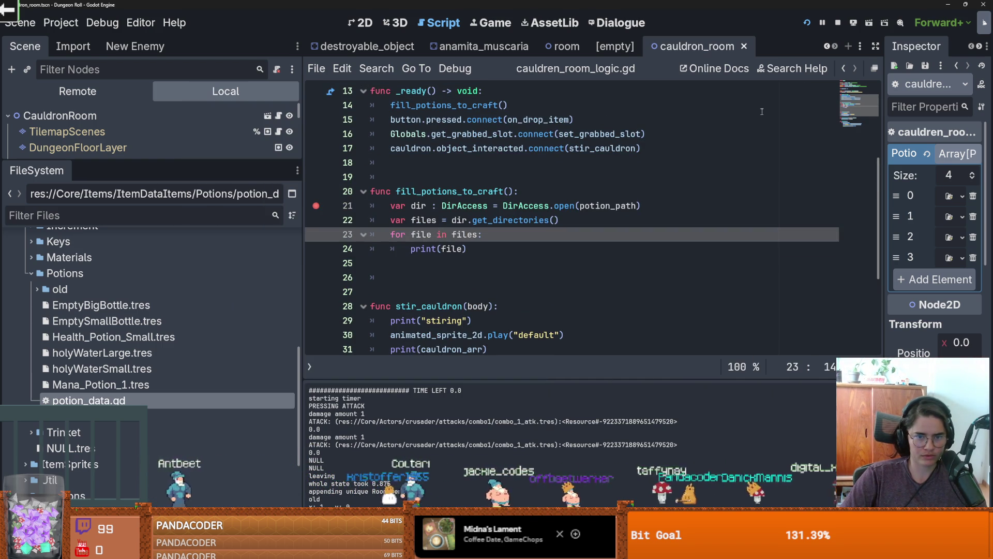
- Rerun the game and walk the knight into the cauldron room to hit the breakpoint
click(807, 23)
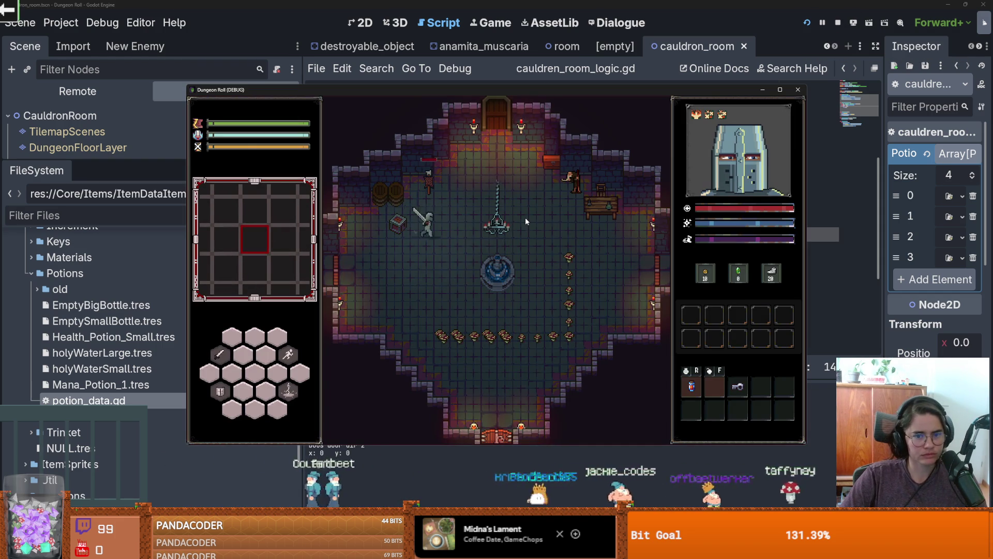
key(d)
click(590, 297)
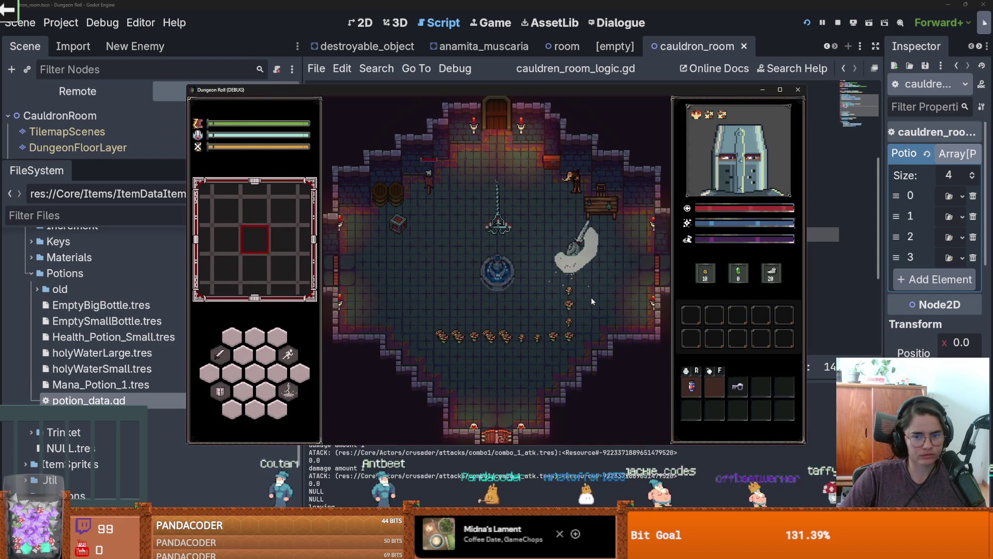
key(d)
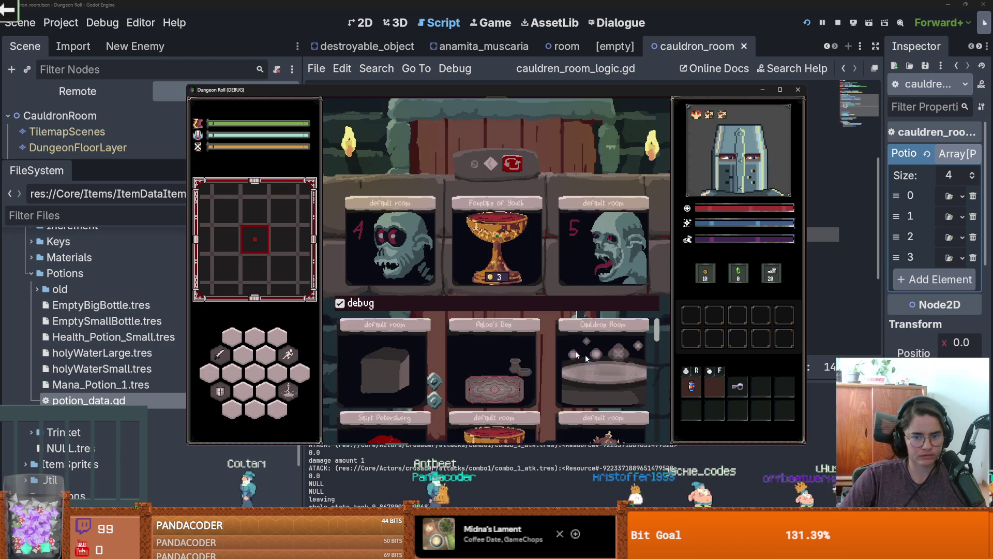
key(ctrl+space)
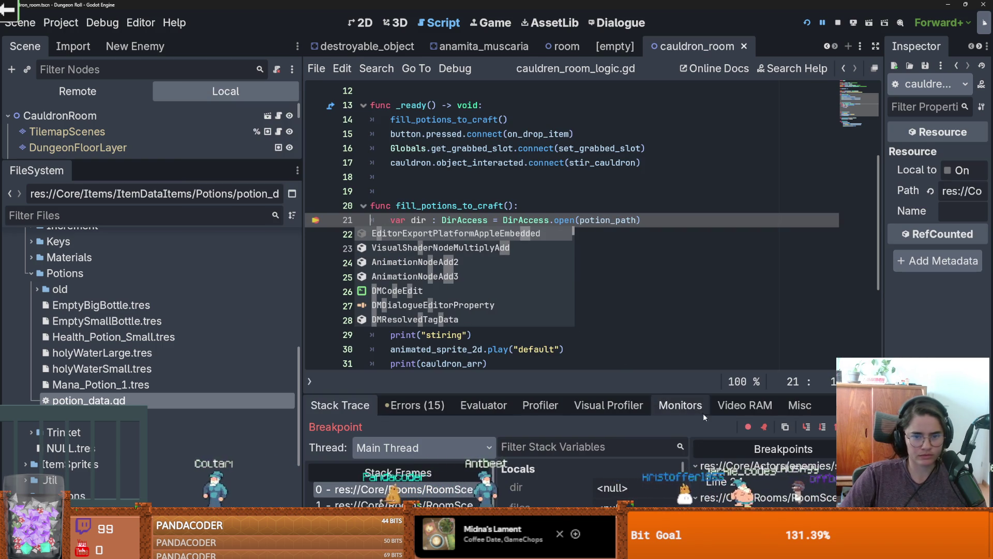
- Step past lines 21–22 and enlarge the debugger to see files holds only "old"
key(F10)
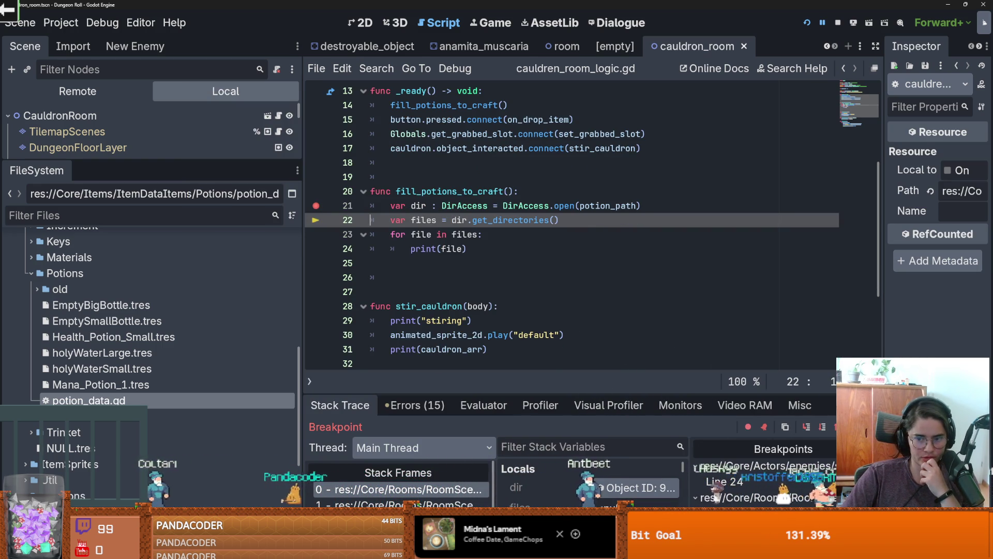
click(808, 428)
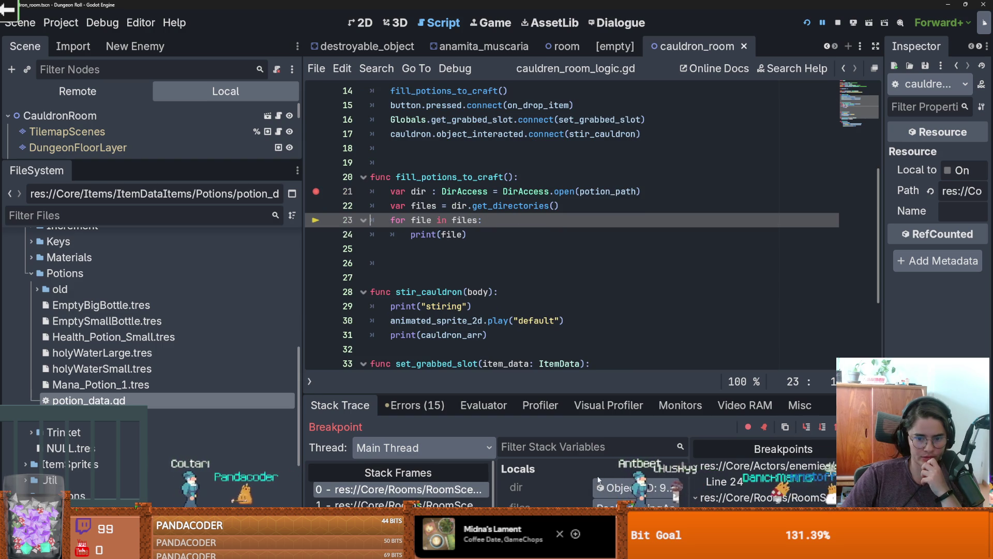
drag(595, 394, 620, 198)
drag(601, 351, 616, 351)
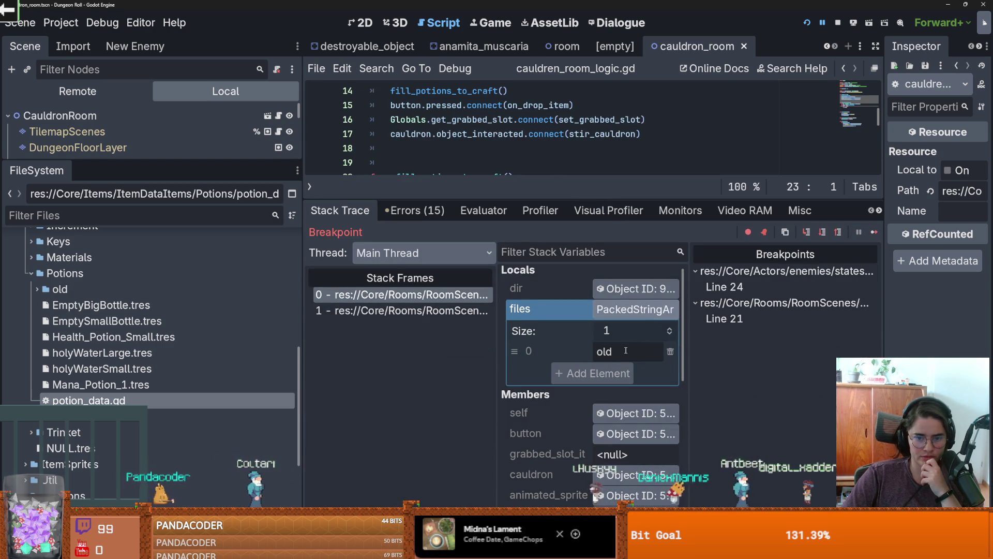
drag(598, 199, 598, 357)
scroll(458, 292, up, 2)
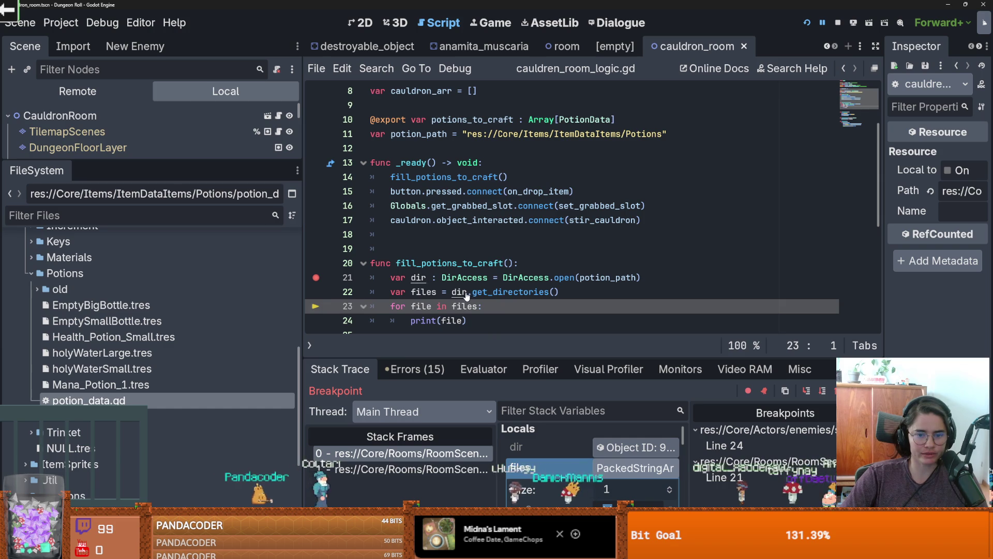
- Look up the get_files() method in the DirAccess documentation
ctrl+click(519, 280)
scroll(480, 256, down, 10)
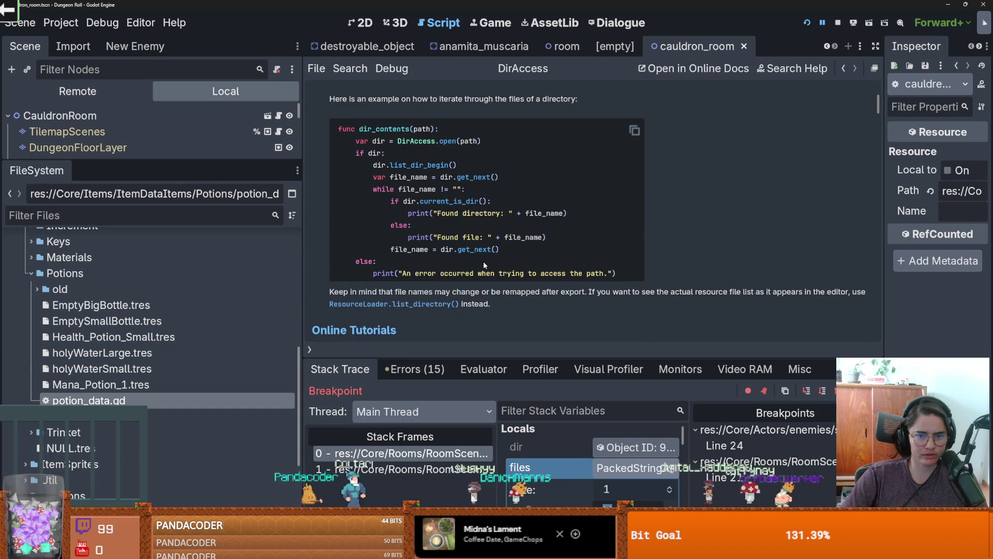
scroll(484, 265, down, 8)
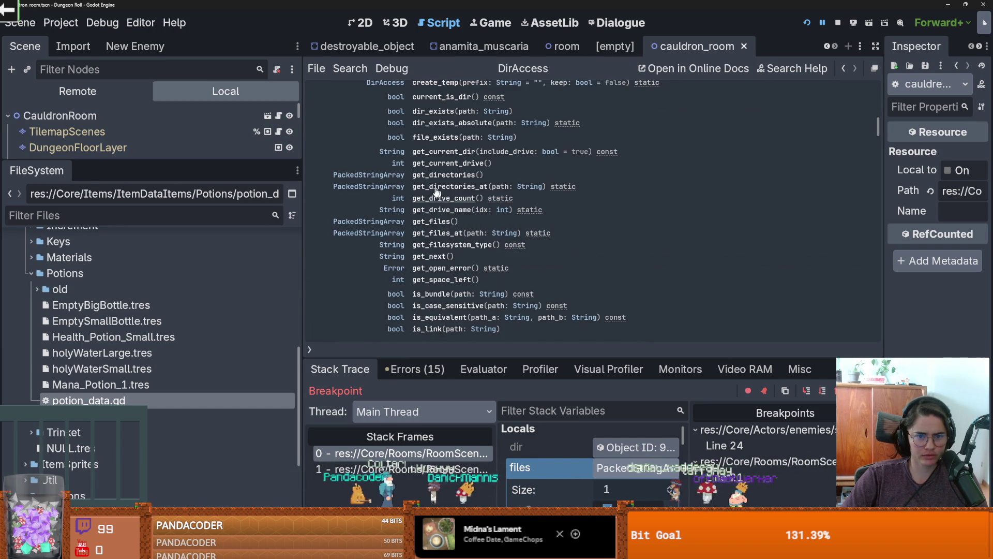
drag(413, 221, 459, 221)
key(ctrl+c)
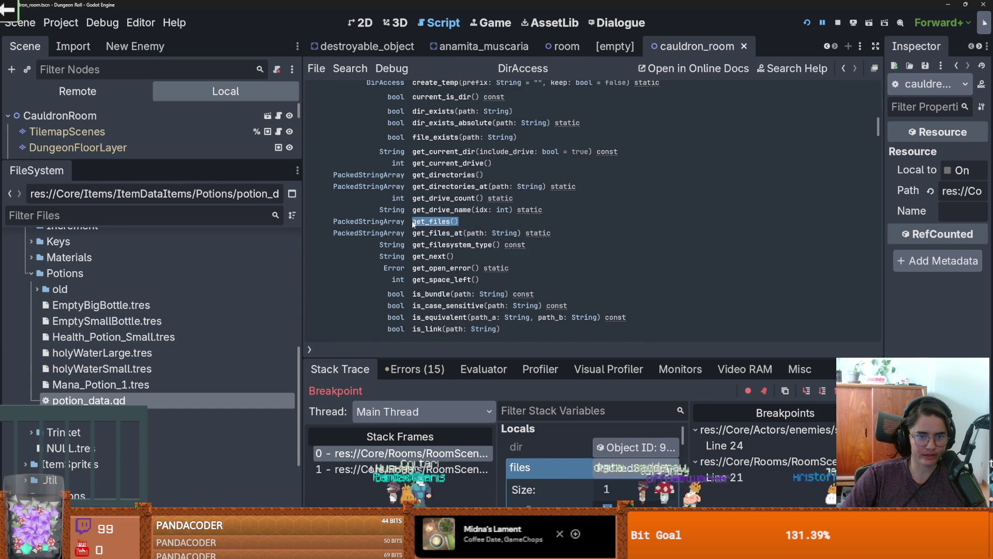
drag(233, 158, 232, 327)
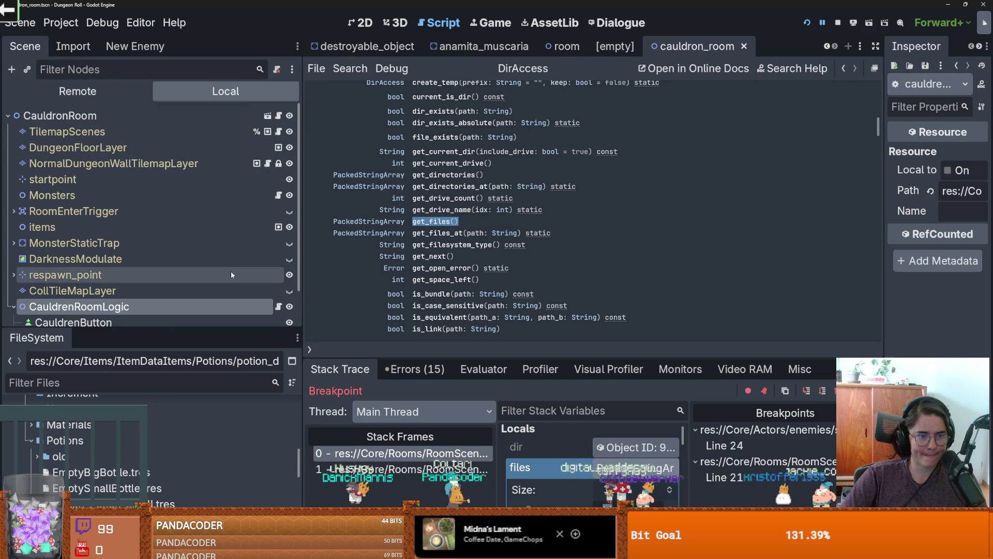
scroll(248, 279, down, 1)
- Replace get_directories() with get_files() on line 22 of the cauldron room script
click(279, 279)
drag(556, 291, 472, 292)
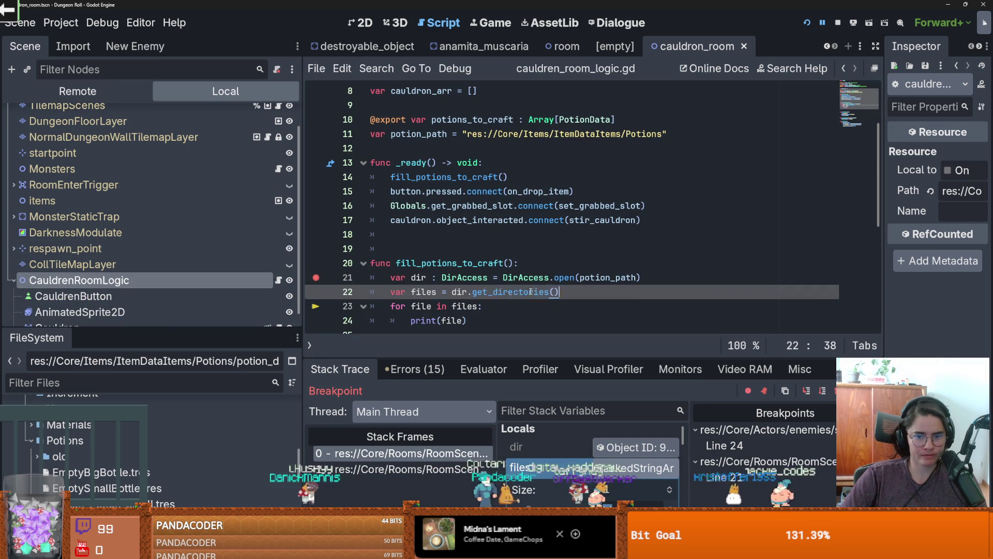
key(ctrl+v)
key(BackSpace)
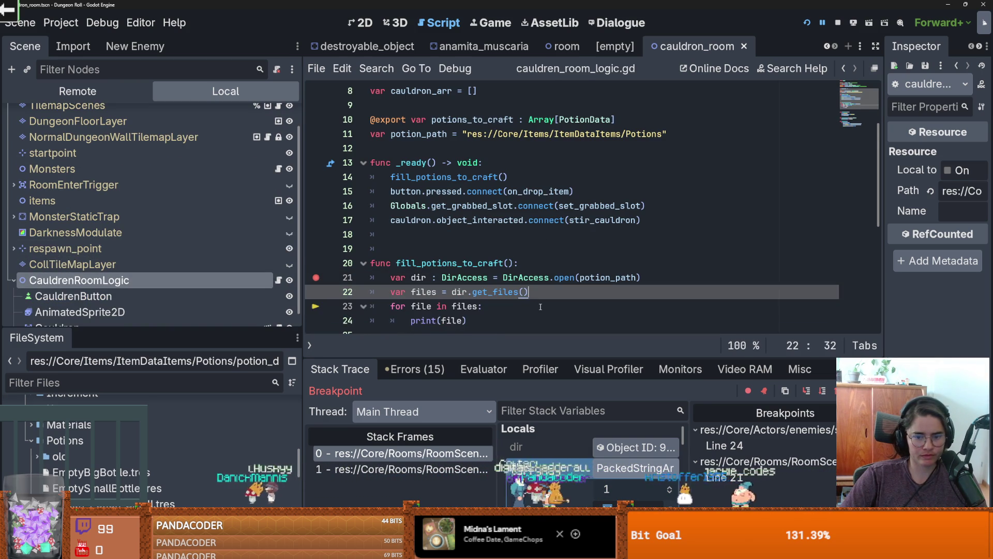
scroll(542, 306, down, 1)
click(471, 267)
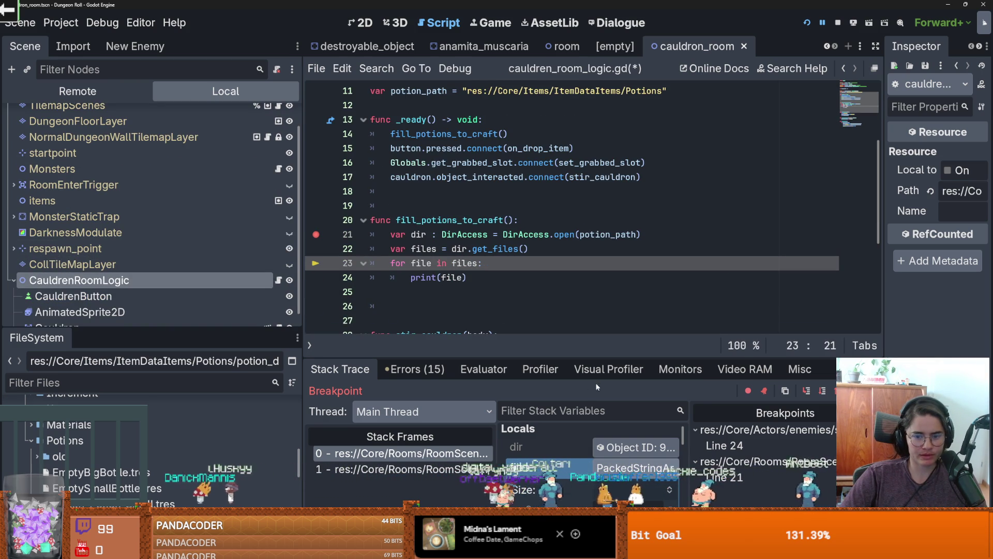
drag(569, 357, 569, 337)
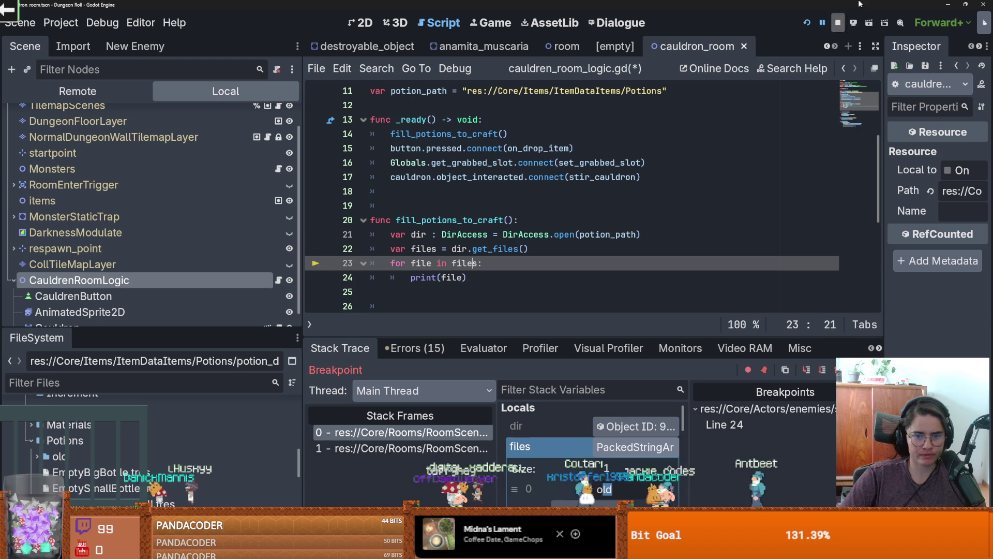
- Rerun the game and enter the Cauldron Room to print the potion file names, then close it
click(807, 22)
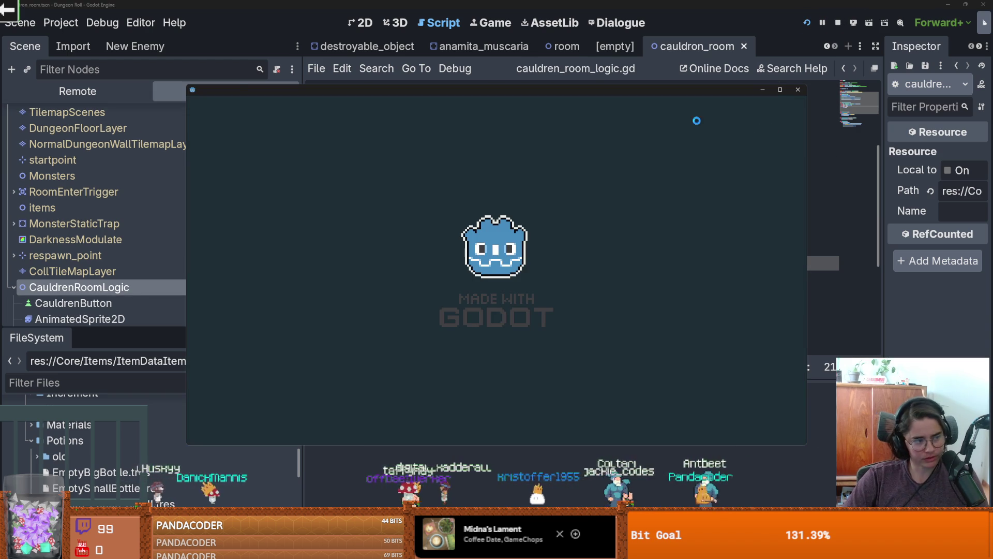
key(d)
key(w)
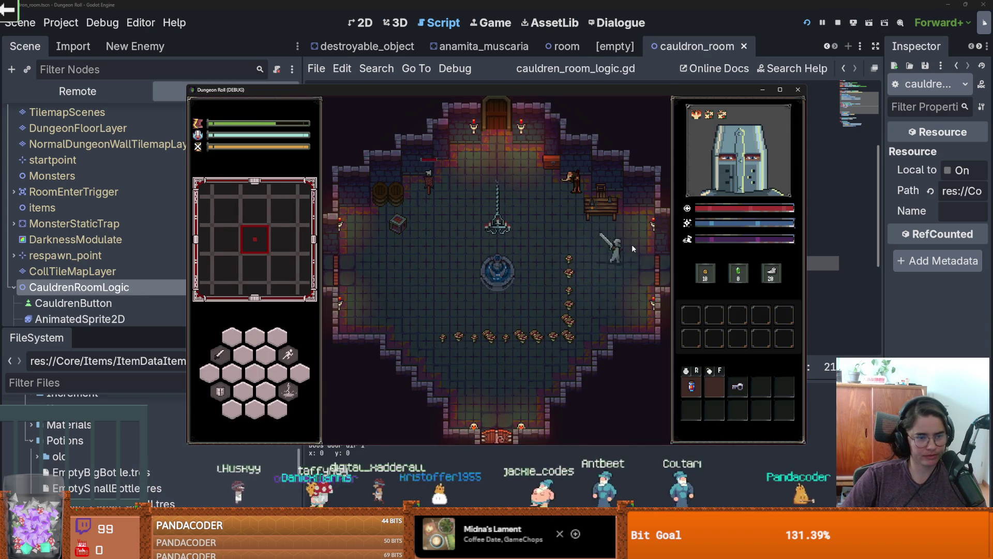
click(596, 338)
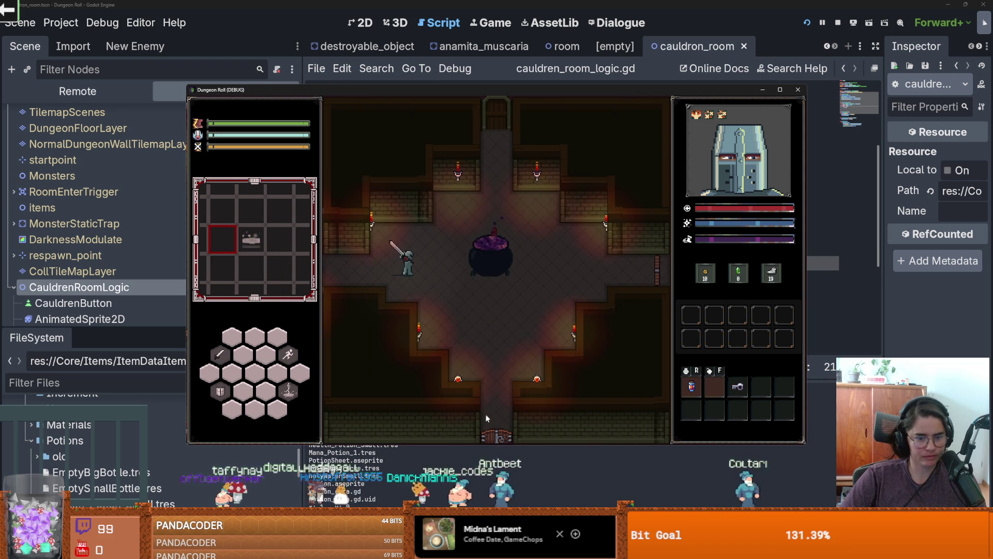
key(F8)
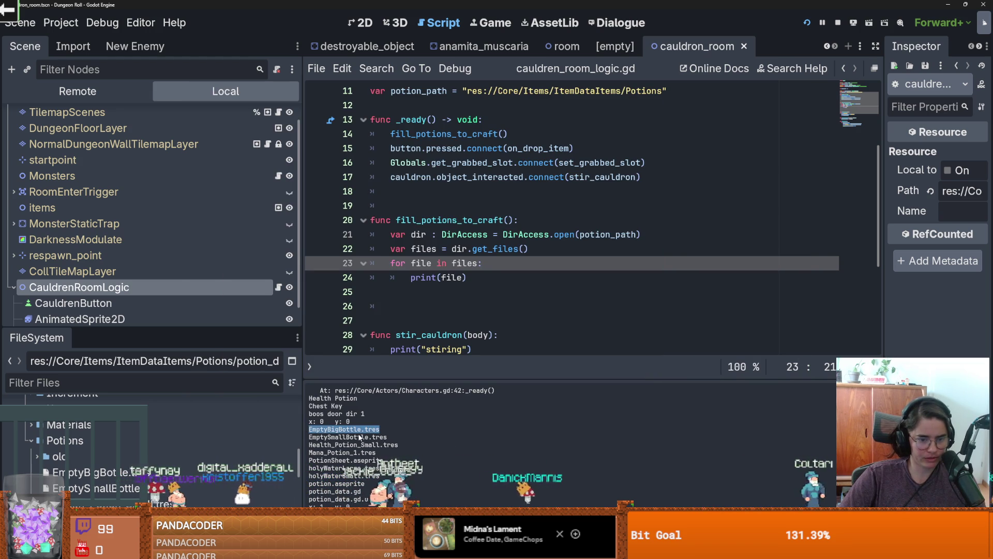
drag(467, 277, 412, 283)
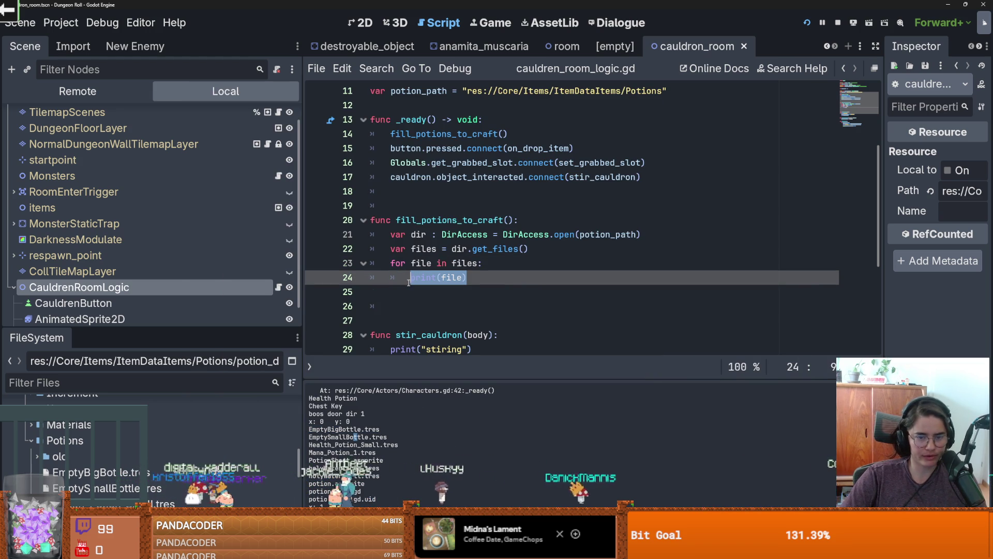
- Start a 'var potion_file = FileAccess' line and check the FileAccess class reference
text(var f)
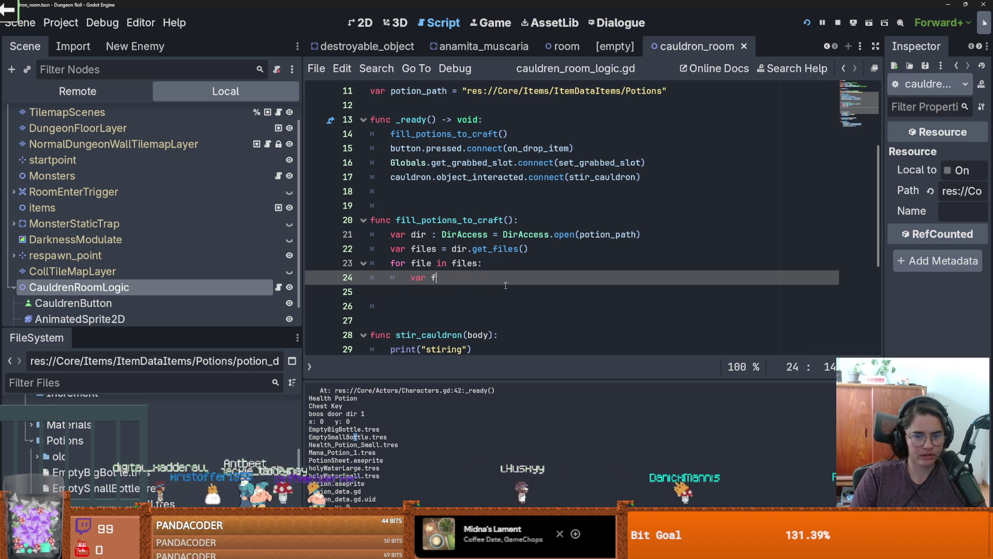
key(BackSpace)
text(potion_file = F)
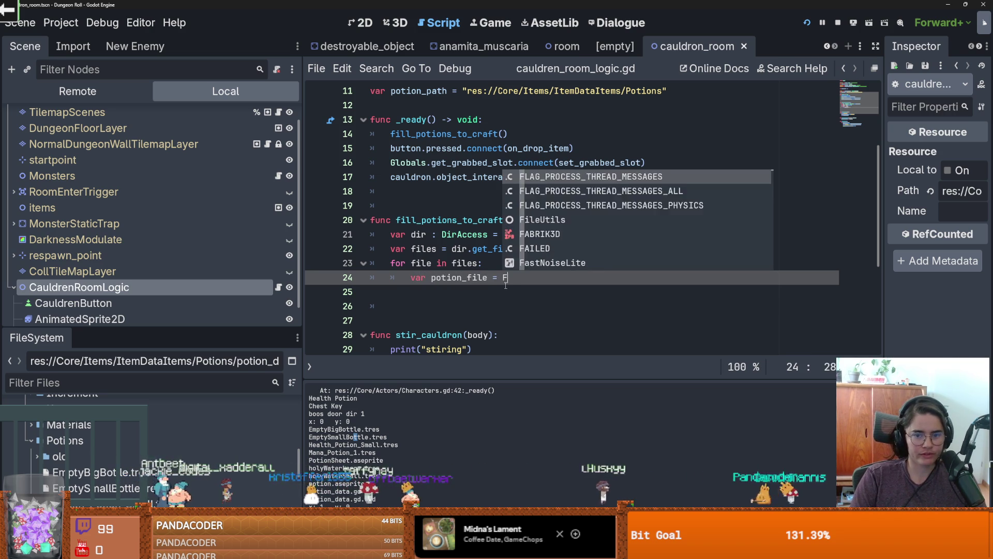
text(ileA)
key(Return)
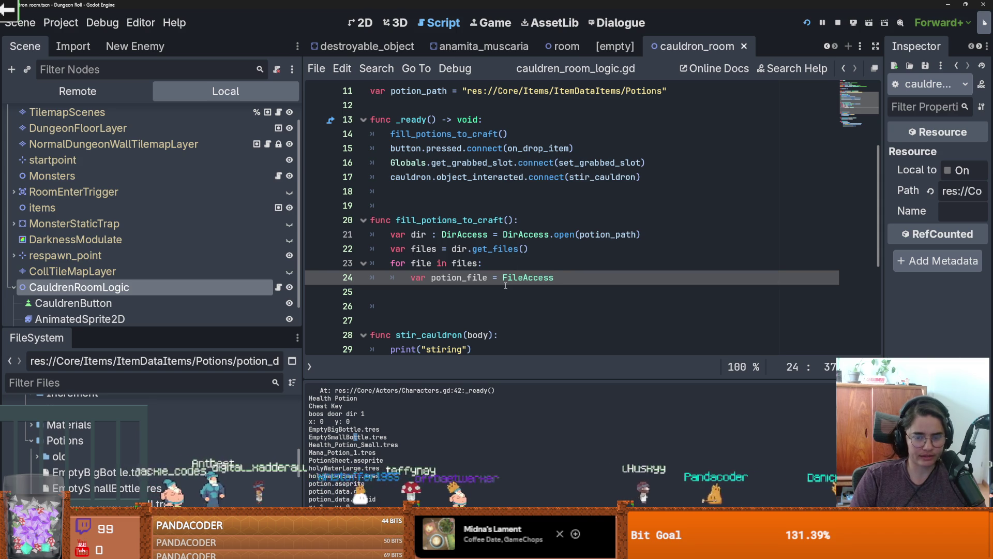
click(510, 280)
scroll(551, 263, down, 1)
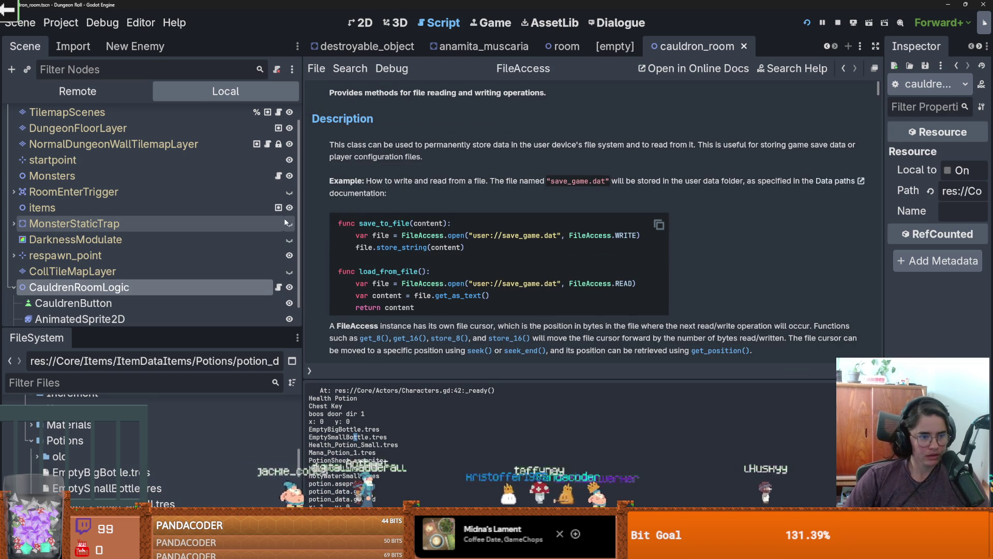
click(279, 287)
scroll(420, 263, up, 1)
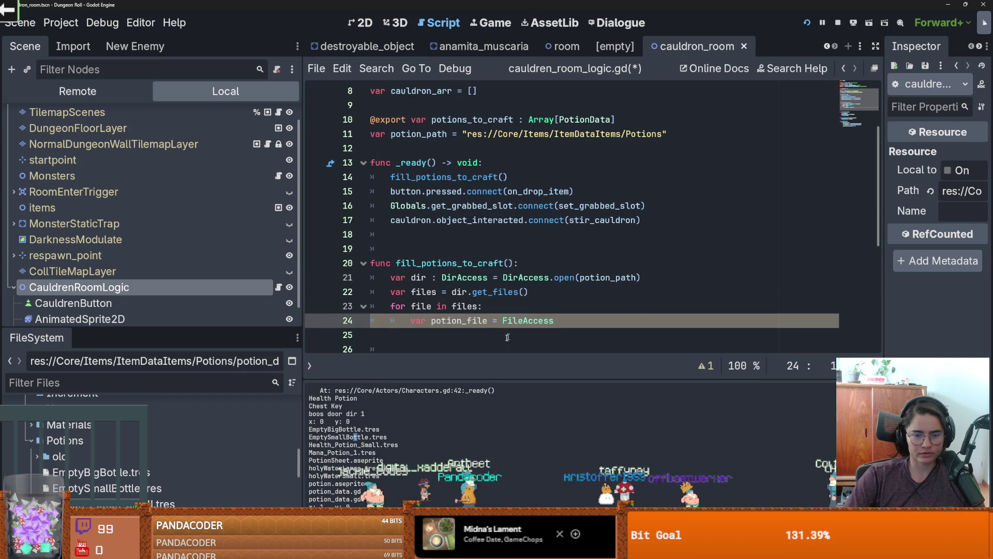
- Add 'var potion_file_path = potion_path + "/" + file' above the FileAccess line
key(End)
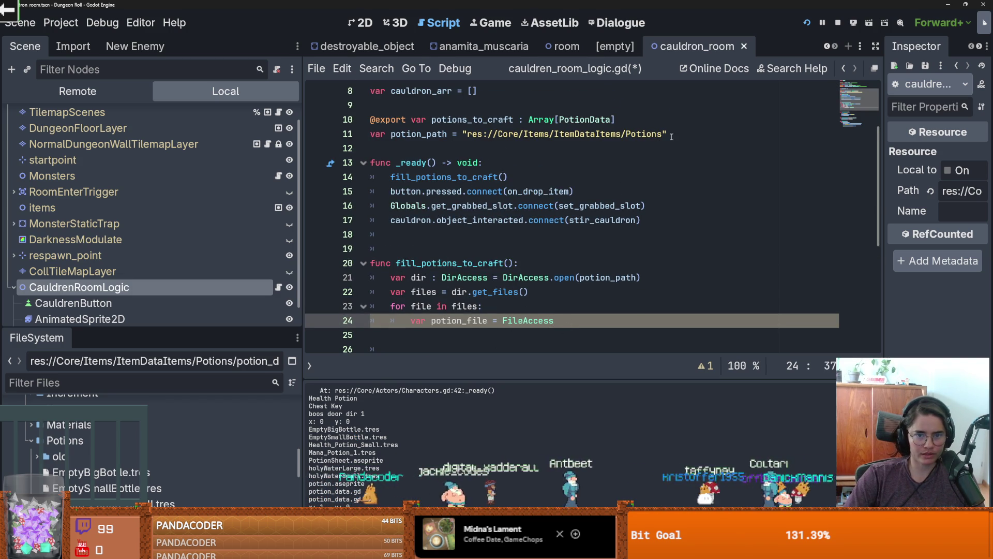
scroll(507, 310, down, 2)
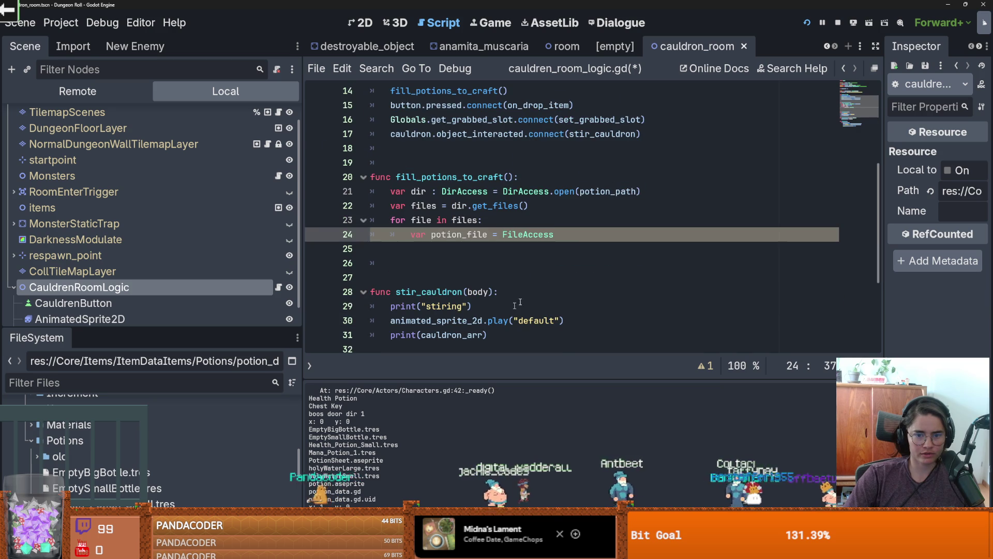
key(Return)
click(558, 234)
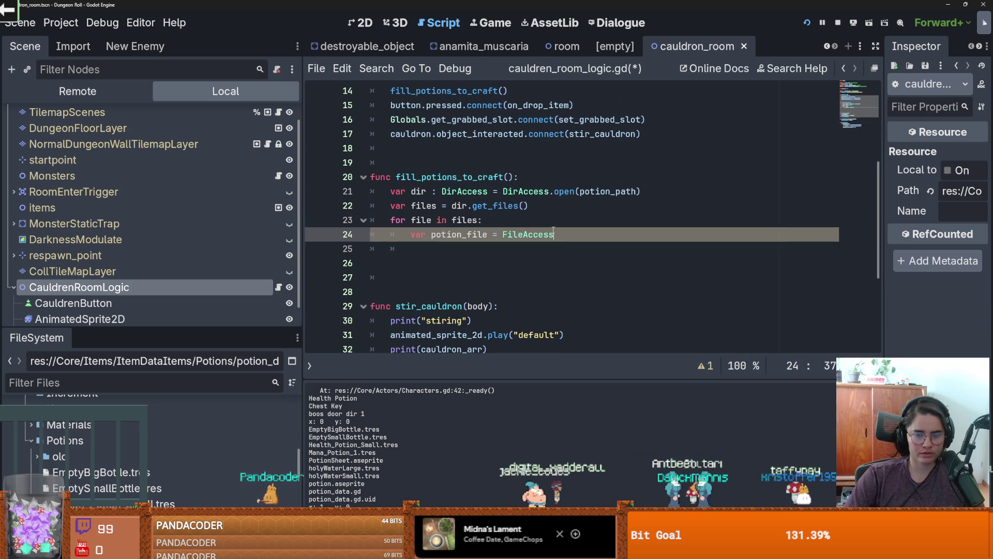
click(530, 221)
key(Return)
text(var potion_file_)
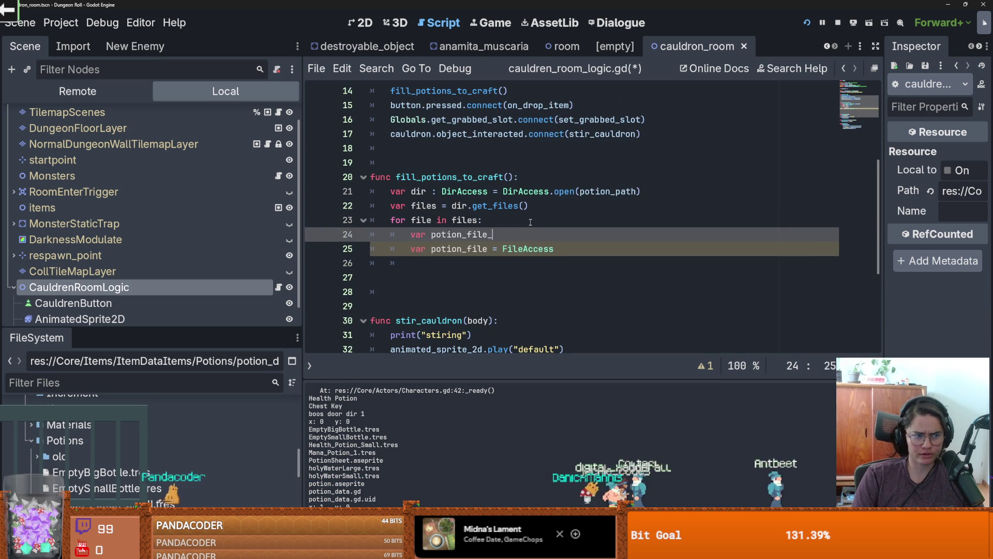
text(path = )
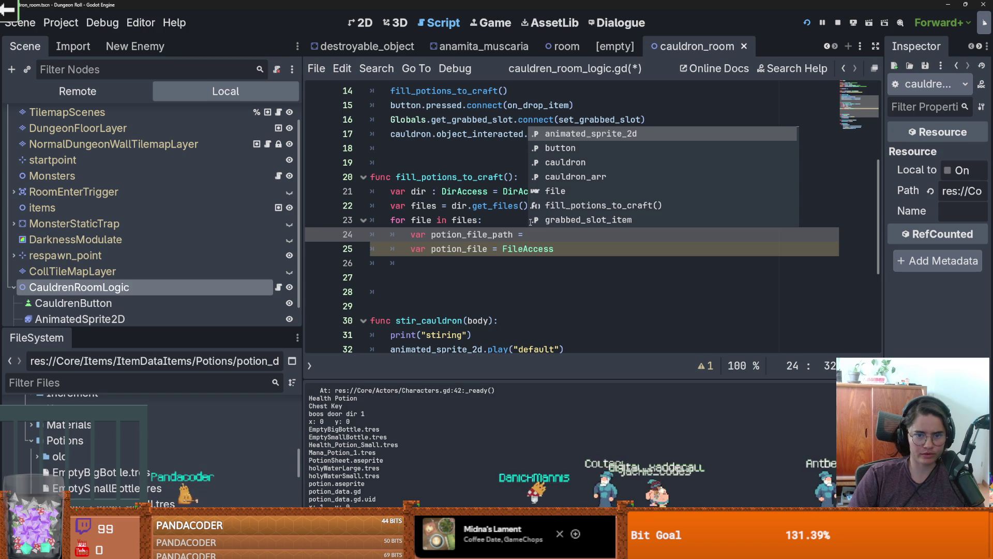
text(po)
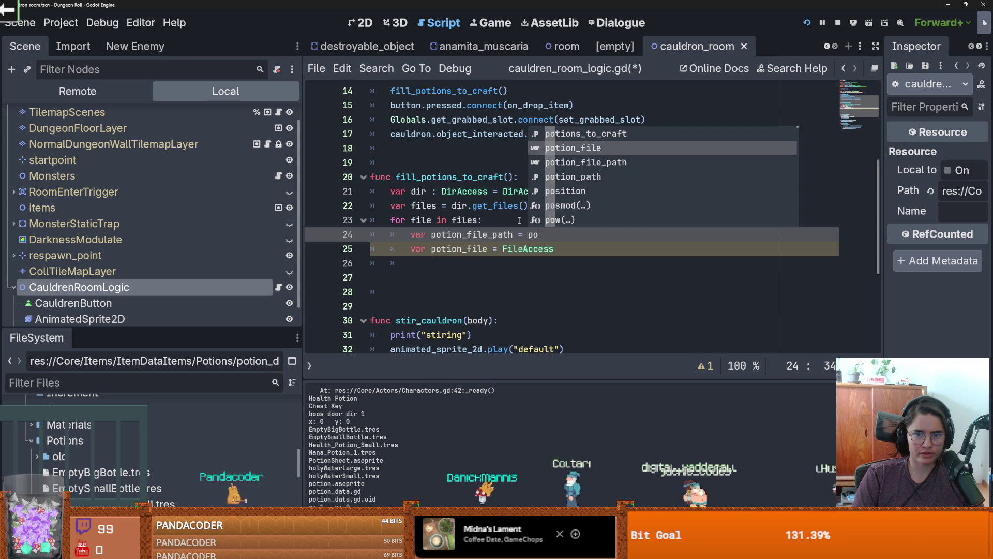
scroll(512, 233, up, 2)
scroll(502, 252, down, 1)
text(tion)
key(Down)
key(Return)
text(+)
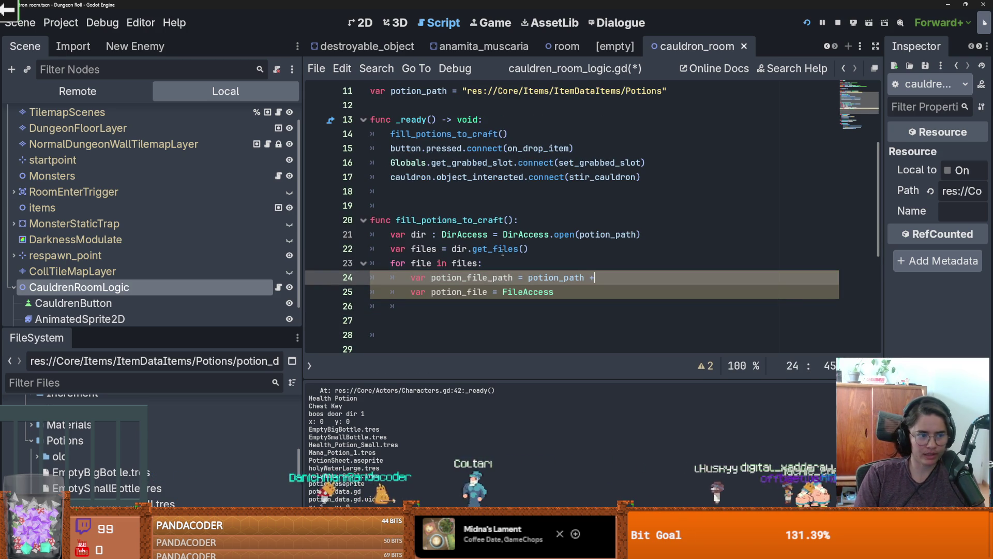
text( "/)
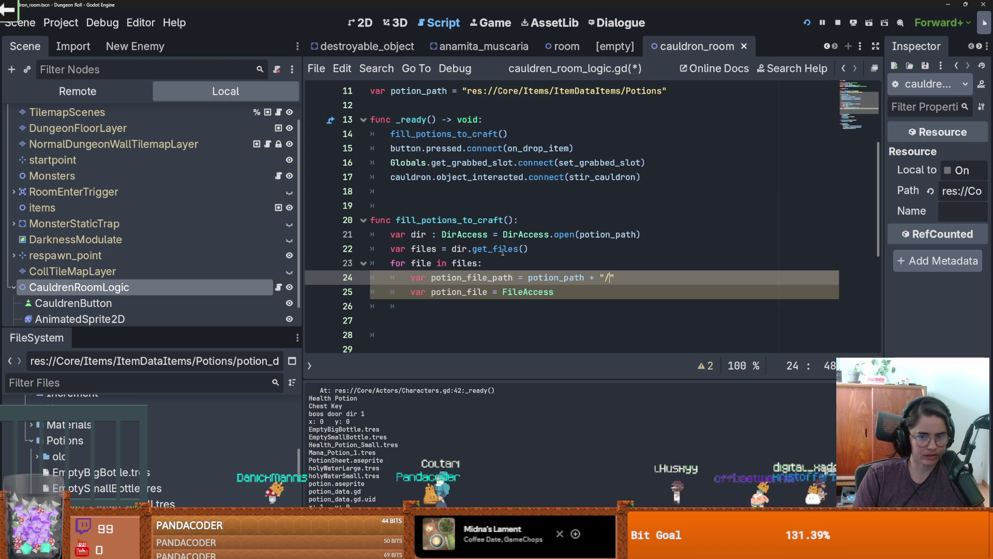
text(" + file)
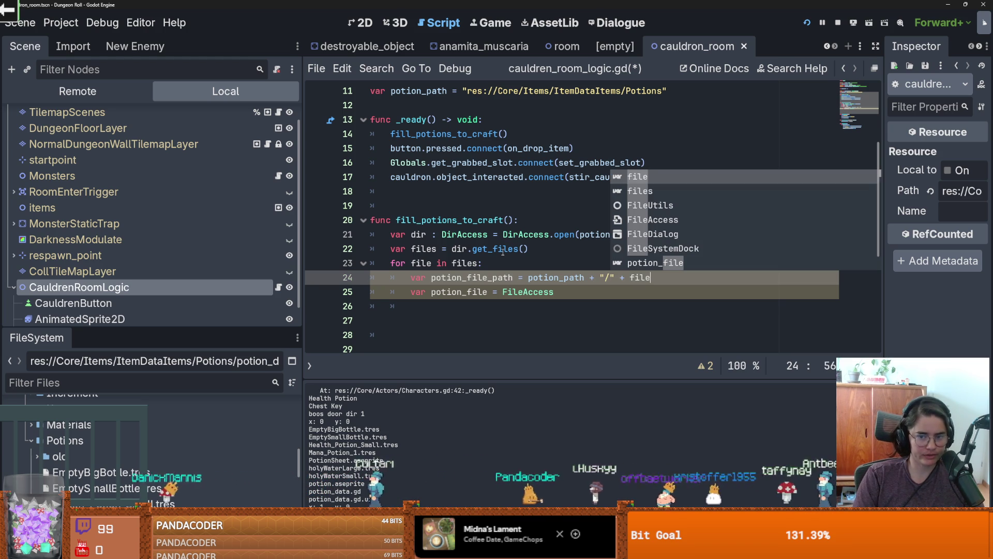
- Extend the potion_file line to call FileAccess.open
double_click(472, 277)
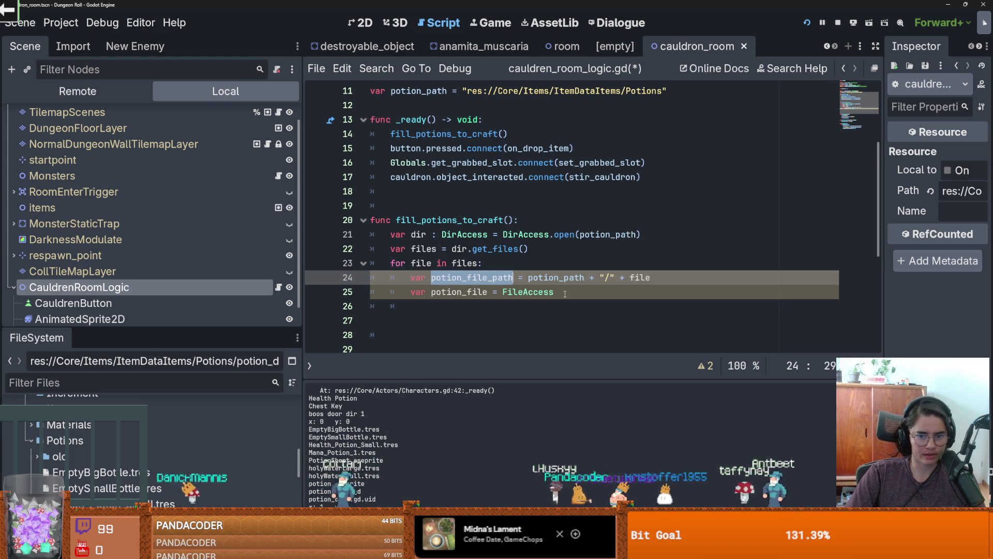
click(564, 294)
text(.open)
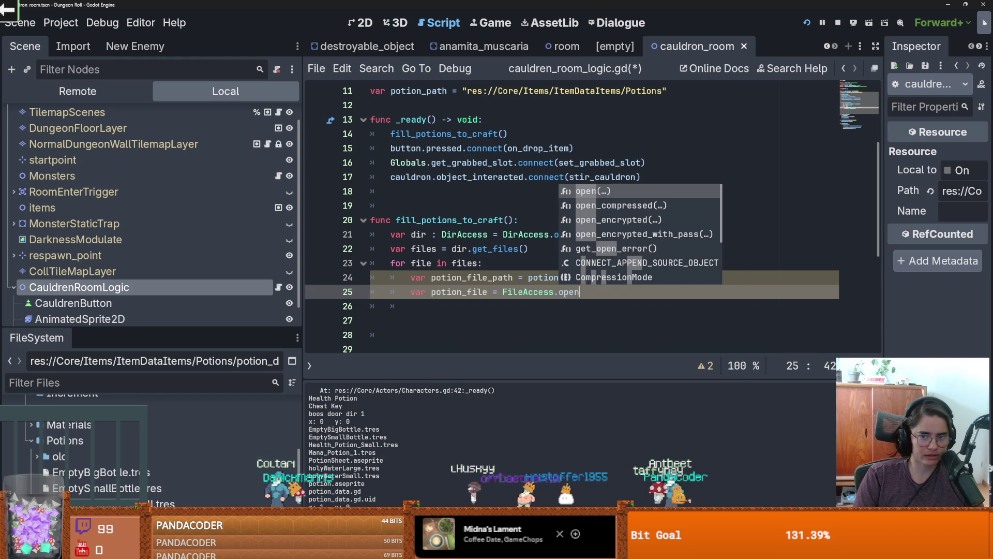
key(Return)
ctrl+click(563, 293)
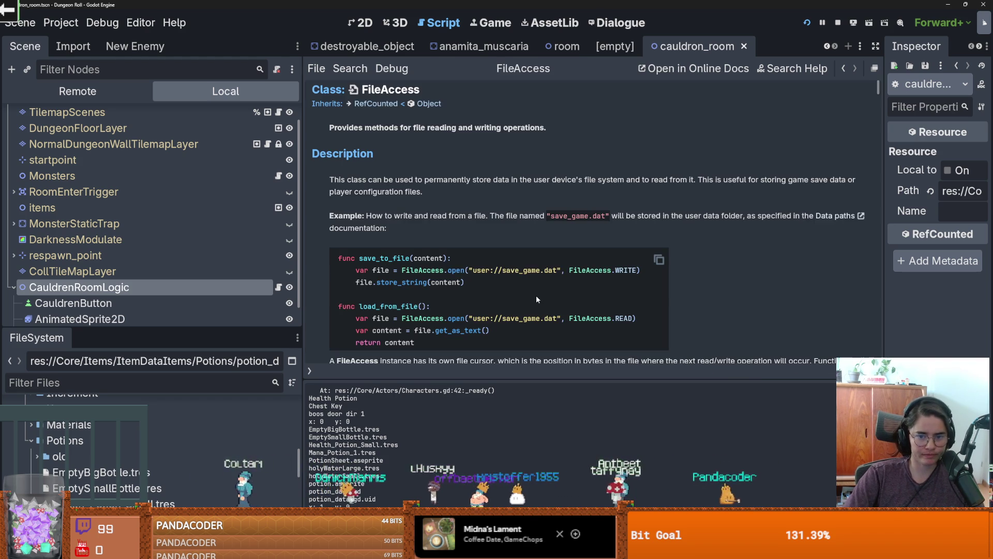
drag(637, 318, 364, 319)
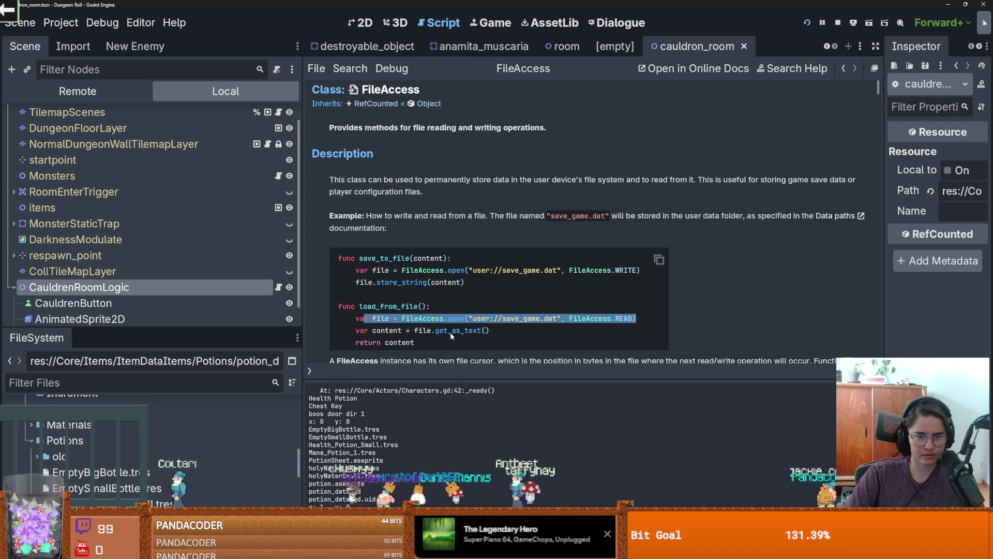
click(454, 331)
scroll(458, 329, down, 2)
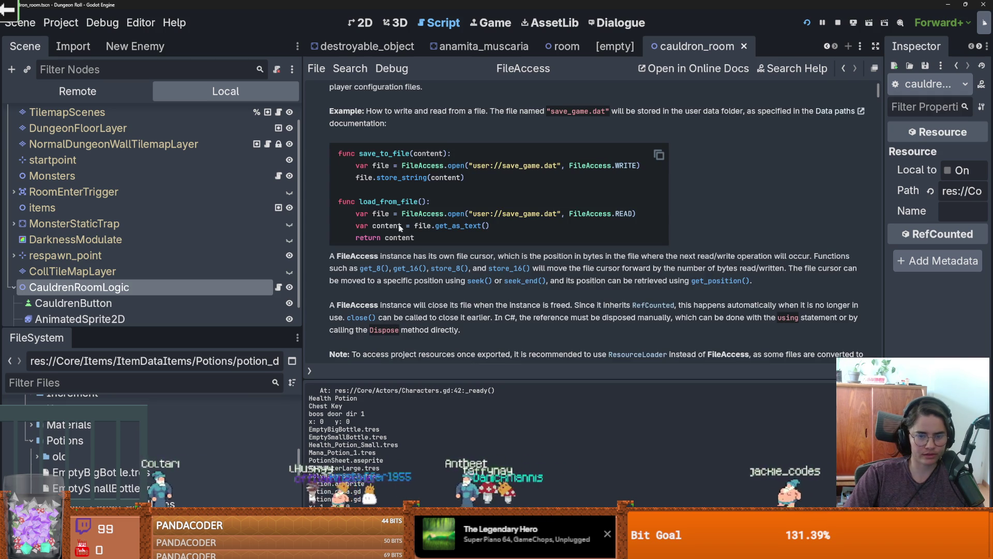
scroll(435, 255, down, 10)
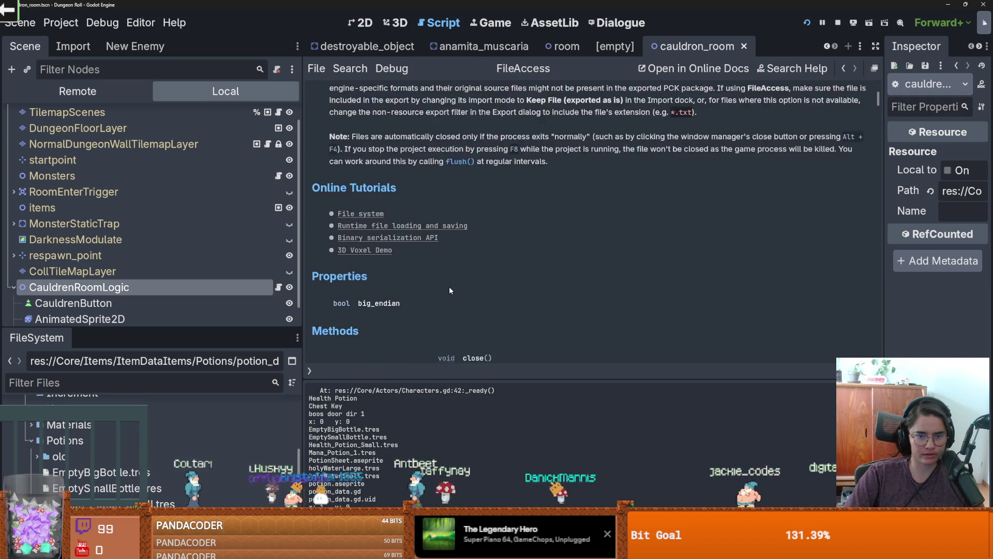
scroll(449, 290, down, 3)
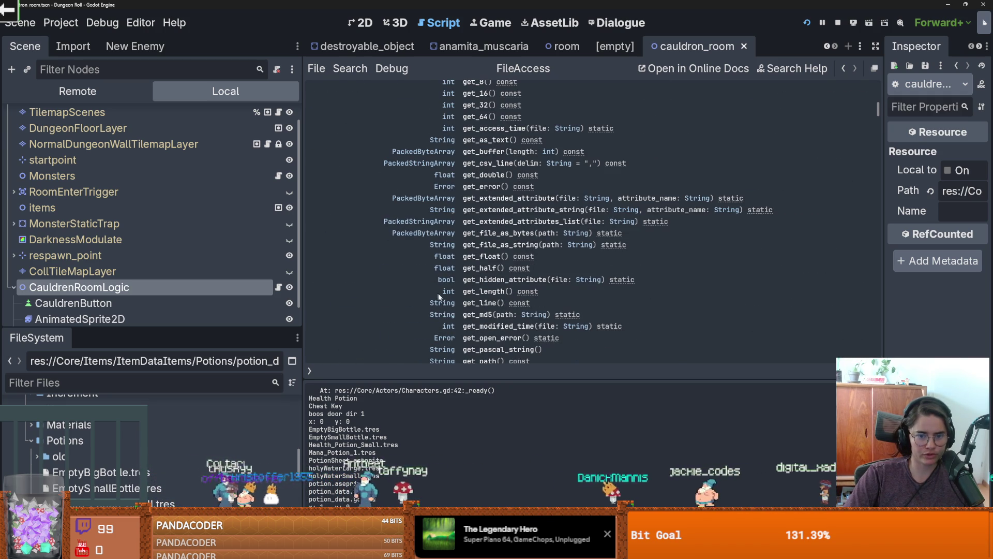
scroll(436, 297, down, 8)
scroll(458, 297, down, 1)
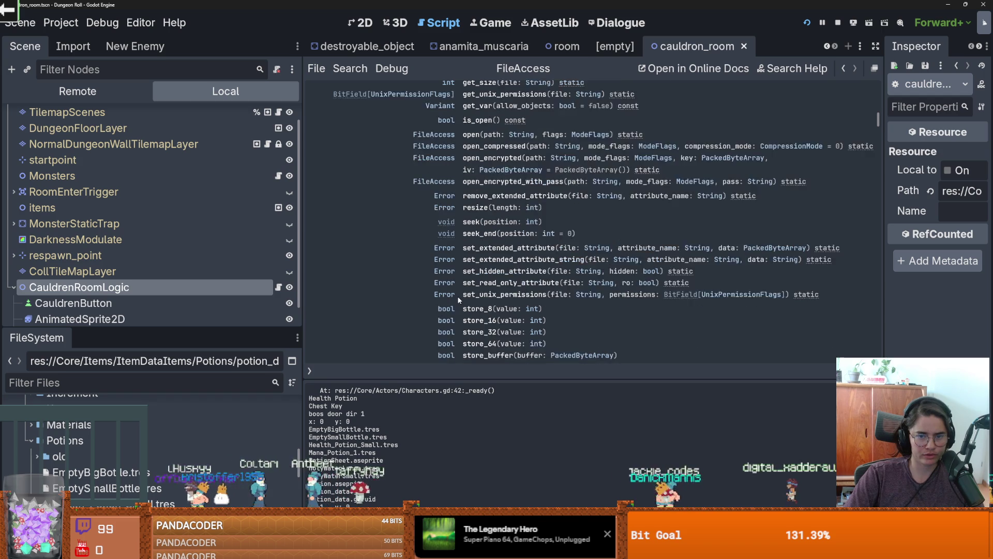
scroll(458, 299, up, 2)
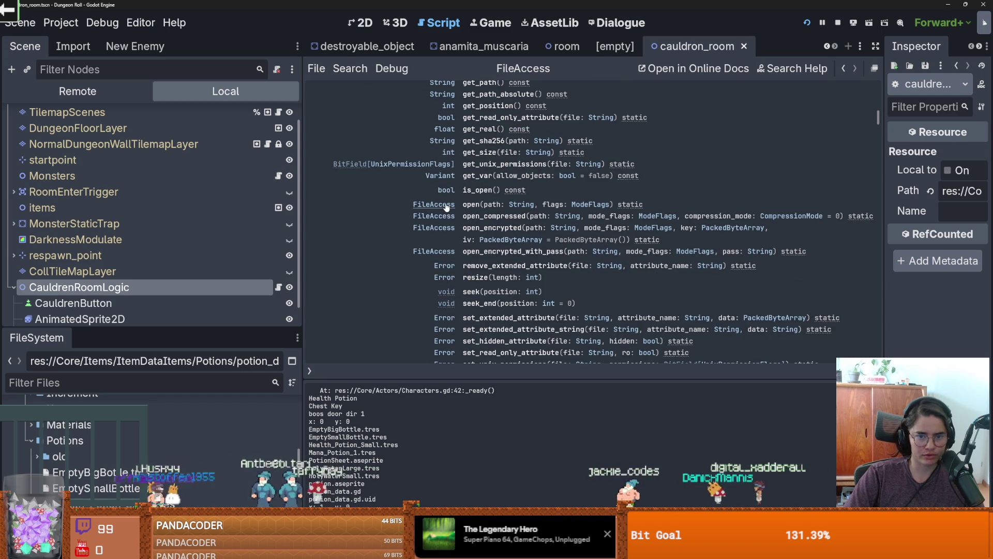
click(446, 206)
scroll(450, 248, down, 3)
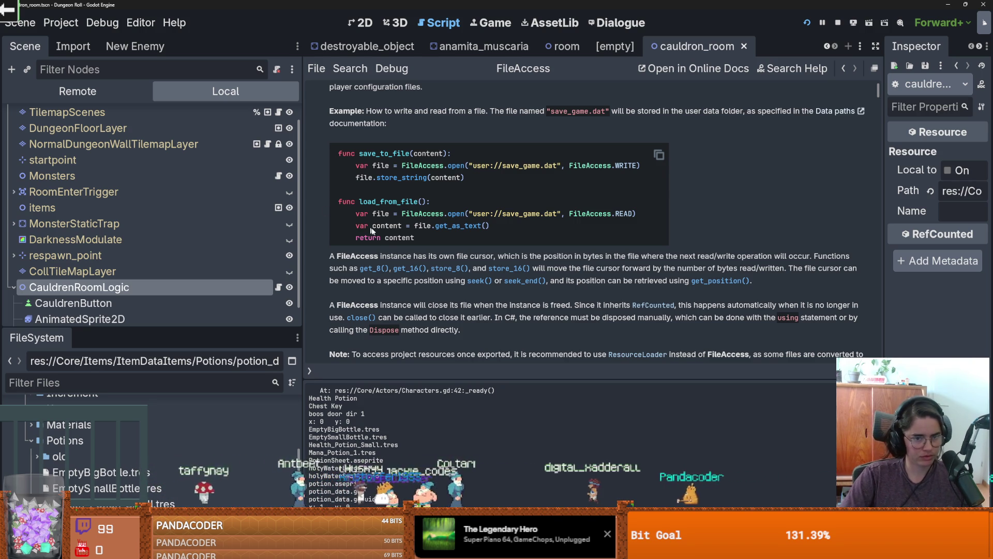
drag(572, 213, 356, 214)
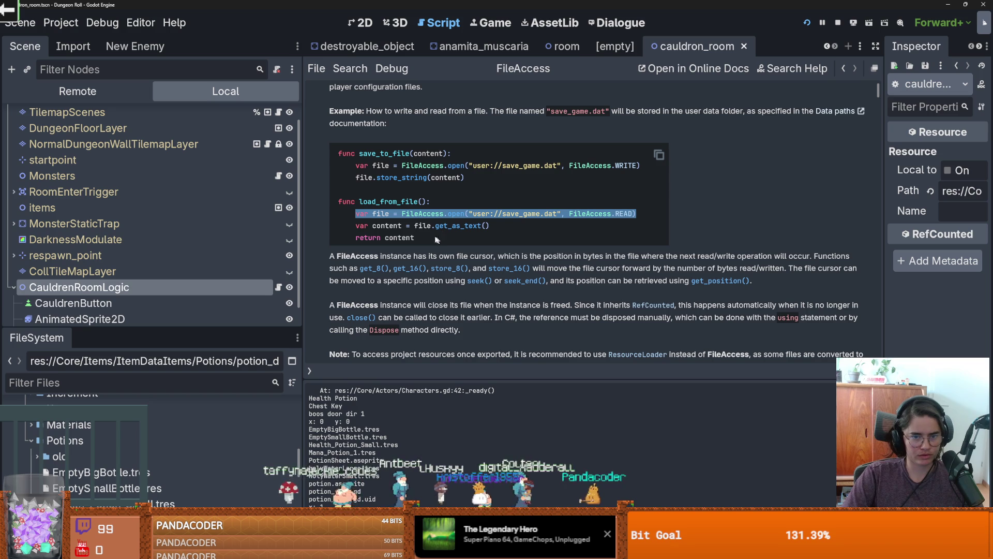
scroll(448, 275, down, 10)
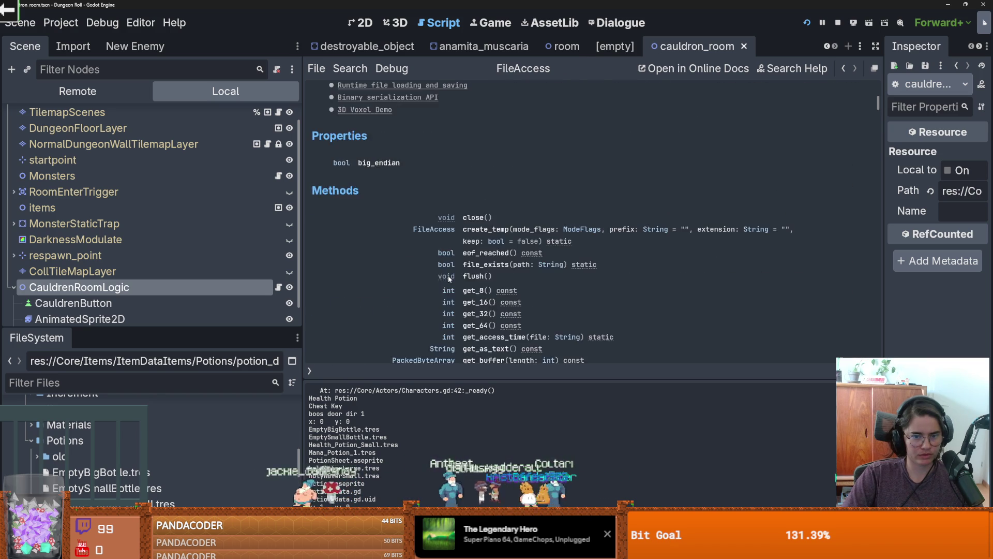
scroll(449, 280, down, 10)
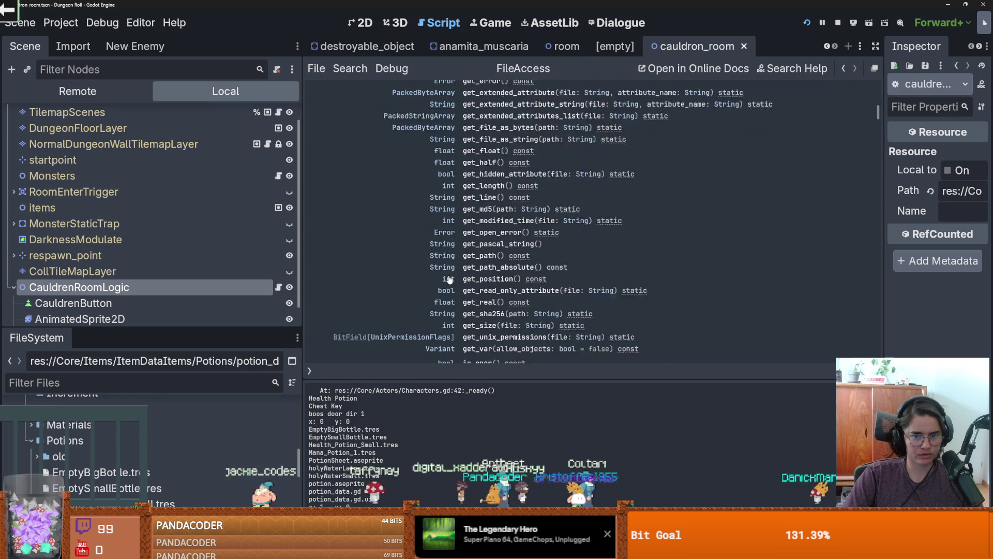
scroll(452, 279, down, 3)
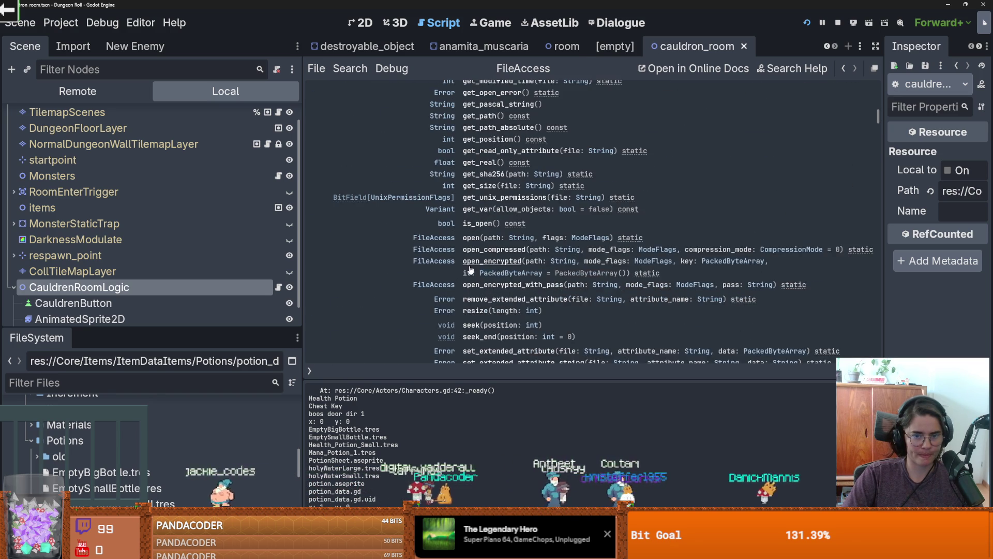
scroll(471, 269, up, 6)
scroll(497, 243, up, 3)
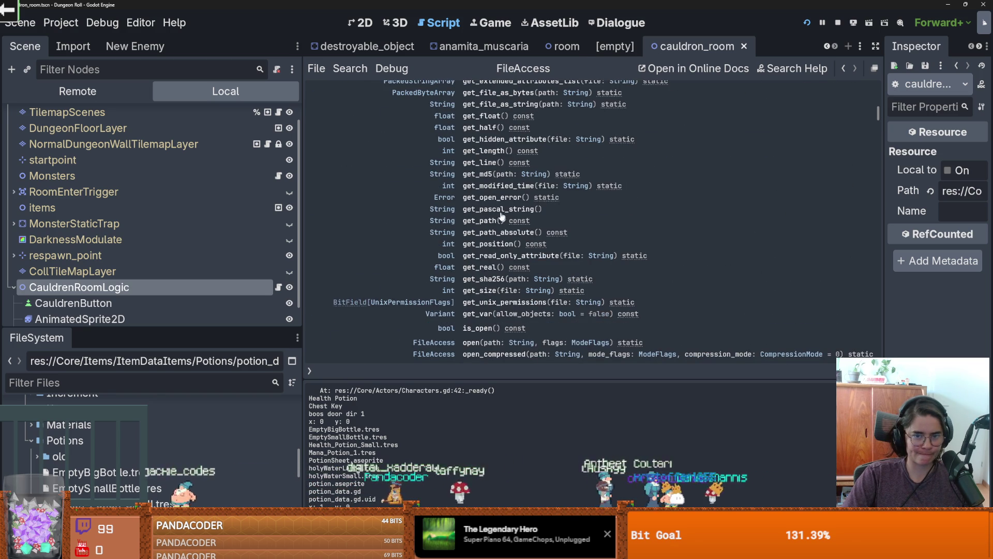
click(279, 289)
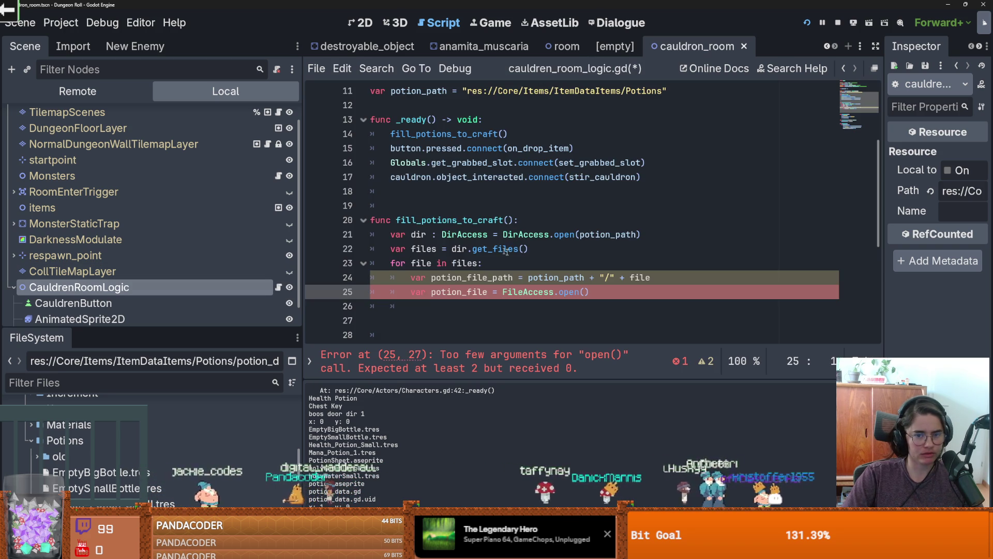
- Insert a new line 24 starting 'ResourceLoader.' and look up its load() method in the reference
click(526, 223)
key(Return)
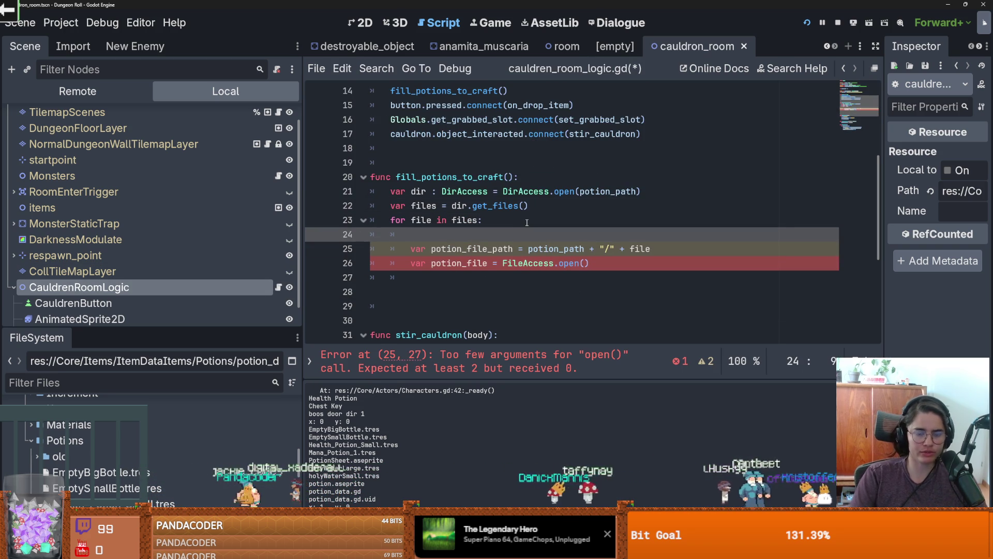
text(ResourceLoa)
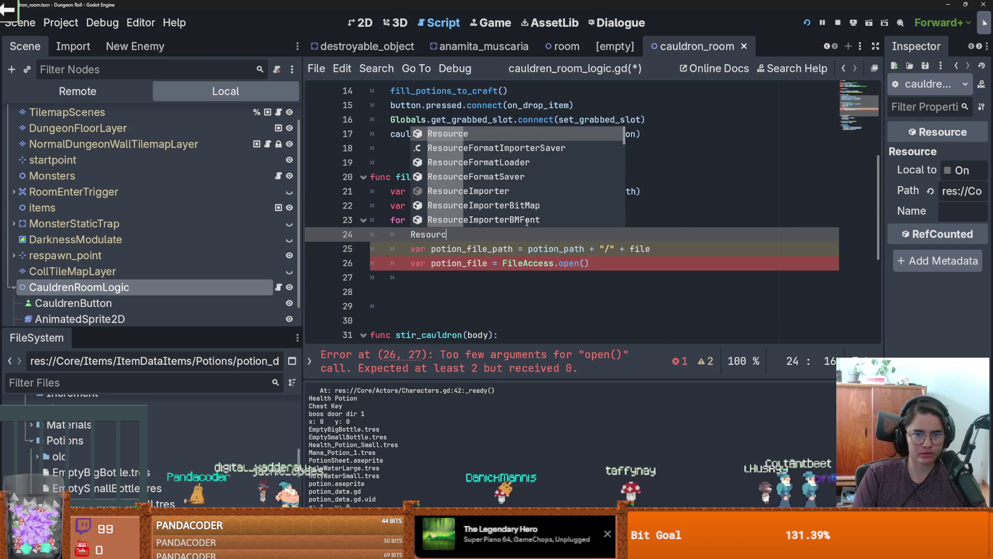
key(Return)
text(.)
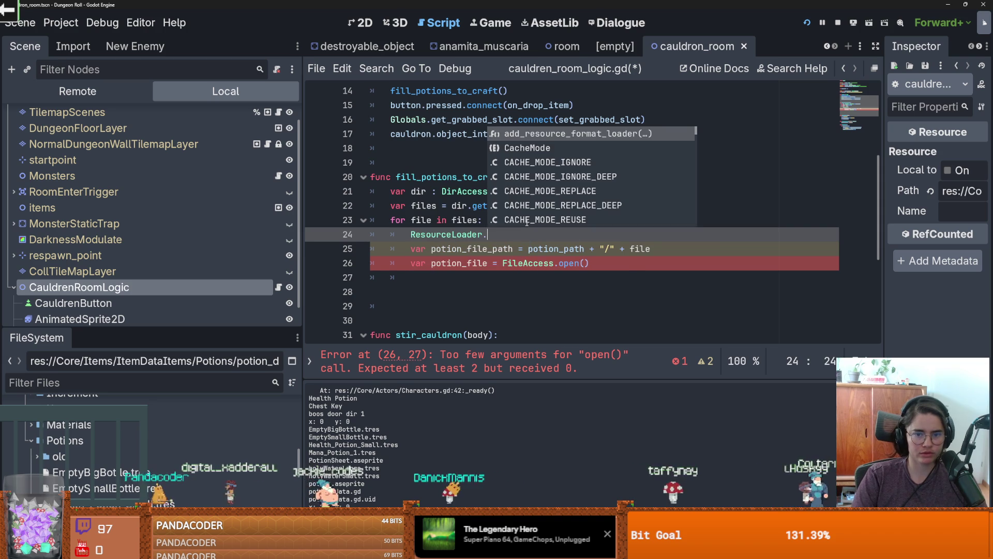
ctrl+click(450, 239)
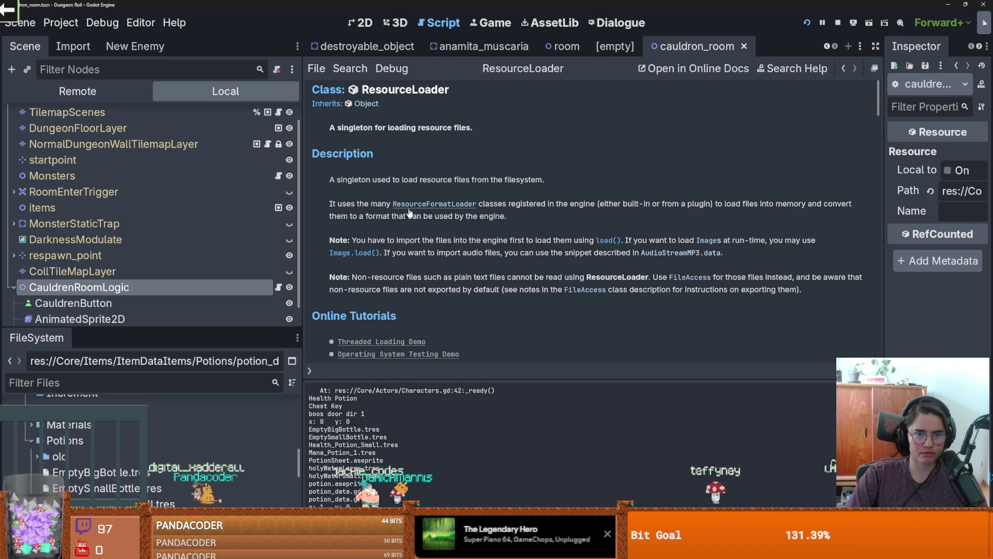
scroll(410, 212, down, 3)
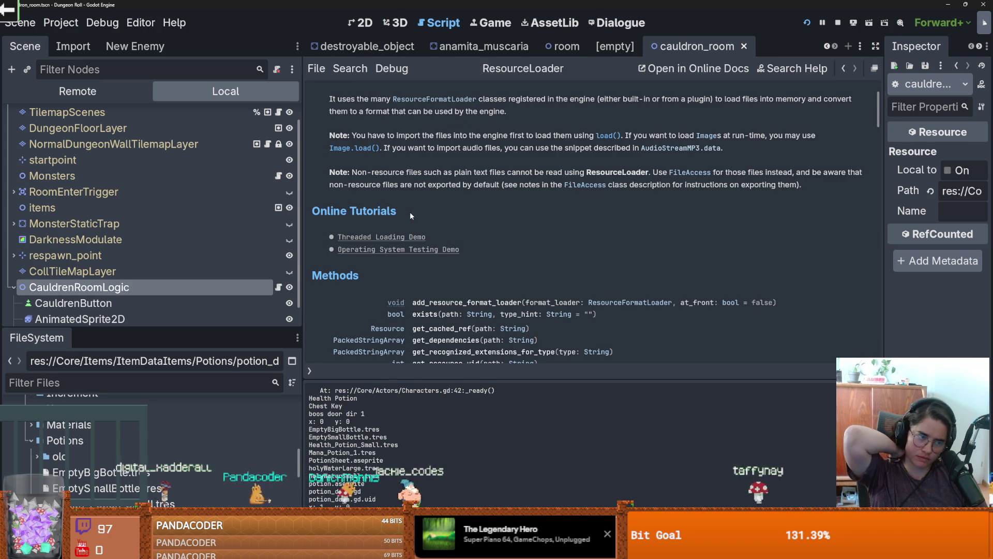
scroll(432, 190, down, 5)
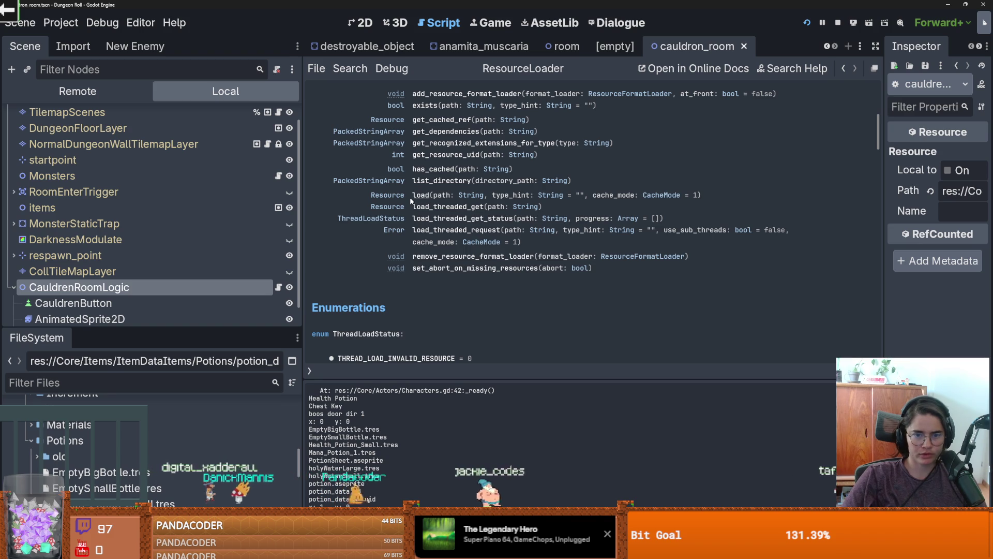
drag(408, 196, 444, 197)
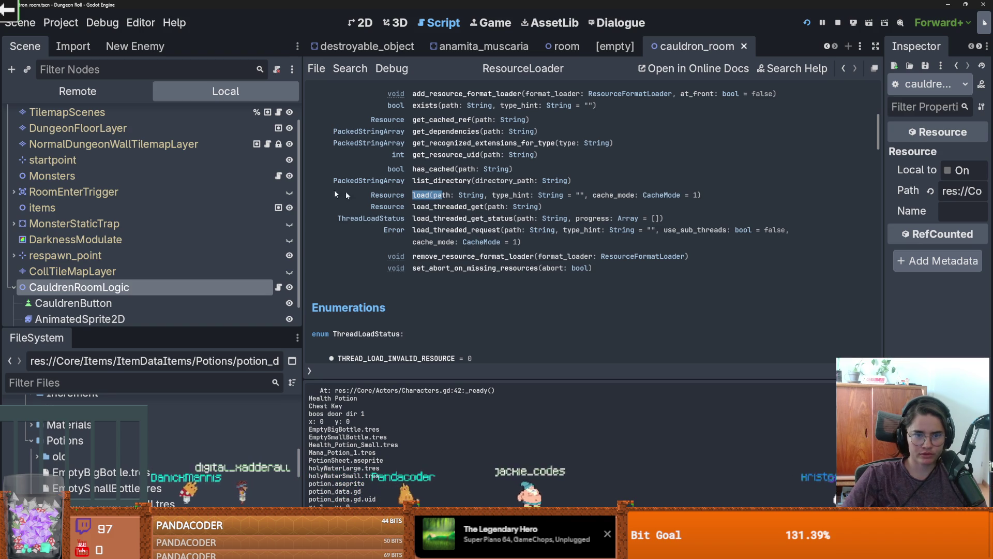
click(279, 288)
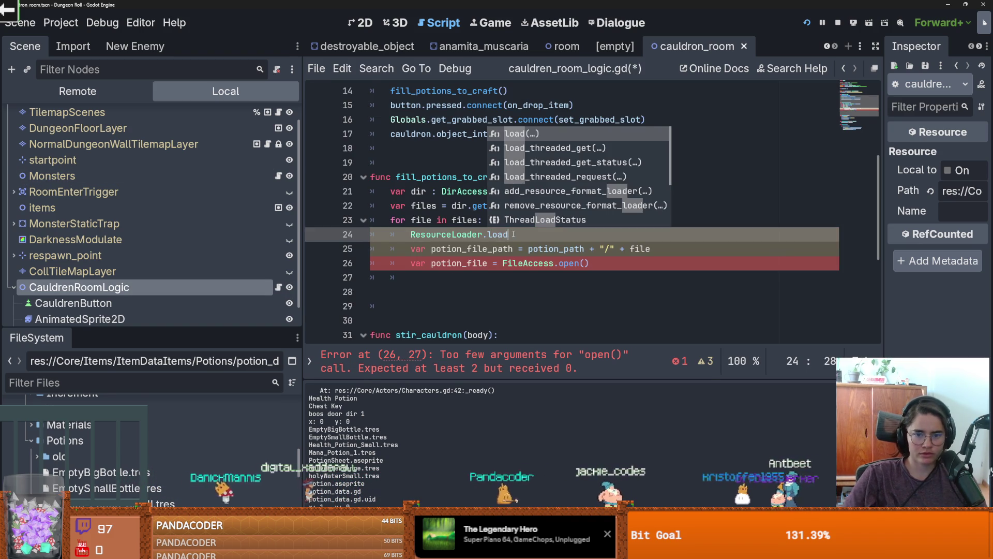
- Replace the FileAccess.open line with 'var potion_path = ResourceLoader.load(...)' on the file path
key(shift+Home)
key(shift+Left)
key(ctrl+x)
key(shift+Home)
key(ctrl+v)
text((po)
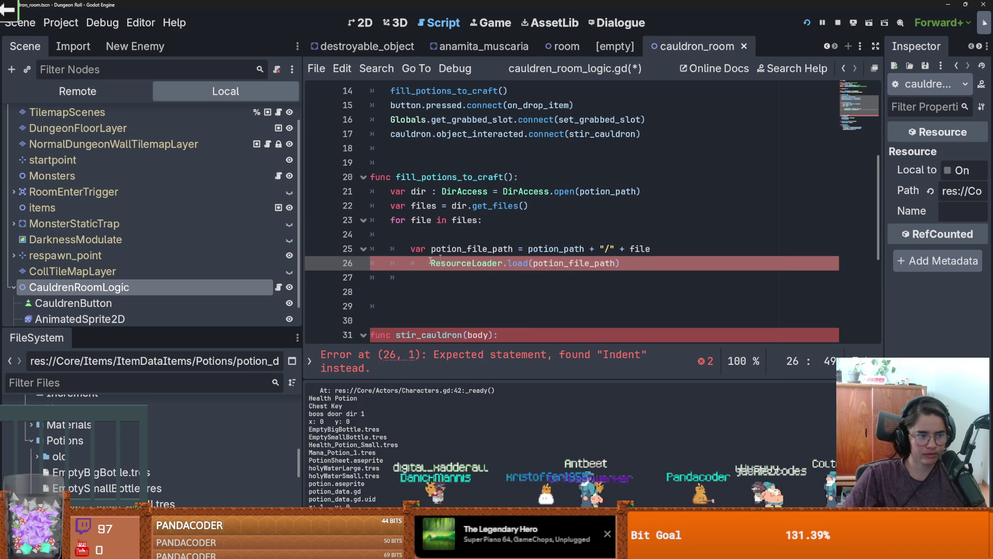
text(var potion_path =)
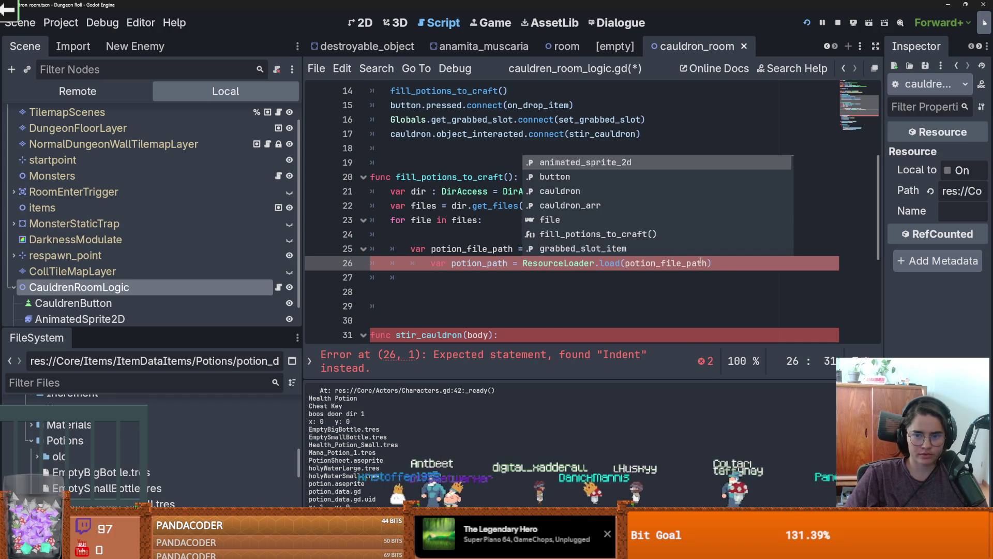
click(728, 265)
key(Return)
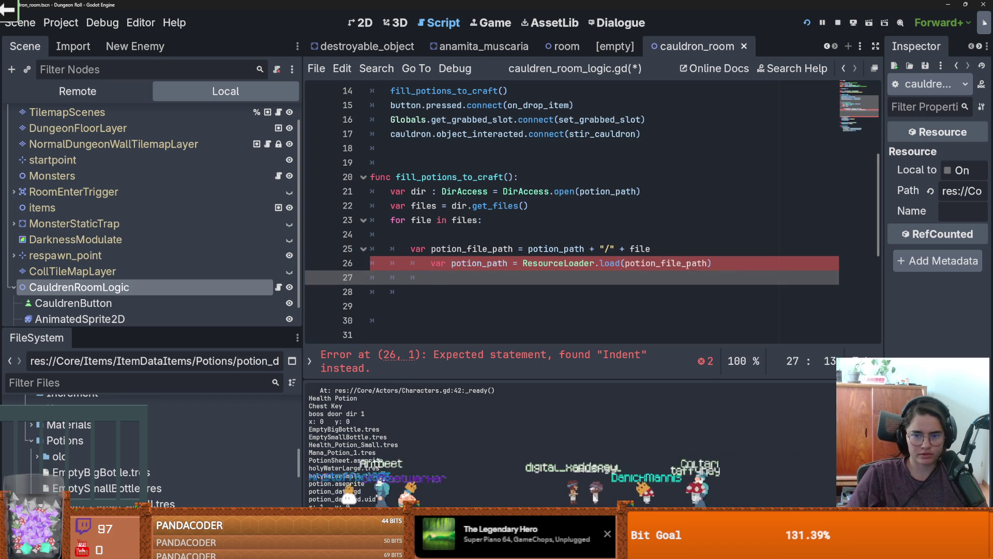
- Start an 'if po' check below it and rename potion_path to potion_data
double_click(687, 264)
click(433, 263)
key(BackSpace)
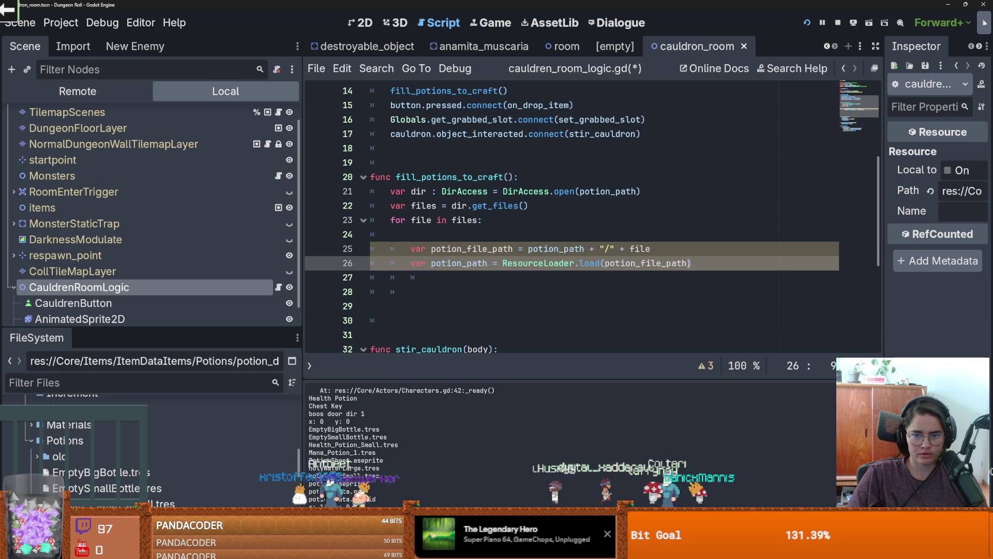
drag(370, 248, 693, 263)
text(if po)
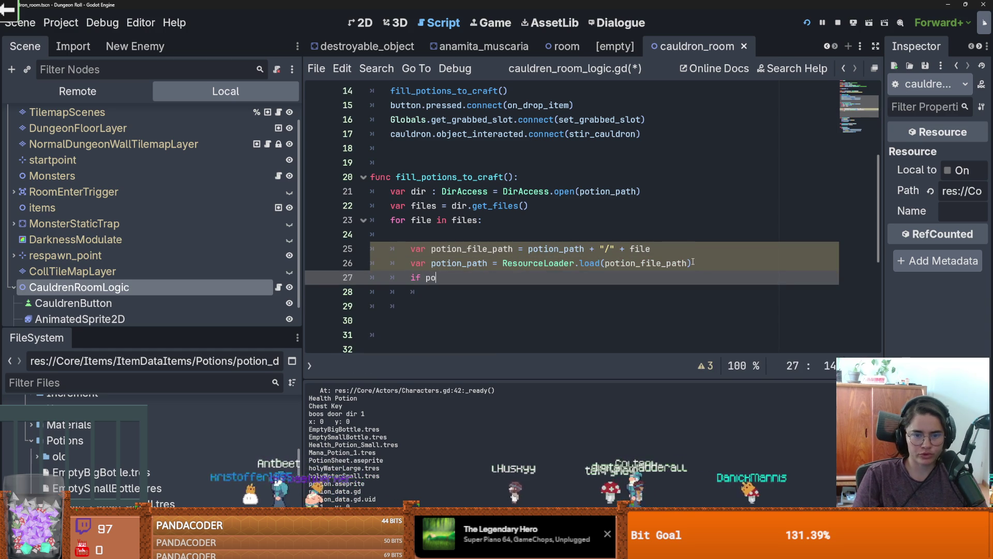
key(Escape)
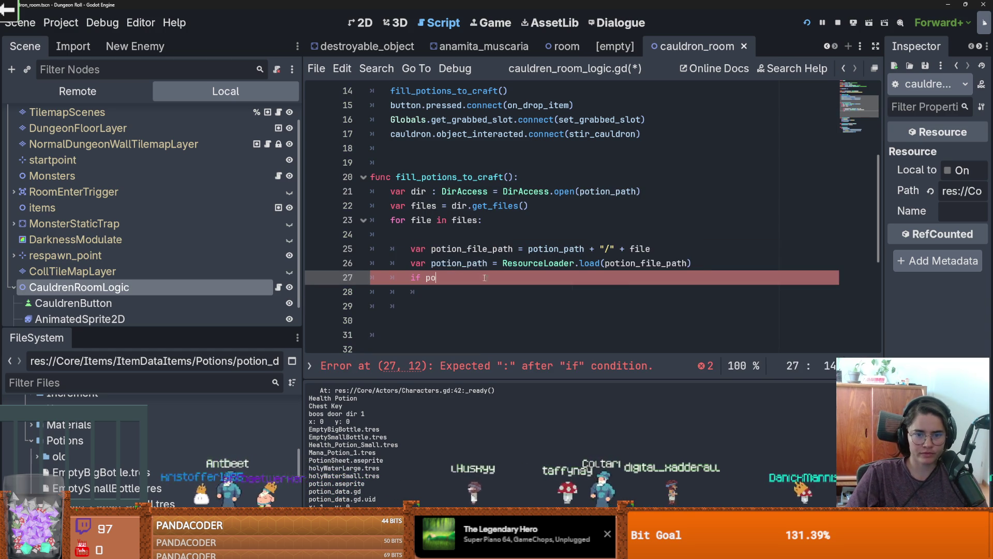
drag(487, 263, 467, 263)
text(data)
click(470, 275)
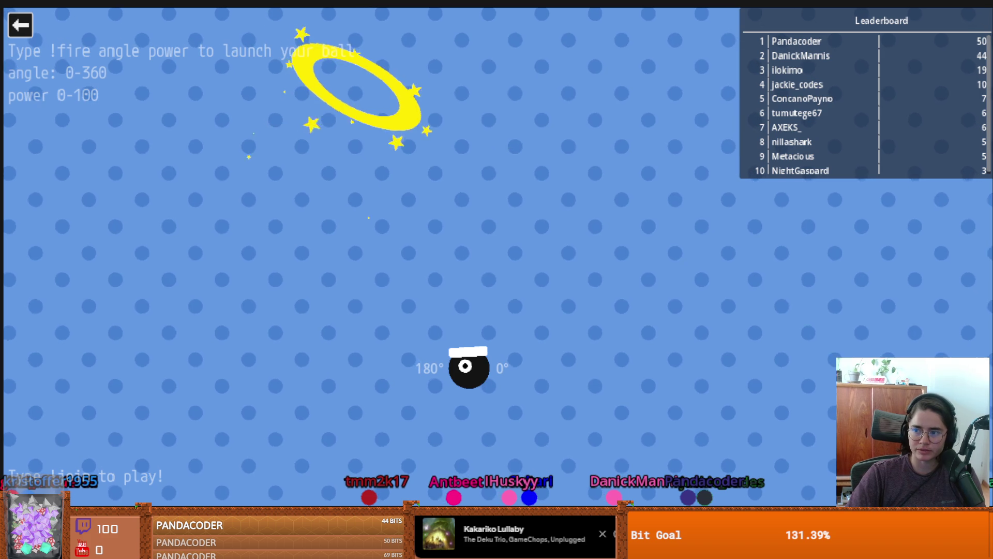
- Exit the Cannon game back to the stream chat game's menu
click(20, 25)
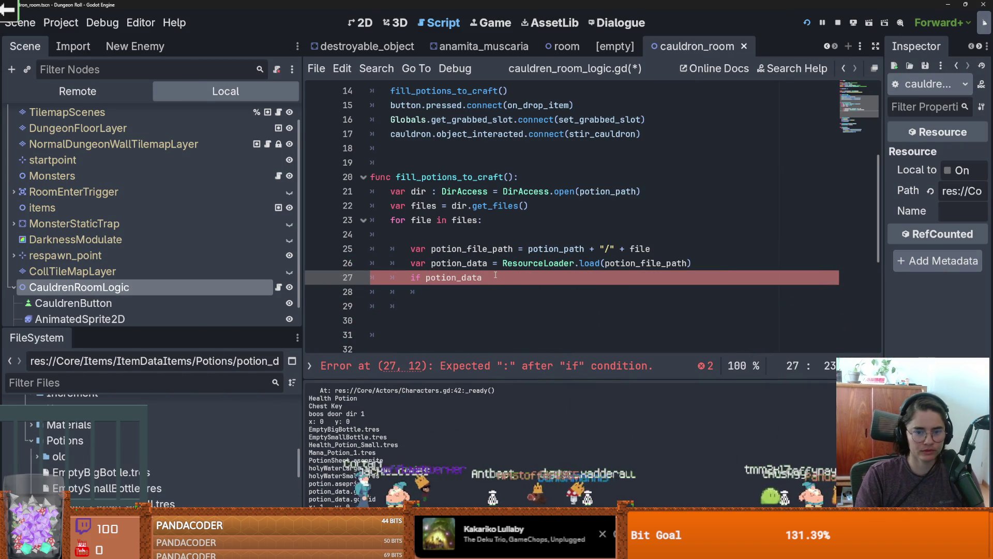
- Complete 'if potion_data is PotionData:' with a print(potion_data) body, then save and run
text(PotionData)
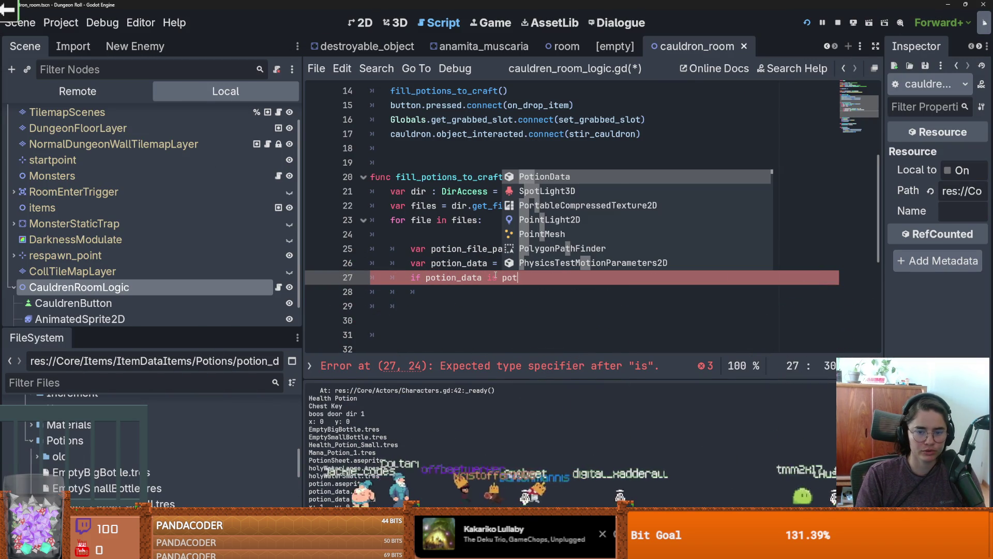
text(:)
key(Return)
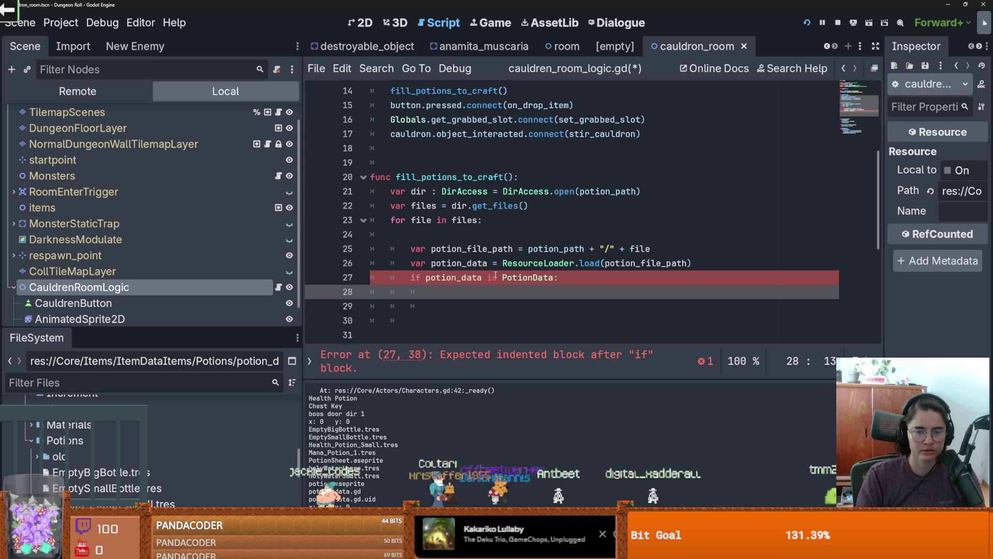
text(print(po)
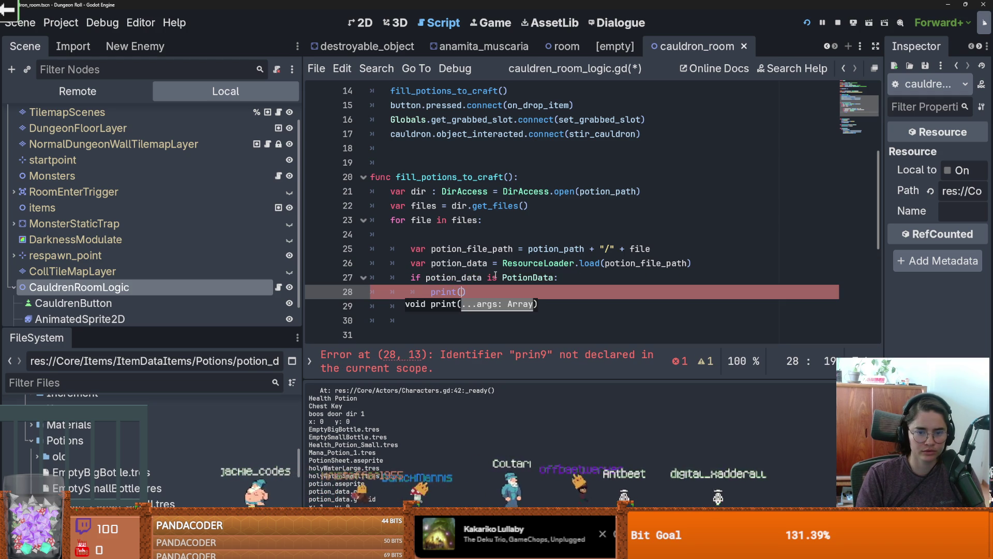
key(Down)
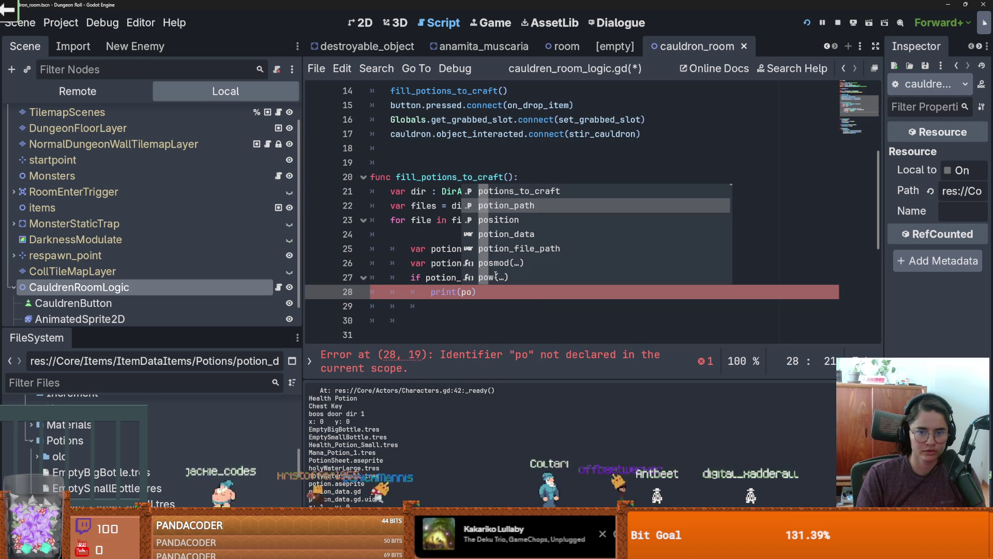
key(Down)
key(Down)
key(Return)
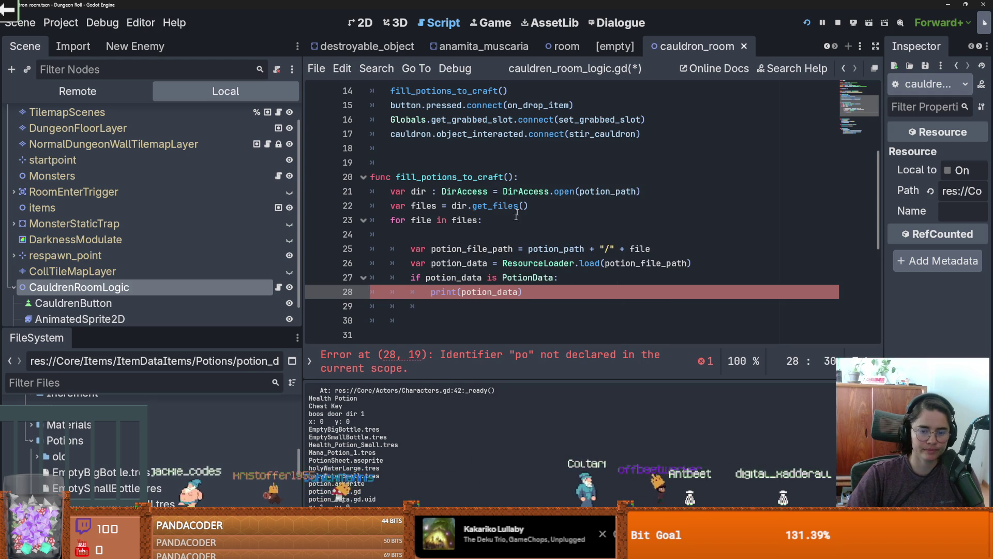
click(450, 230)
key(BackSpace)
key(F5)
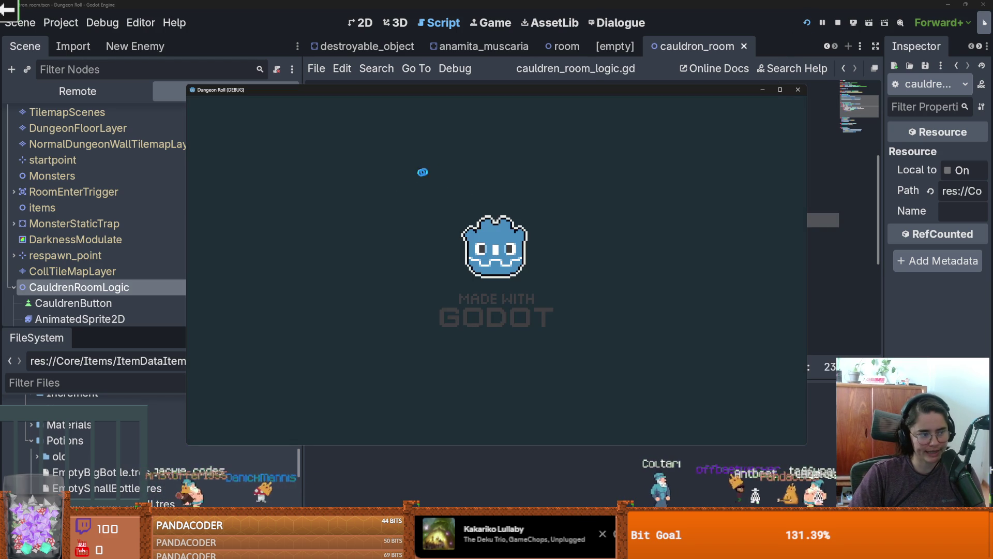
- Walk to the cauldron, load the Cauldron Room from the debug room list, and stop the game
key(d)
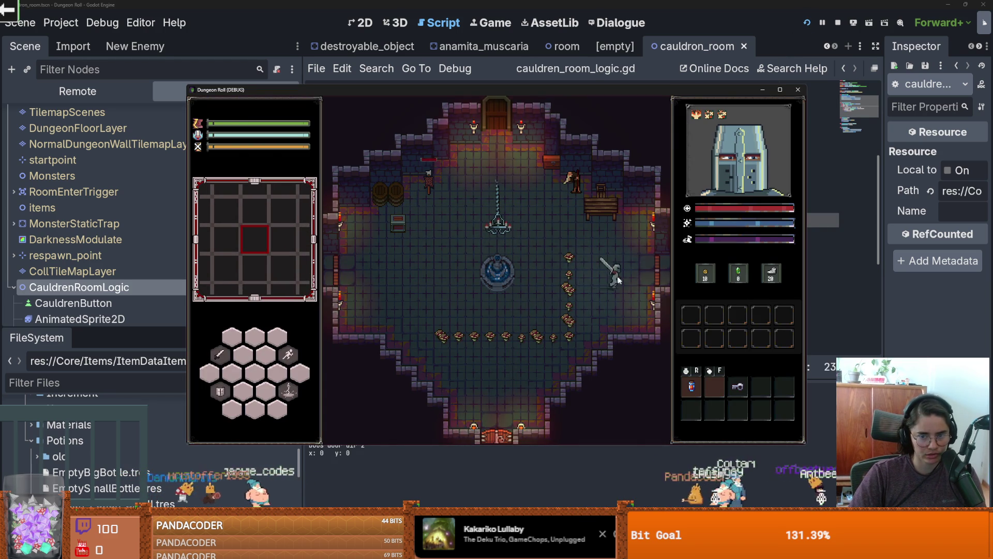
key(e)
click(536, 309)
click(604, 354)
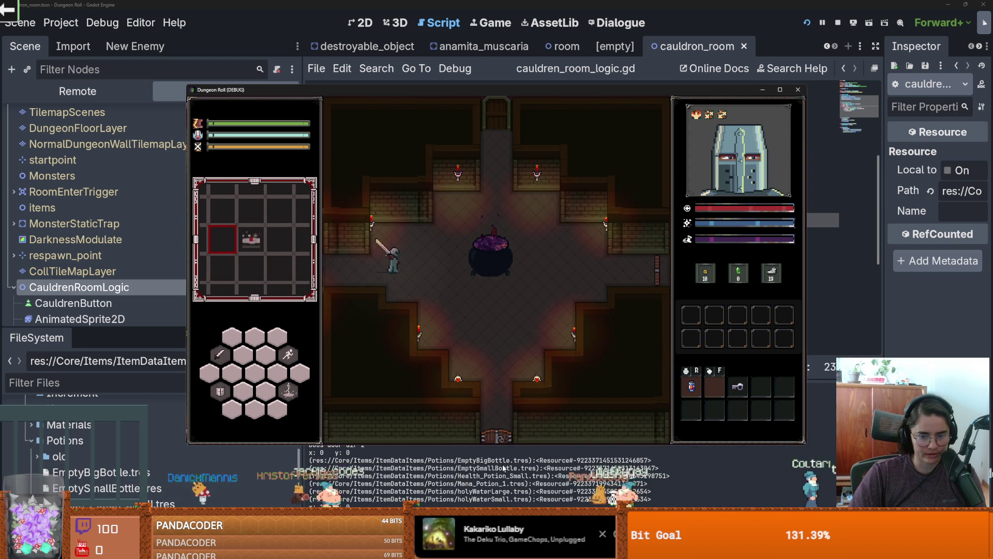
click(798, 90)
scroll(513, 233, up, 1)
click(528, 313)
key(Return)
click(406, 210)
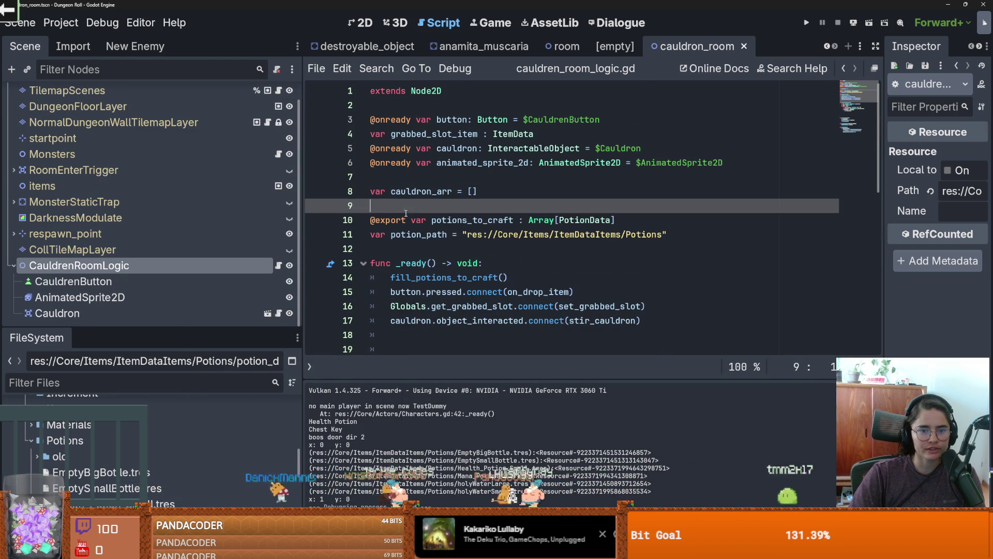
drag(413, 221, 371, 221)
key(BackSpace)
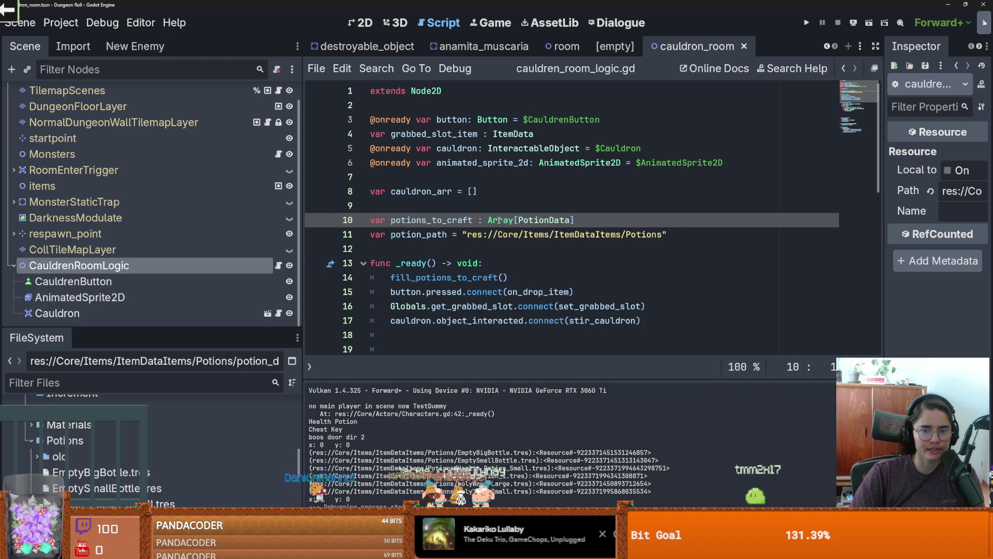
double_click(432, 220)
scroll(478, 262, down, 6)
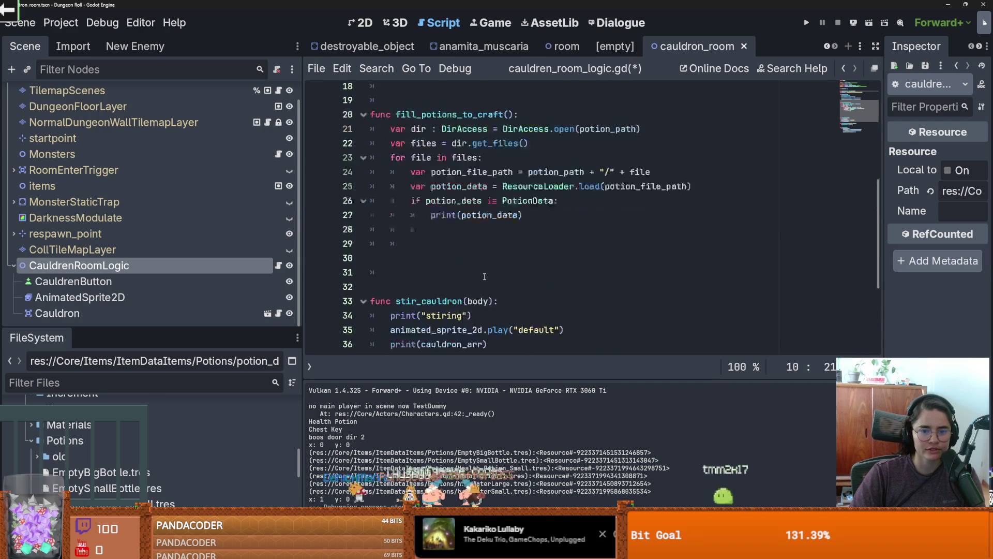
- Append potion_data to potions_to_craft inside the PotionData if block and save
click(551, 218)
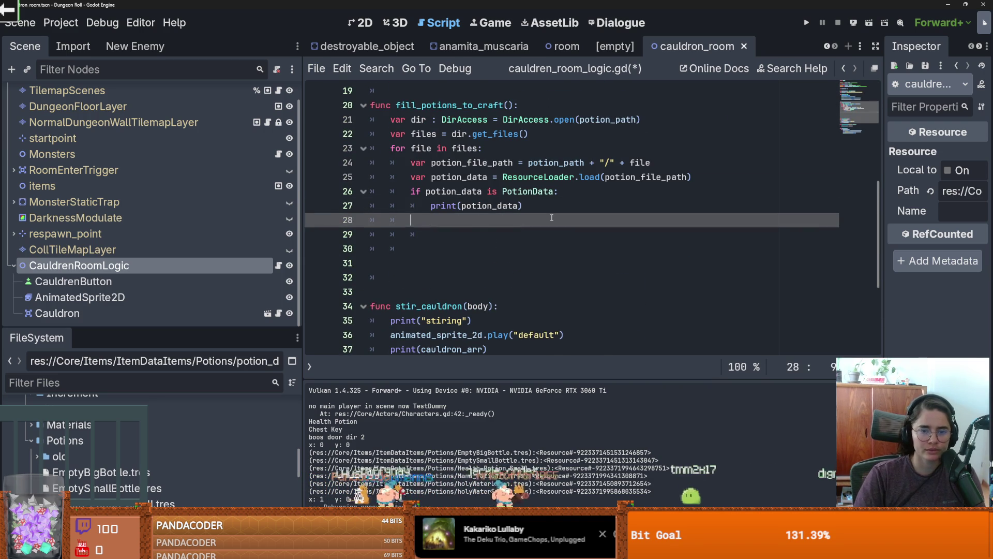
text(potions_to_craft.app)
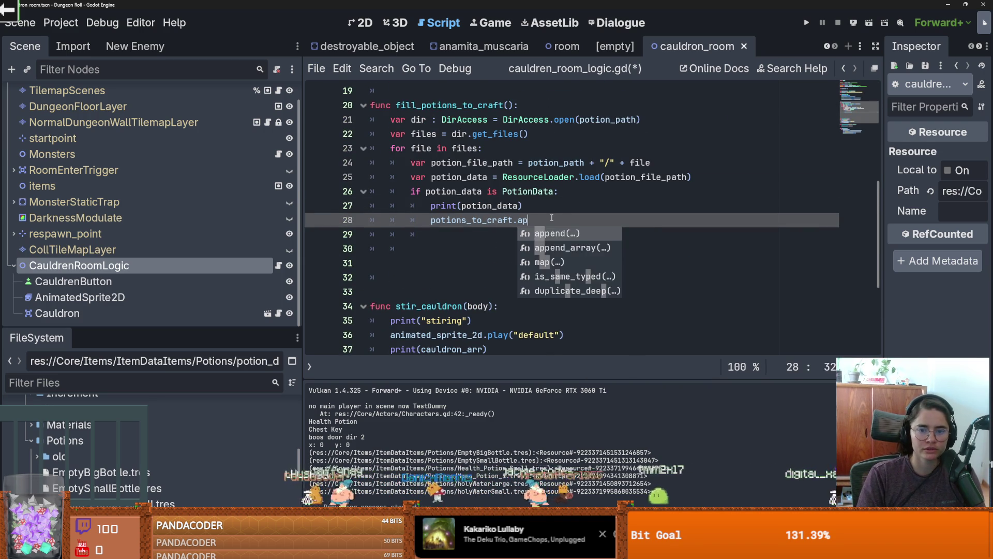
key(Return)
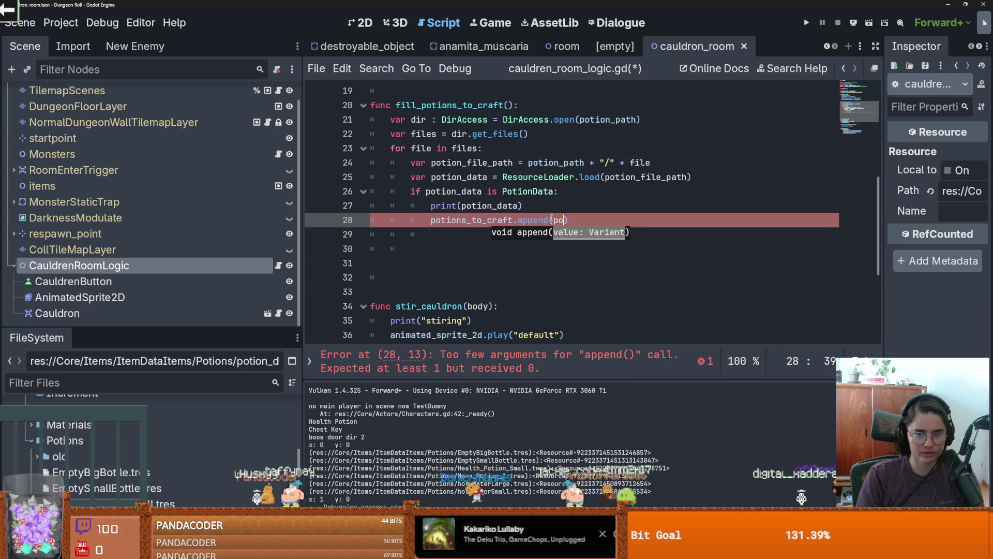
text(potion_data)
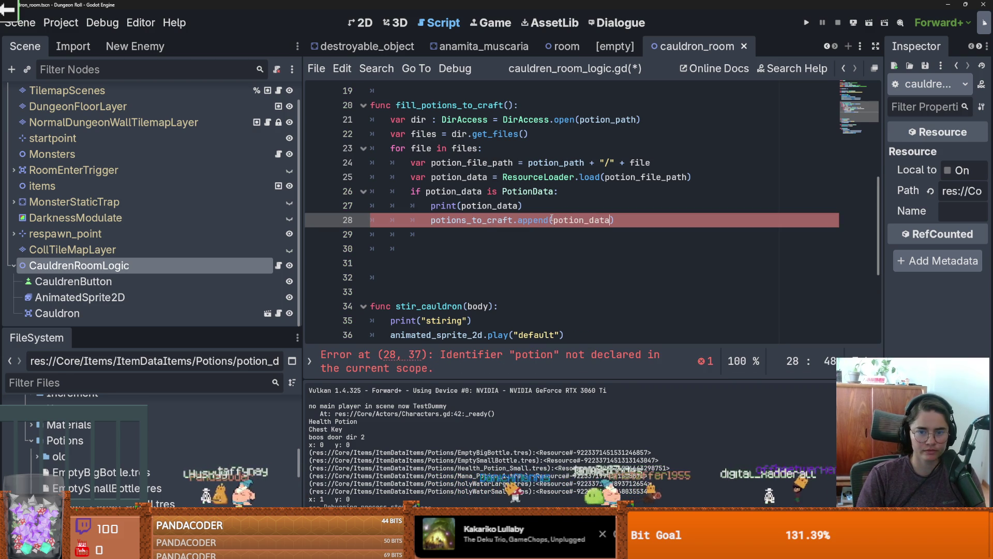
key(ctrl+s)
key(Return)
key(BackSpace)
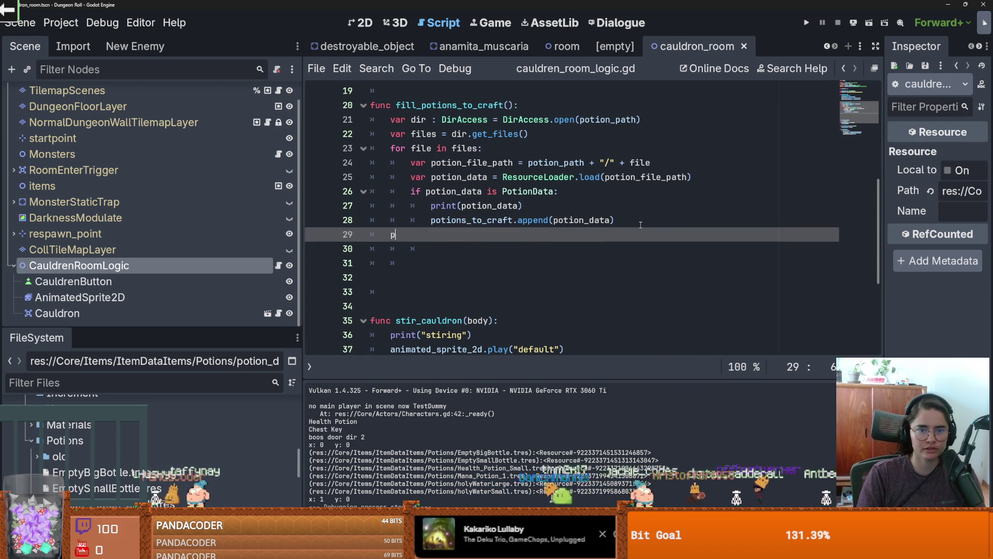
text(print)
key(Return)
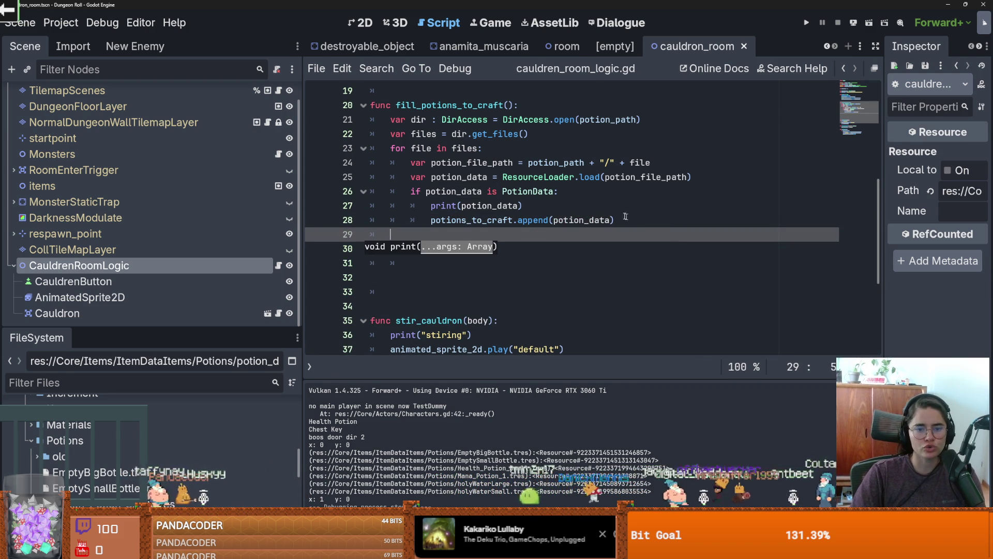
key(ctrl+z)
- Add 'potions_to_craft = []' at the function top and start a print after the loop
click(523, 105)
key(Return)
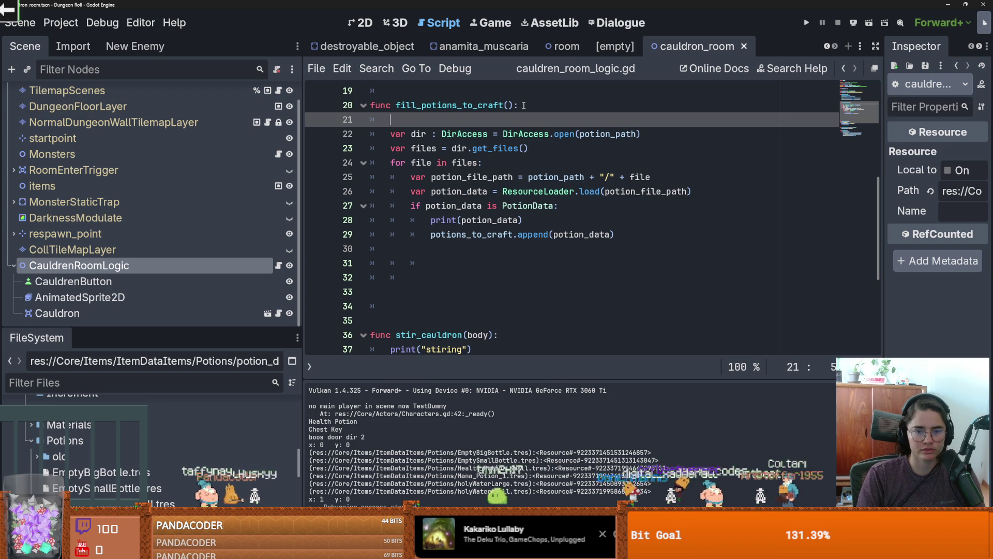
text(potions_to_craft = [)
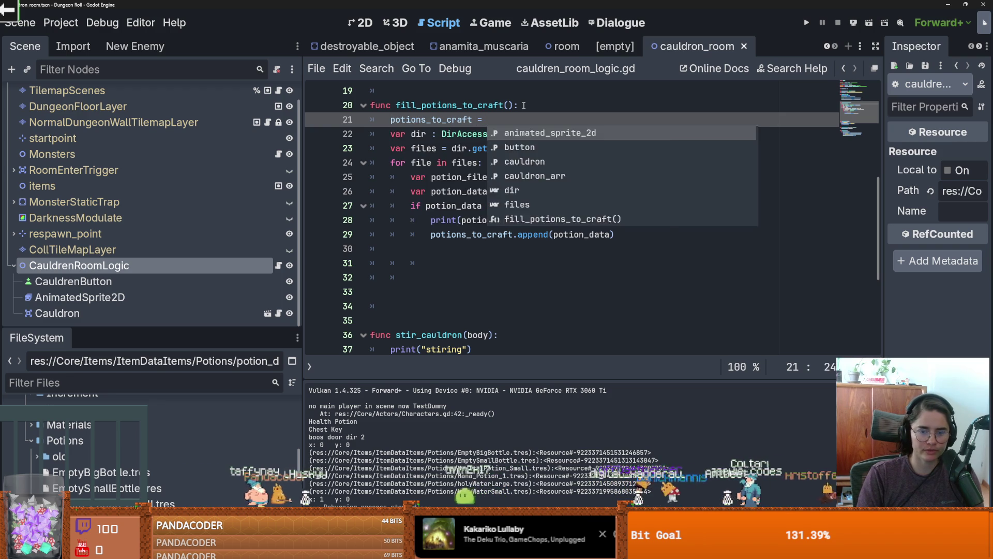
click(622, 227)
key(Return)
key(BackSpace)
key(BackSpace)
text(print()
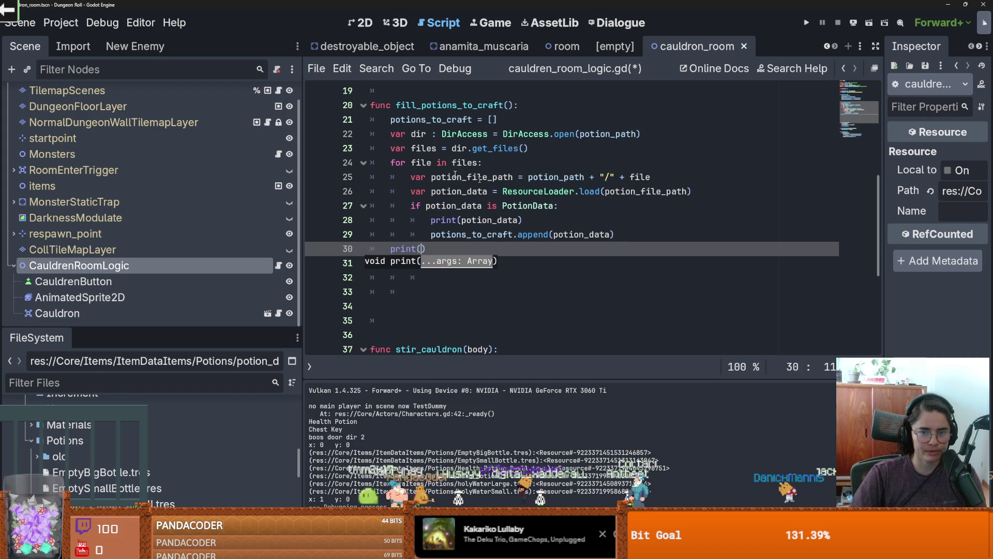
- Delete the per-file print, finish print(potions_to_craft) after the loop, and save
drag(540, 220, 431, 221)
key(BackSpace)
key(BackSpace)
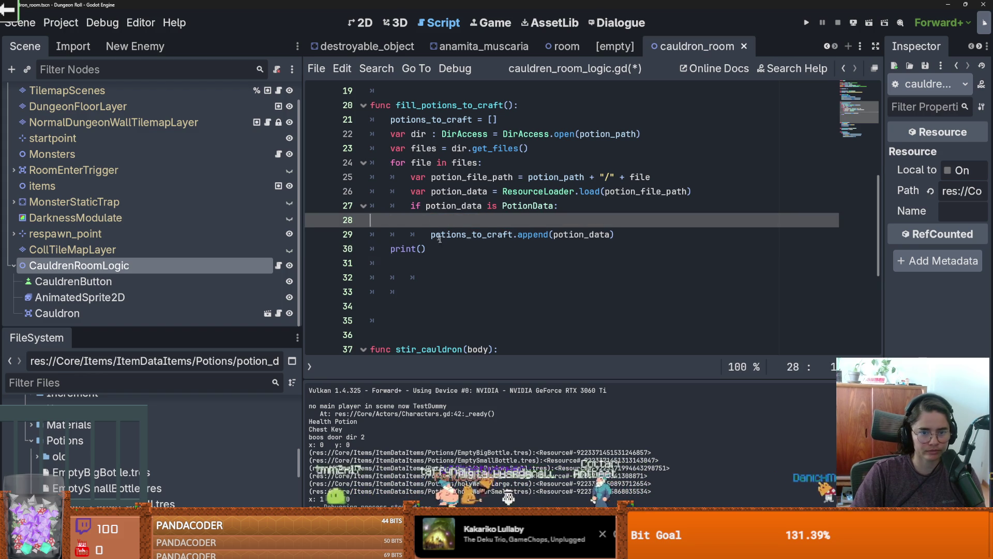
key(BackSpace)
double_click(436, 119)
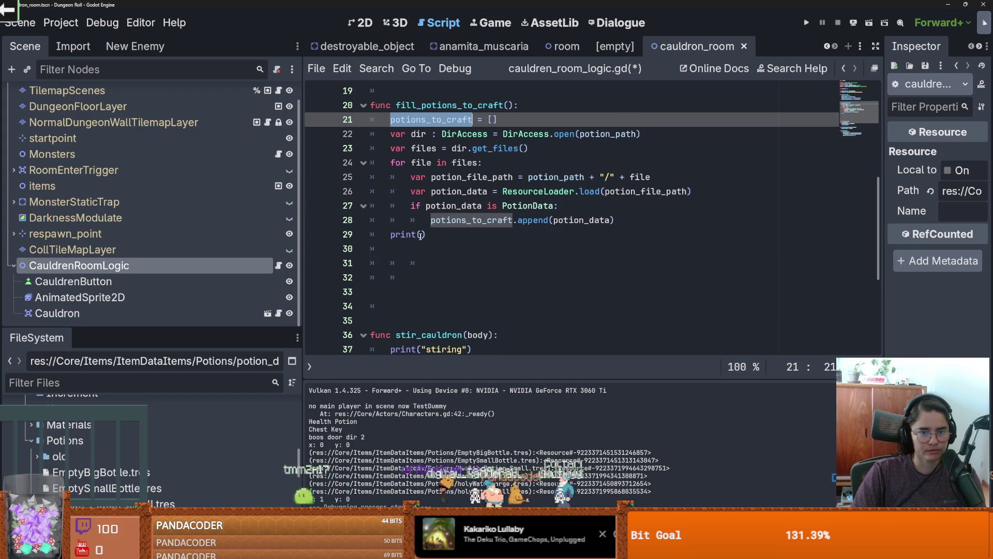
click(420, 234)
text())
key(ctrl+s)
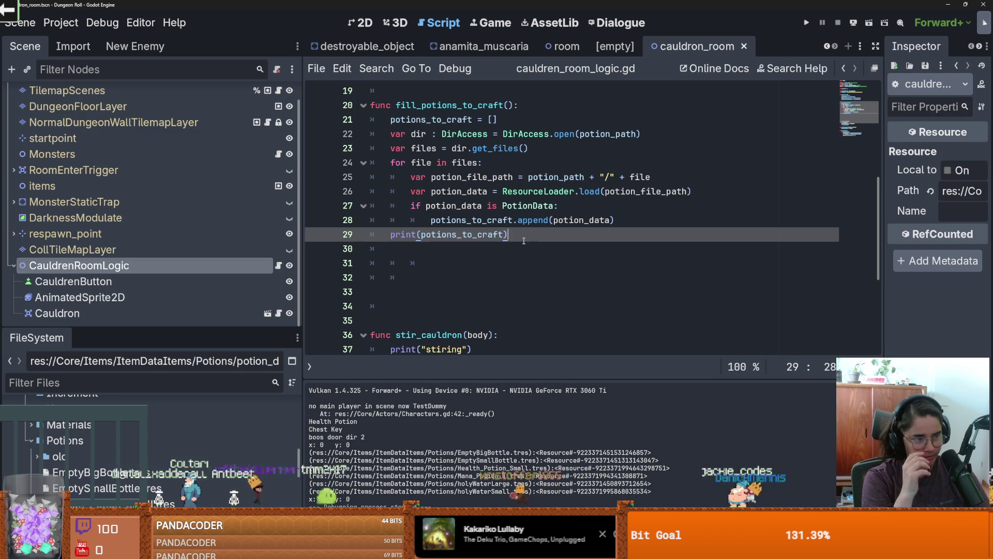
scroll(454, 237, up, 3)
- Delete the blank line under the declarations and the one before fill_potions_to_craft, then save
scroll(439, 285, down, 2)
click(427, 308)
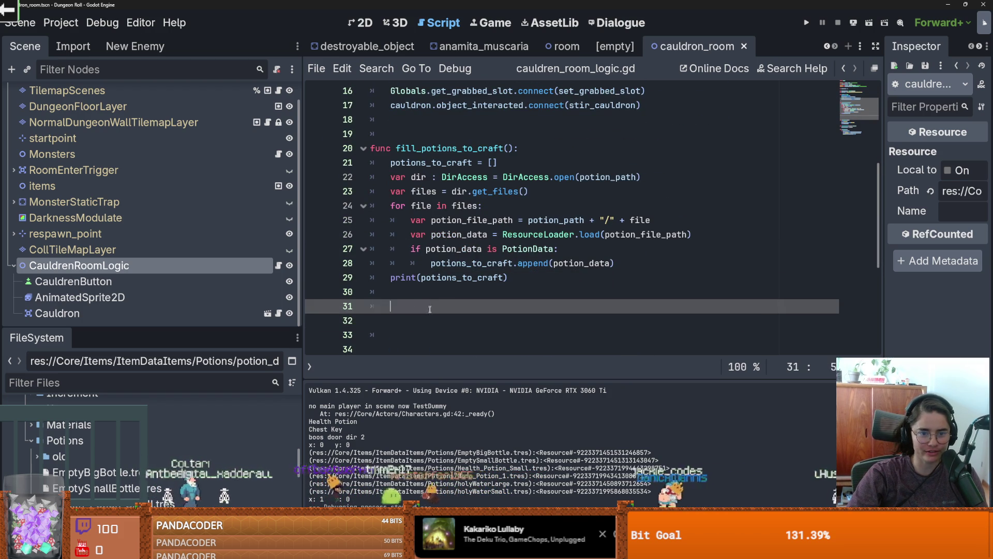
key(Up)
scroll(422, 233, up, 5)
click(400, 180)
key(BackSpace)
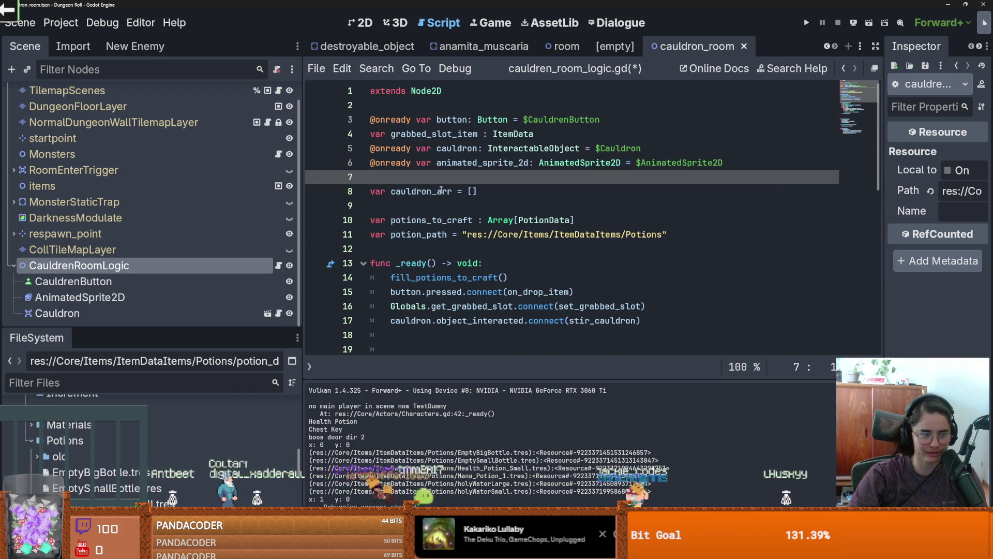
scroll(458, 208, down, 3)
click(460, 220)
key(ctrl+s)
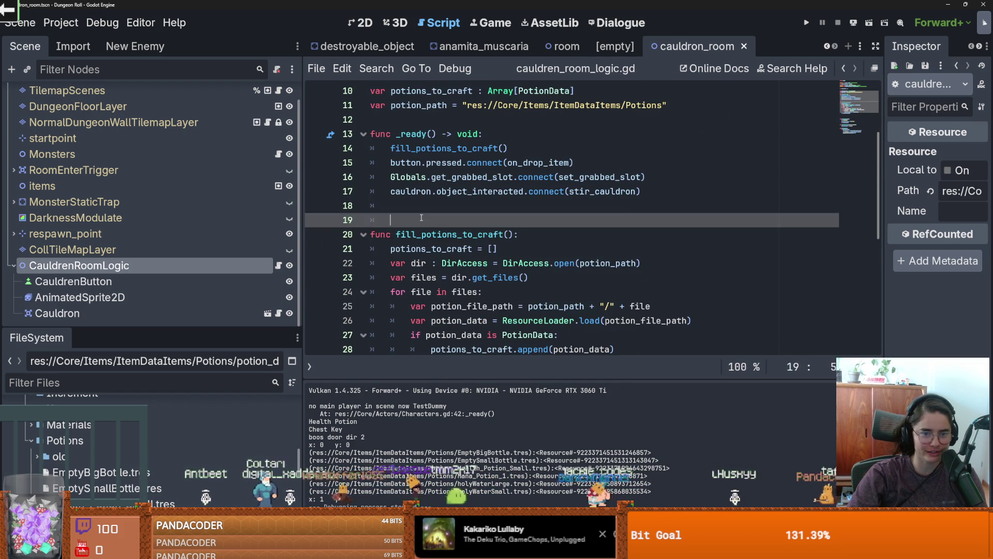
key(Up)
- Delete the two extra blank lines after fill_potions_to_craft and save the script
scroll(465, 242, down, 3)
click(429, 305)
key(BackSpace)
key(BackSpace)
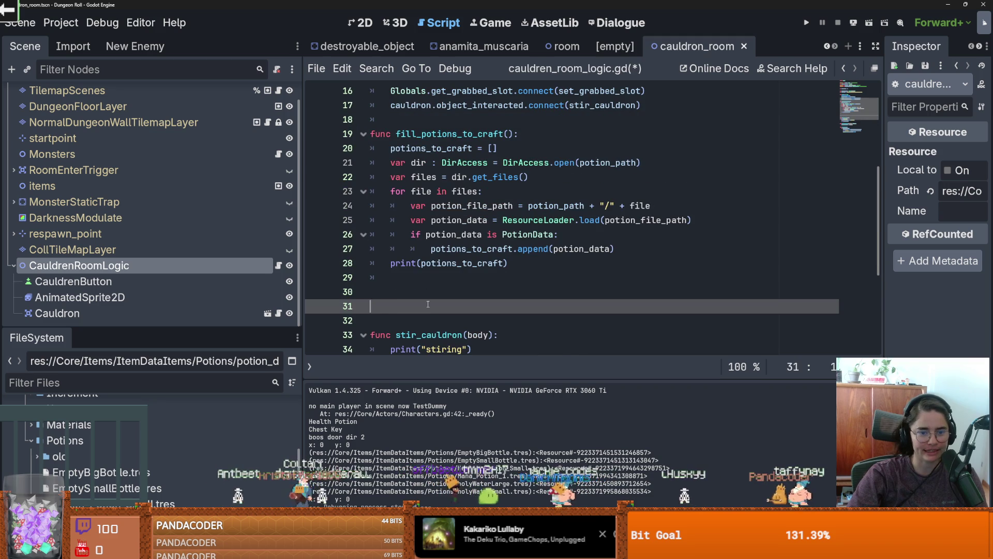
key(BackSpace)
scroll(450, 259, up, 3)
click(450, 205)
key(ctrl+s)
- Select the whole fill_potions_to_craft function to review it, then deselect and save
scroll(487, 224, down, 3)
drag(511, 263, 354, 148)
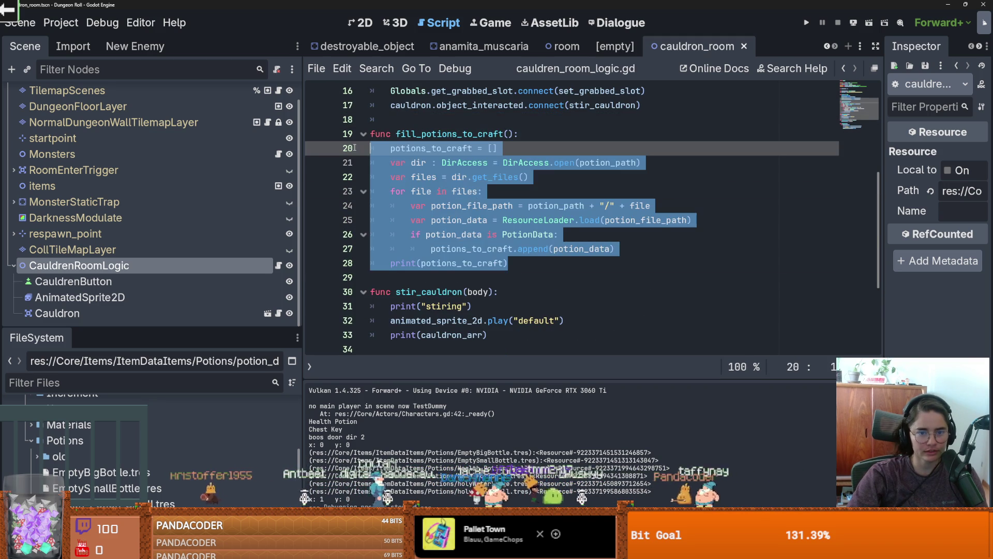
click(468, 177)
mouse_move(509, 263)
mouse_down()
mouse_move(362, 136)
mouse_move(340, 137)
mouse_up()
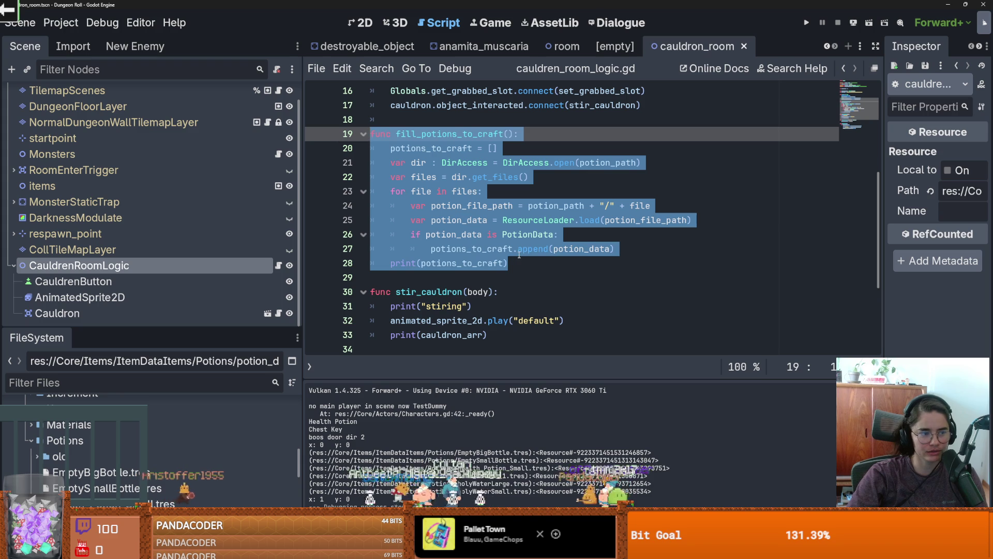
scroll(488, 278, up, 2)
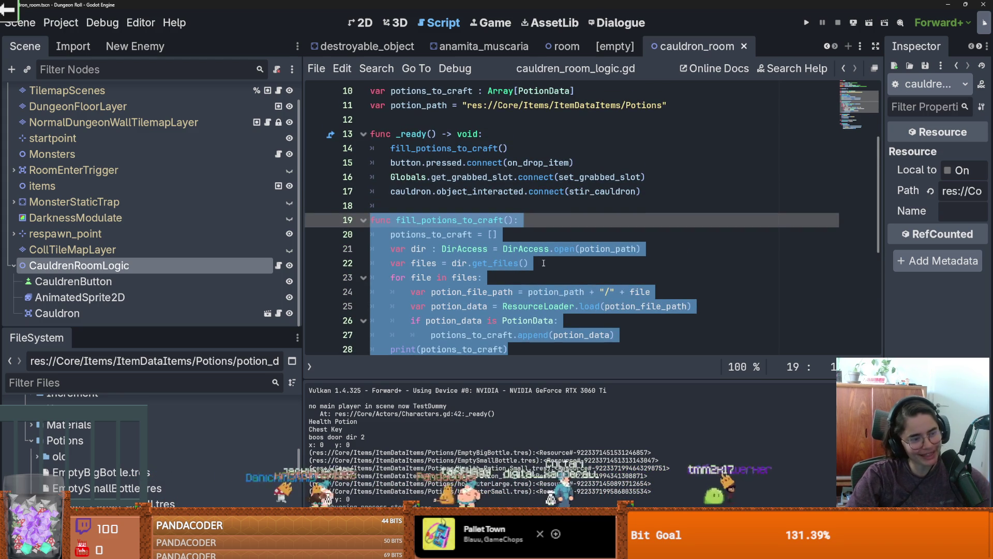
click(571, 234)
key(ctrl+s)
scroll(538, 217, up, 2)
- Delete the blank line after var cauldron_arr = [] so the declarations sit together
click(508, 201)
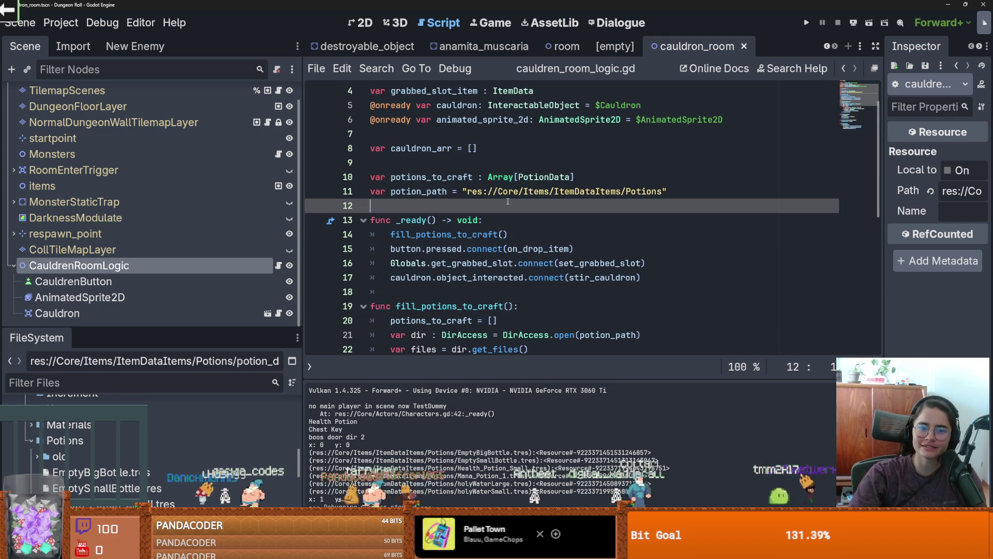
click(373, 161)
key(BackSpace)
scroll(466, 207, up, 1)
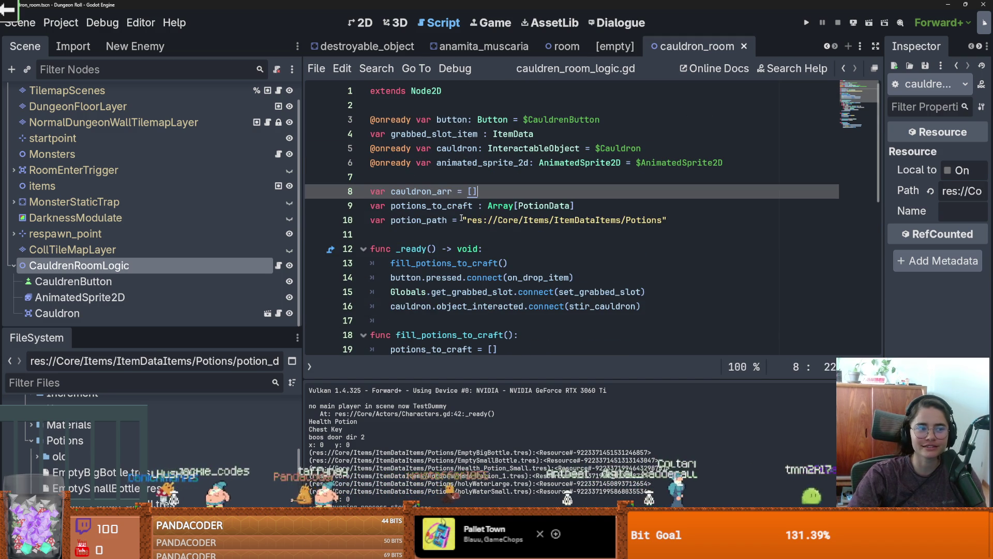
scroll(550, 206, down, 1)
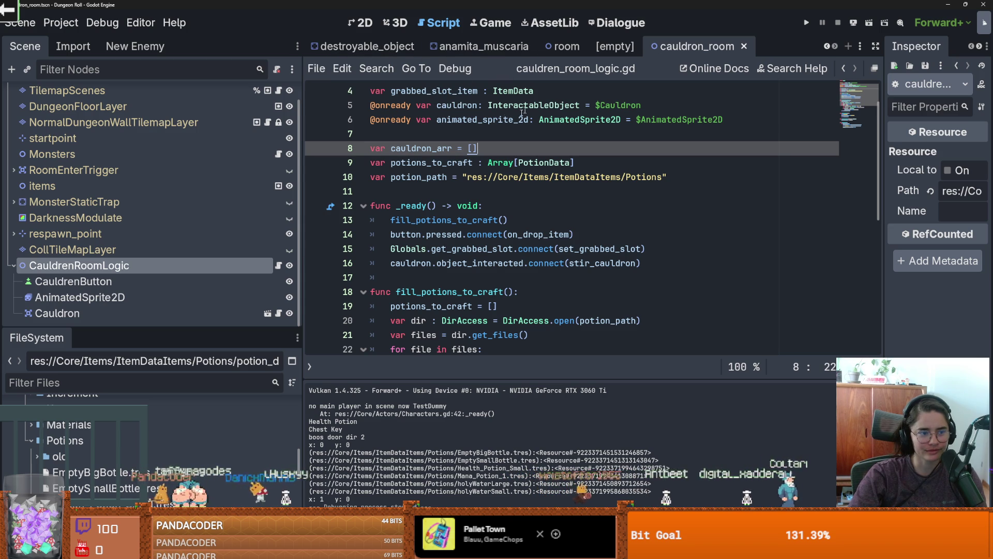
click(367, 46)
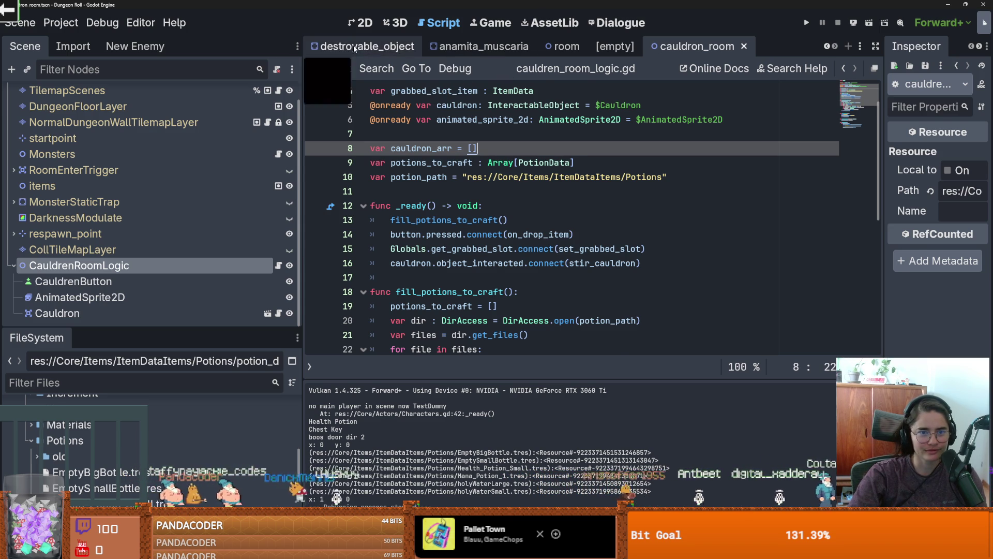
- Close the destroyable_object and mushroom_1 scene tabs and return to cauldron_room
click(424, 46)
click(470, 47)
click(572, 47)
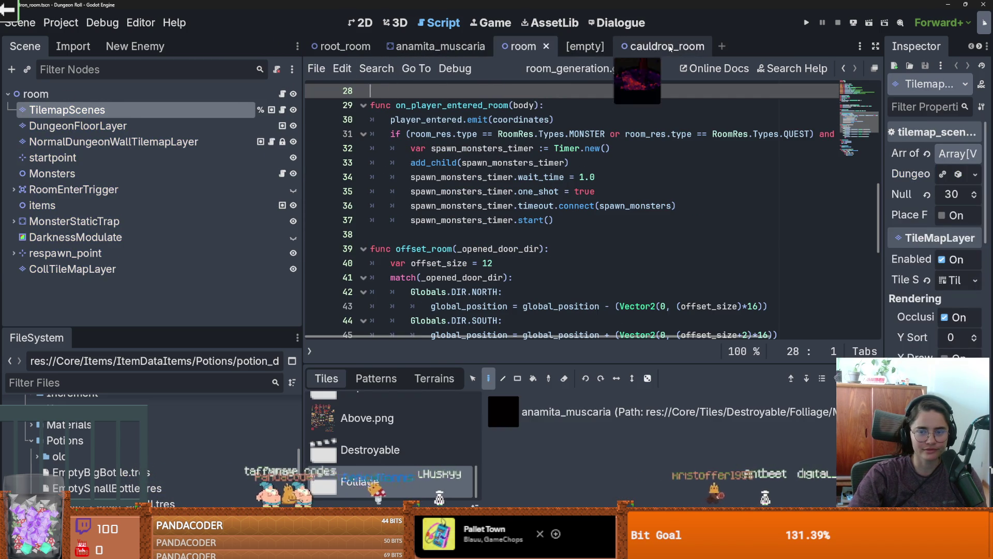
click(672, 47)
scroll(414, 166, down, 2)
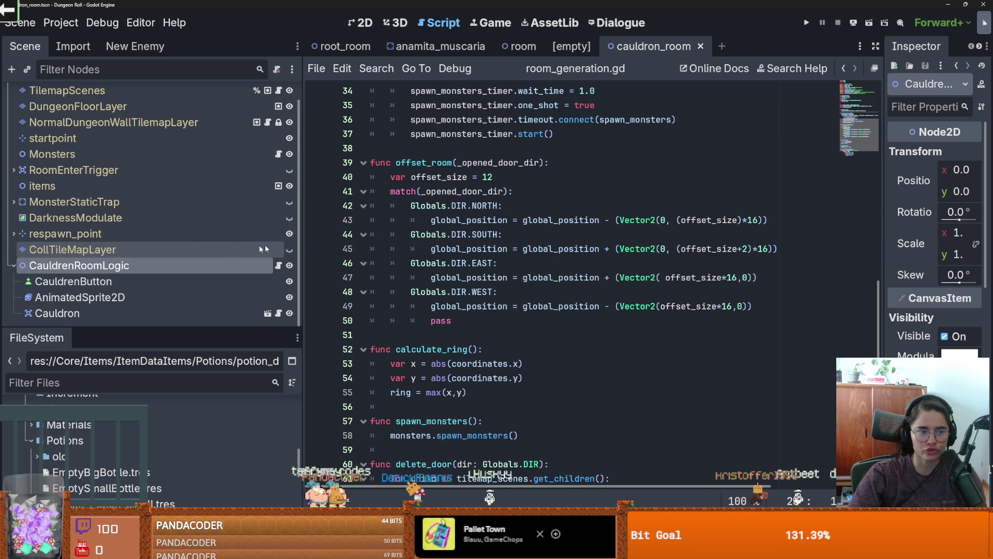
- Glance at the anamita_muscaria scene, then open the cauldron room's logic script
click(448, 47)
scroll(509, 238, down, 7)
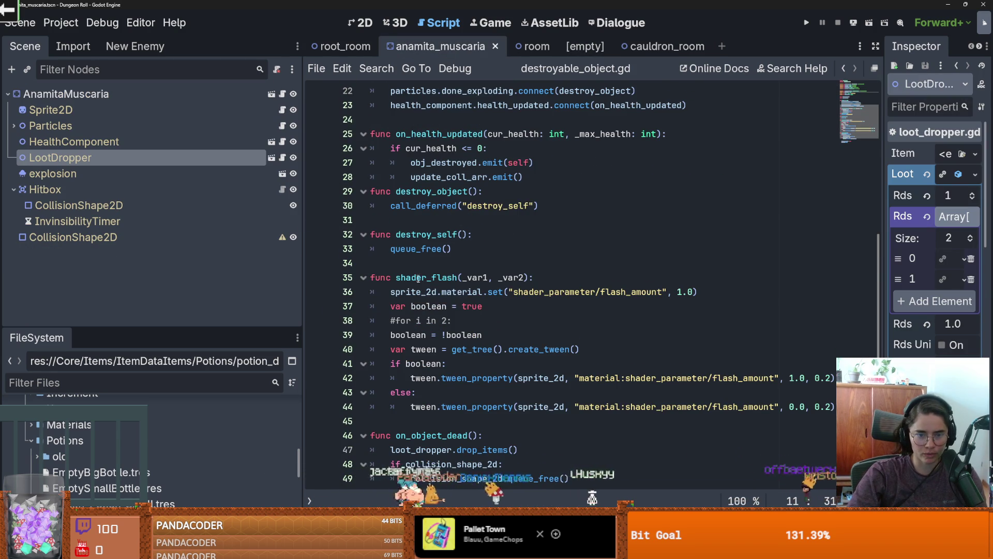
scroll(510, 238, down, 2)
click(667, 47)
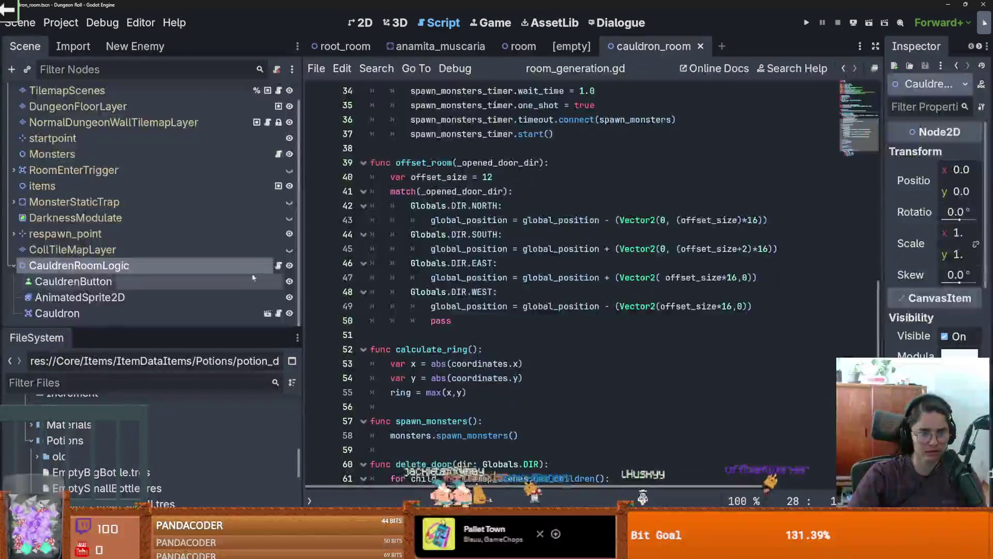
click(278, 265)
- Select the print("stiring") line inside stir_cauldron
scroll(412, 288, down, 4)
click(439, 281)
click(482, 293)
drag(482, 294, 339, 299)
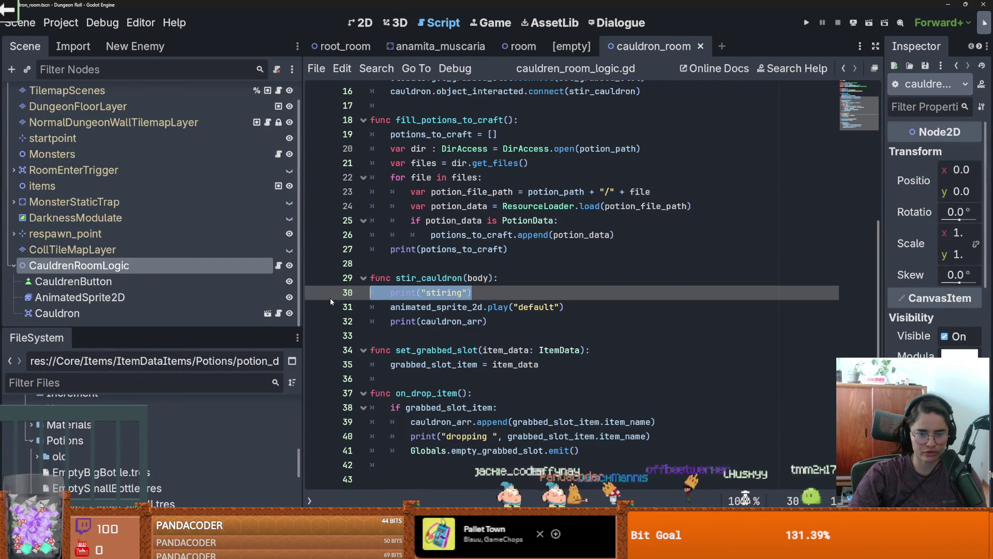
- Delete the print("stiring") line and leave a blank line after print(cauldron_arr)
key(BackSpace)
key(Delete)
click(579, 306)
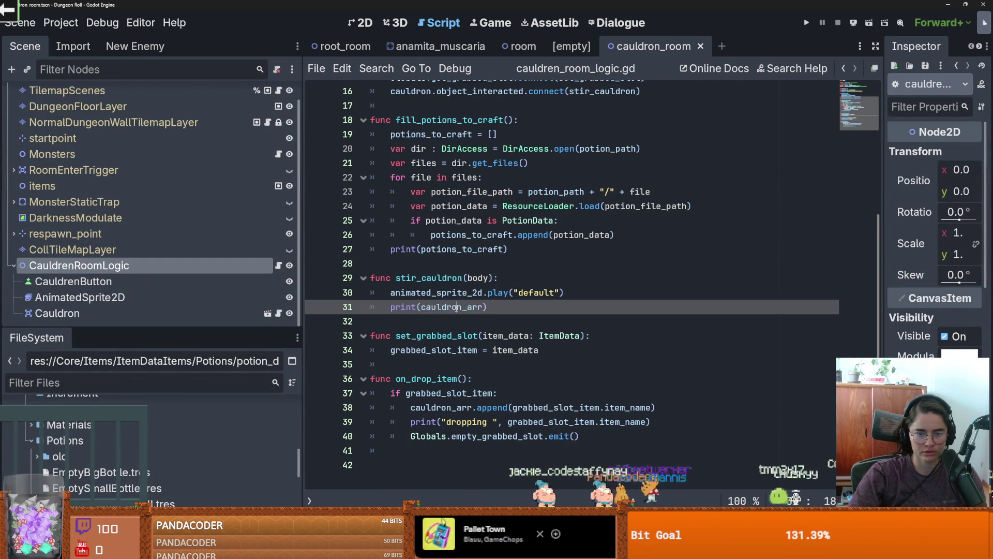
key(Return)
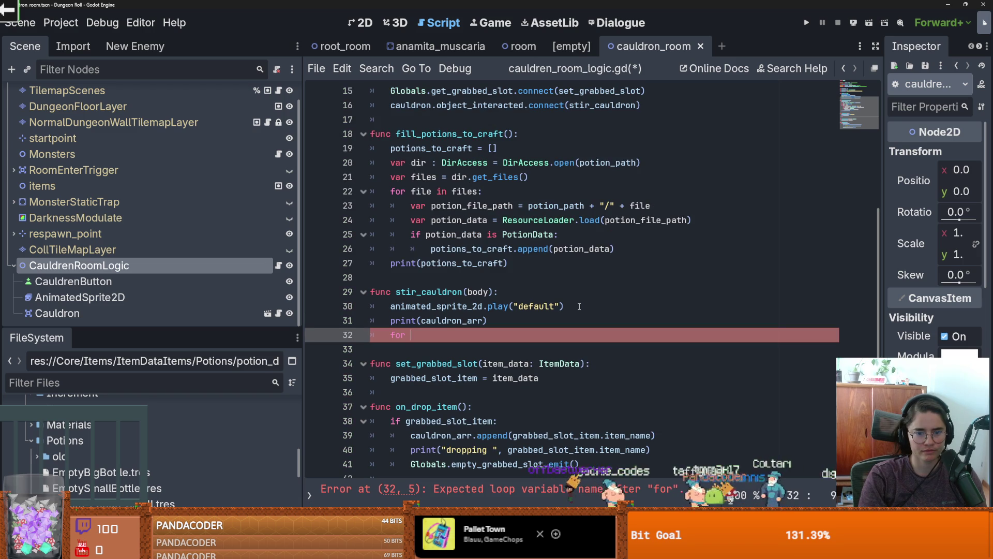
key(BackSpace)
key(BackSpace)
key(BackSpace)
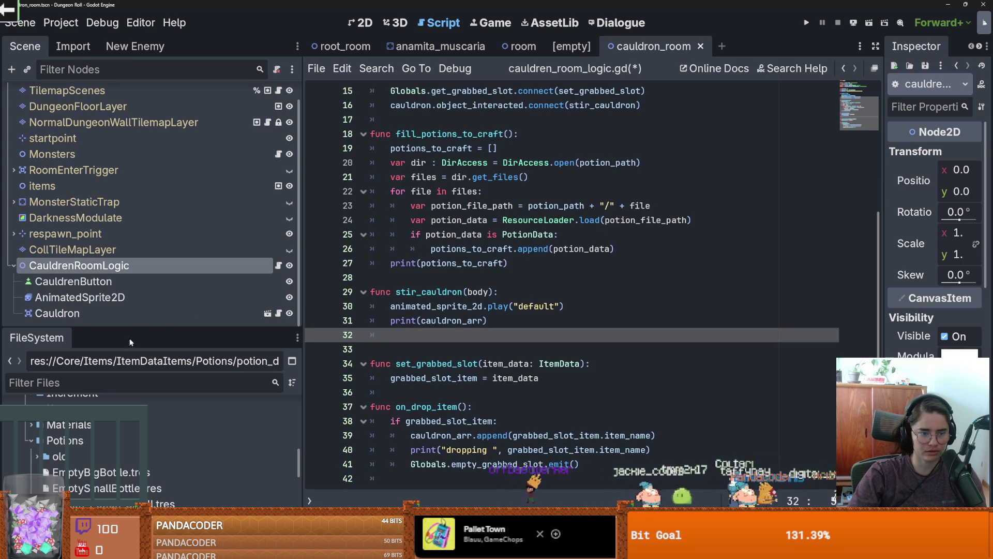
- Enlarge the FileSystem dock and inspect holyWaterSmall.tres with fully readable property names
drag(140, 326, 140, 123)
click(115, 332)
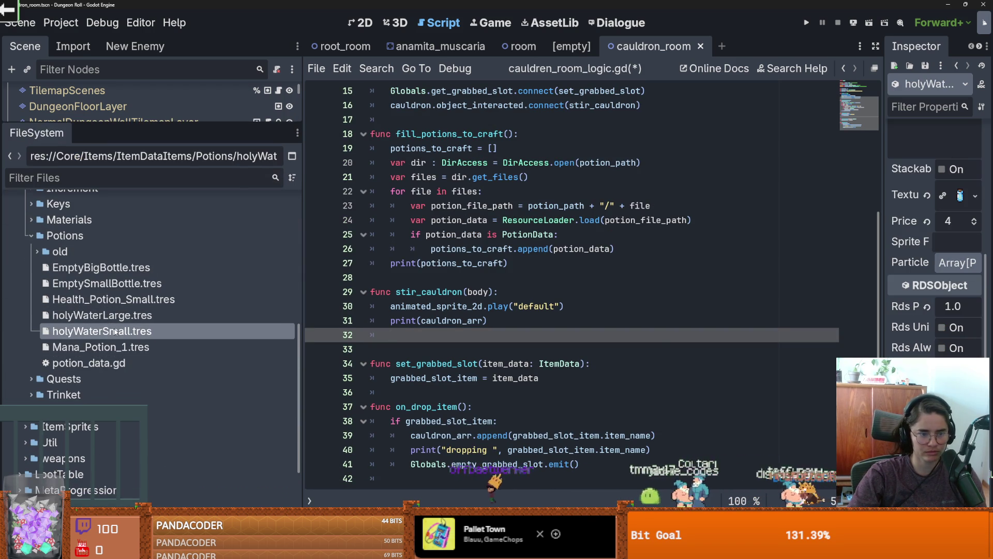
drag(883, 312, 800, 301)
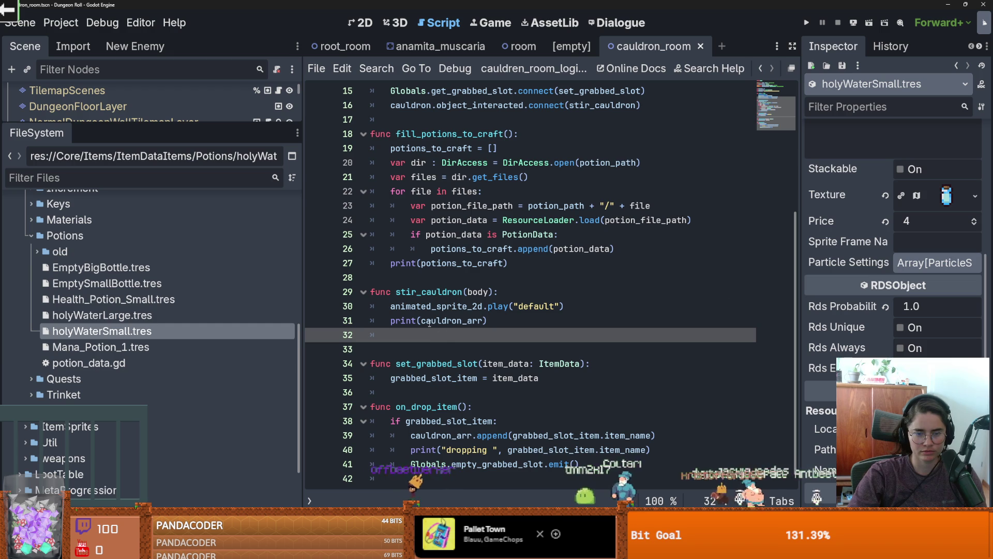
click(711, 68)
text(array)
click(346, 198)
double_click(328, 182)
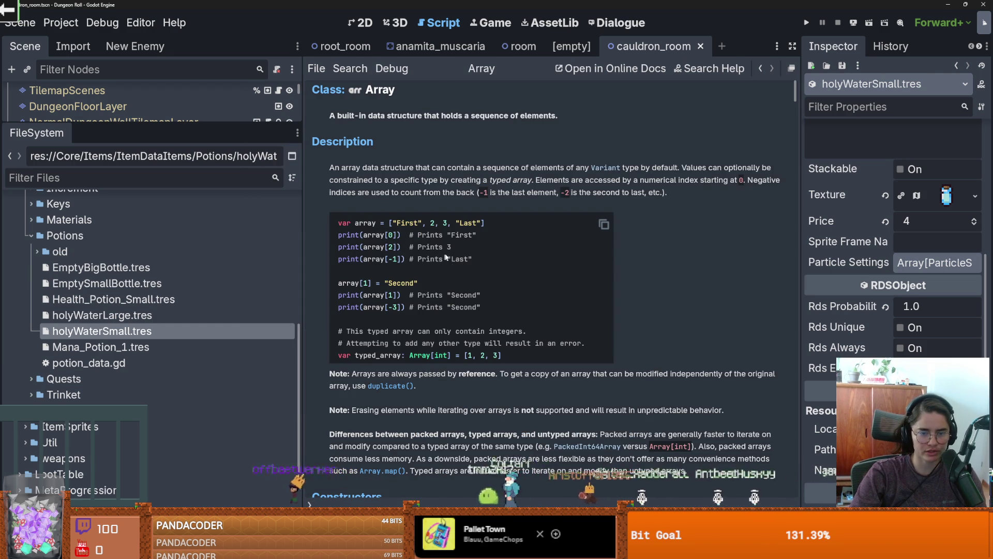
scroll(455, 259, down, 10)
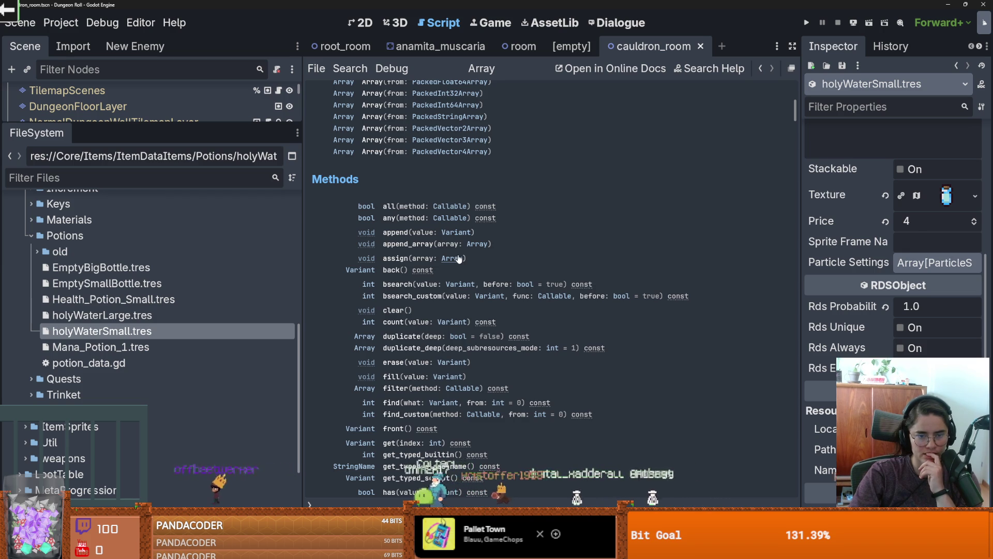
scroll(459, 259, down, 2)
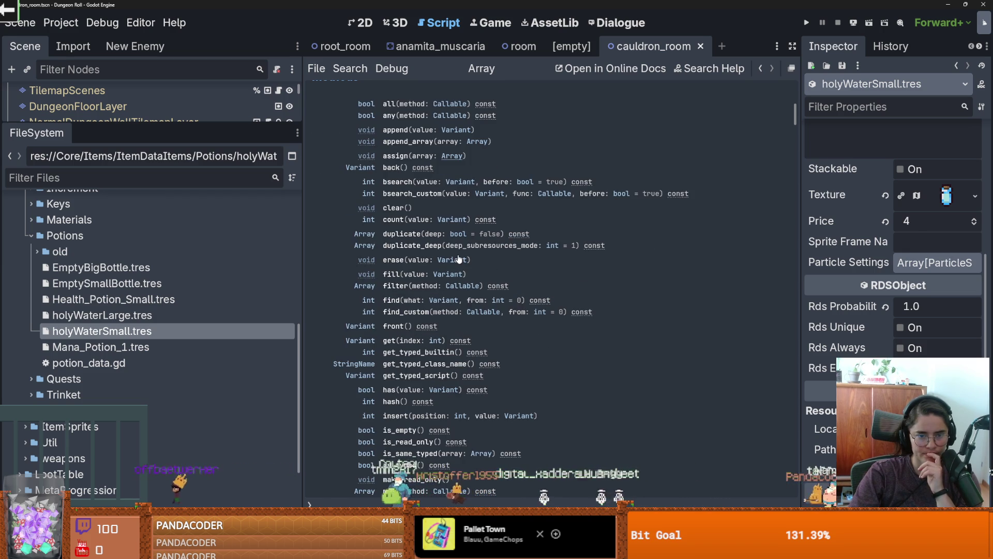
scroll(459, 258, down, 3)
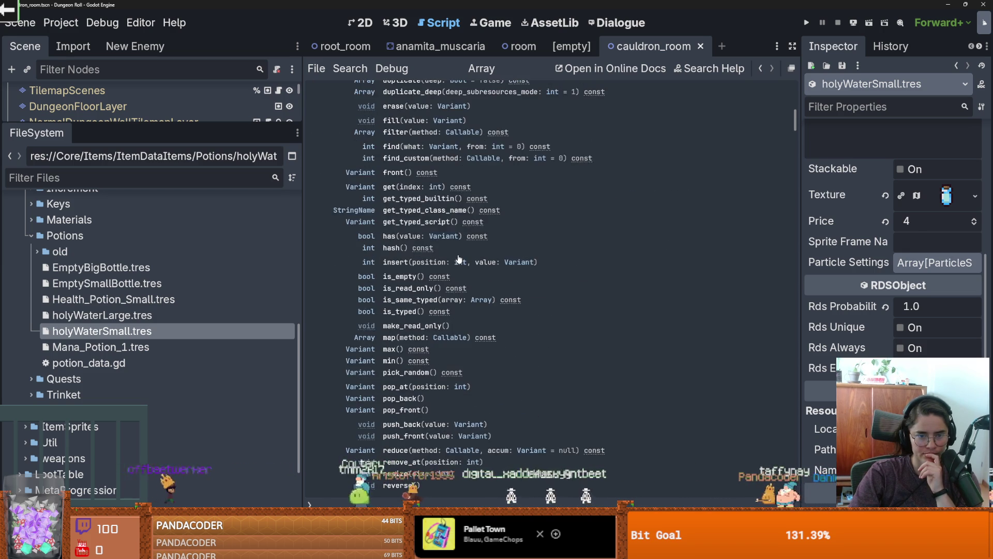
scroll(458, 259, down, 2)
scroll(459, 258, down, 1)
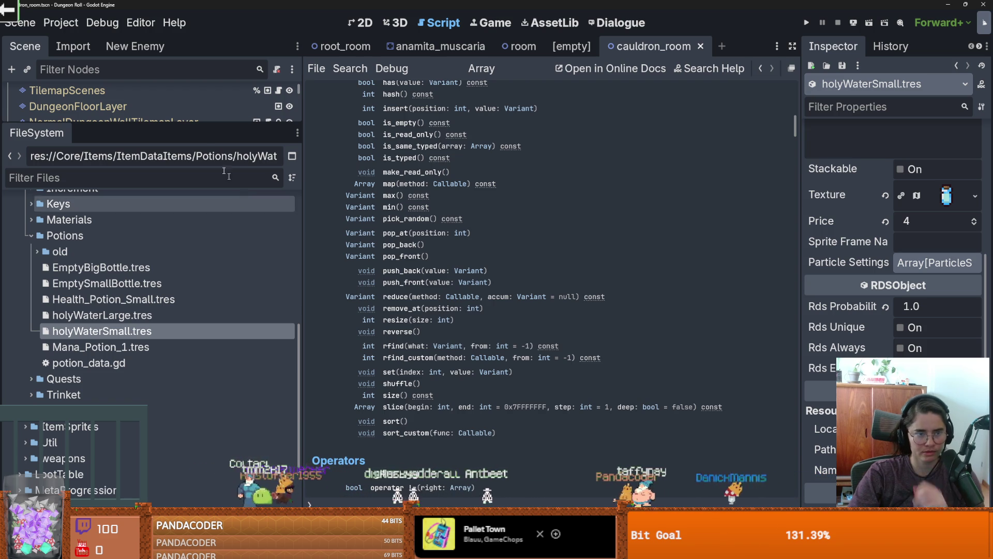
mouse_move(156, 125)
mouse_down()
mouse_move(197, 287)
mouse_move(181, 170)
mouse_move(165, 331)
mouse_up()
scroll(164, 295, down, 1)
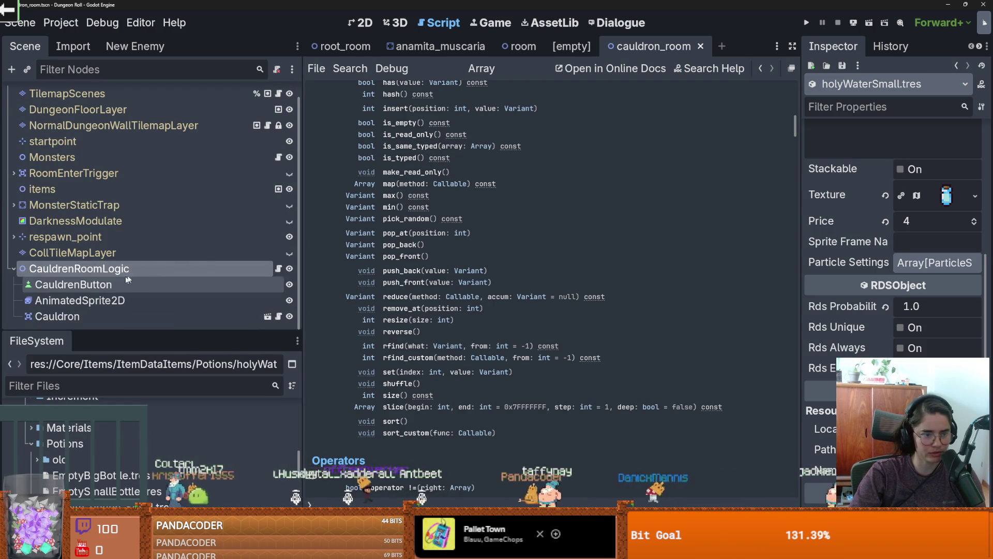
click(278, 268)
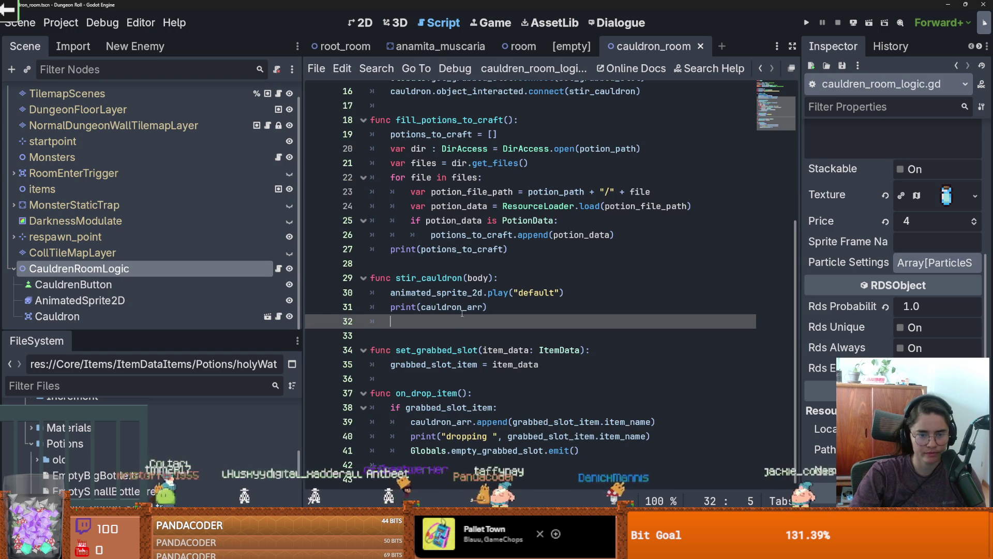
- Inspect holyWaterSmall.tres, trying Particle Settings size 3 and then undoing it
drag(190, 334, 155, 150)
click(121, 361)
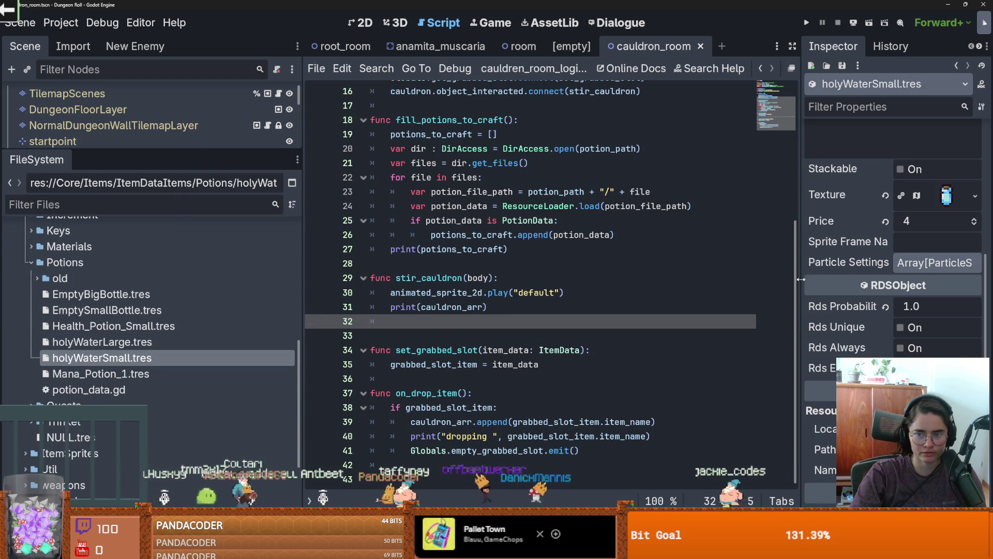
drag(803, 277, 523, 278)
click(831, 265)
click(974, 283)
click(973, 283)
click(973, 283)
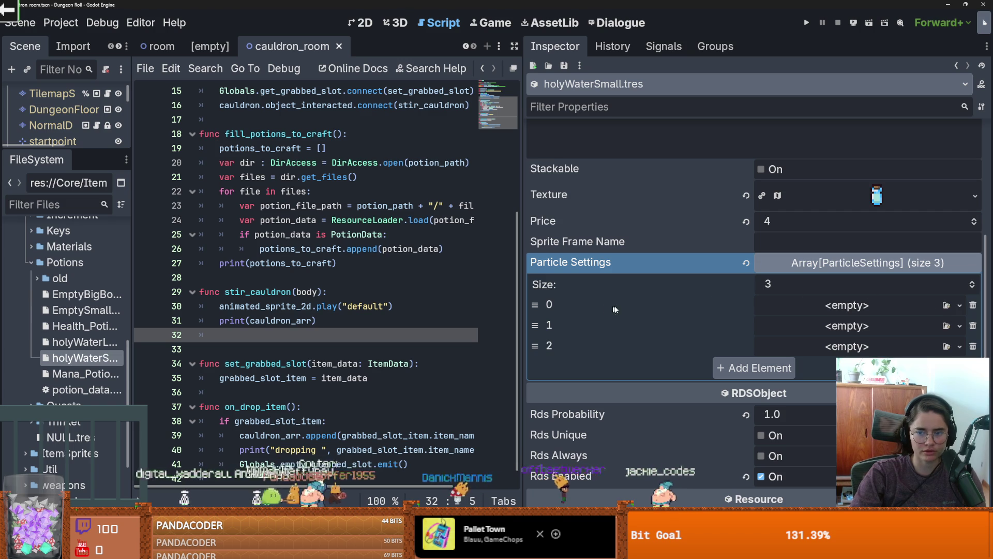
key(ctrl+z)
key(ctrl+z)
key(ctrl+z)
click(811, 265)
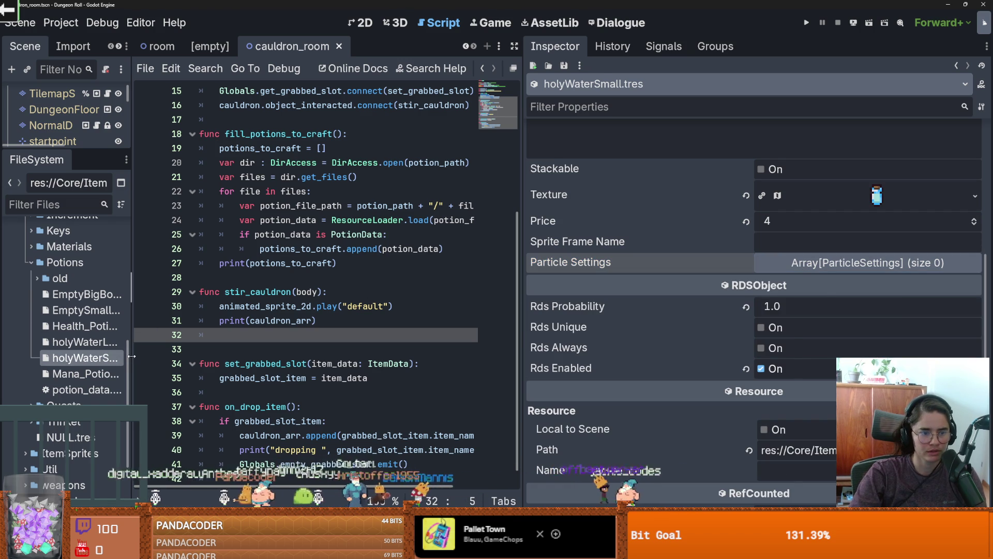
- Widen the left dock and inspect Health_Potion_Small.tres's Health potion properties
drag(132, 356, 212, 352)
click(195, 327)
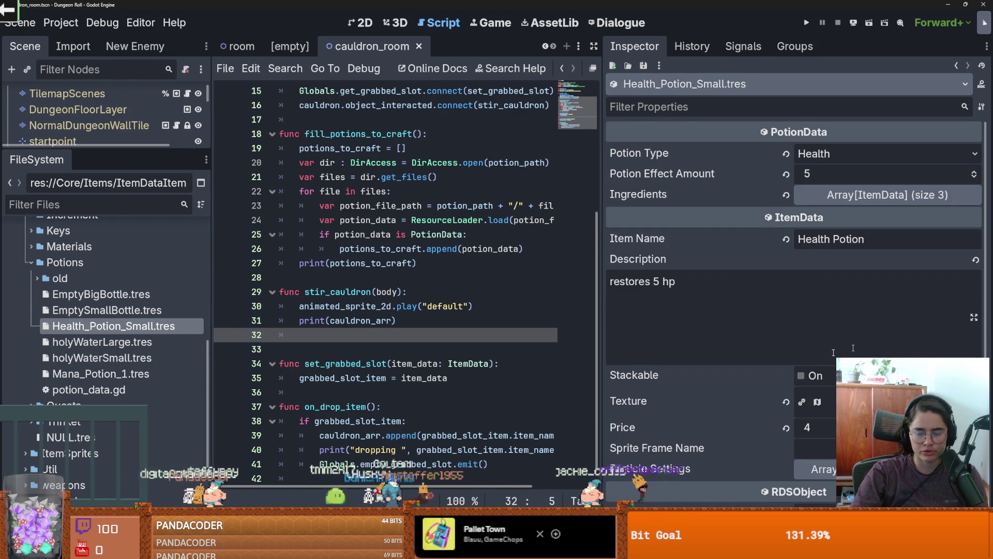
scroll(781, 356, down, 4)
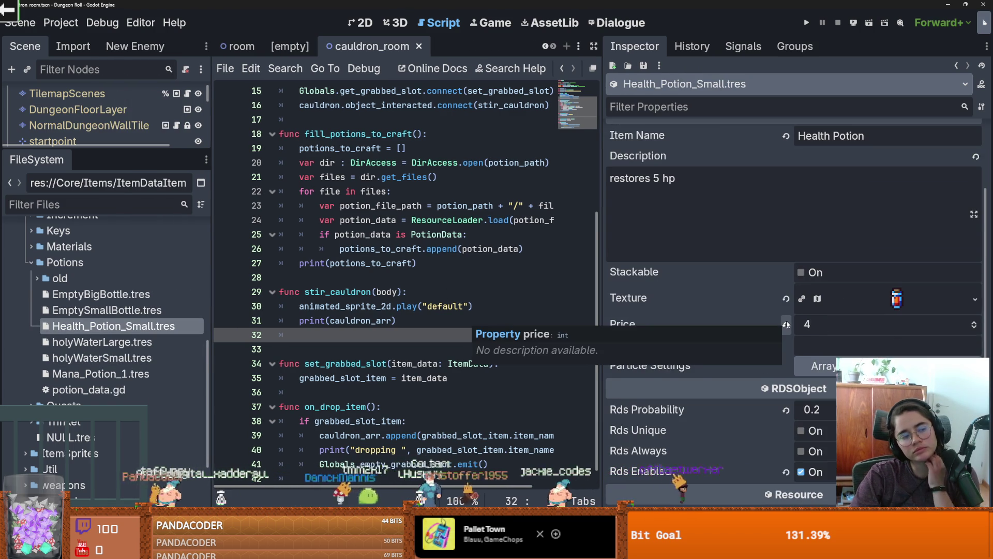
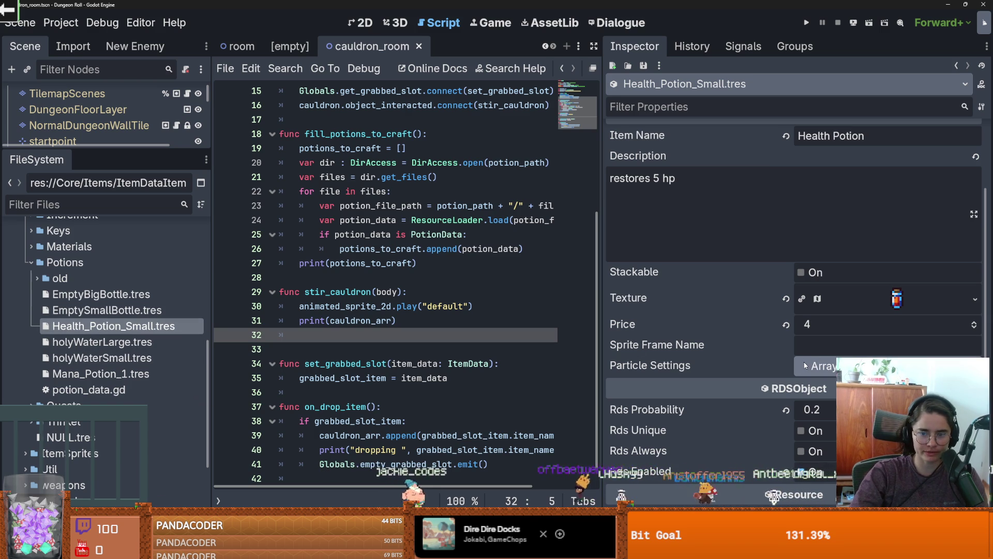
- Filter the FileSystem for 'invento' and open inventory.tres in the Inspector
scroll(724, 310, up, 4)
click(916, 195)
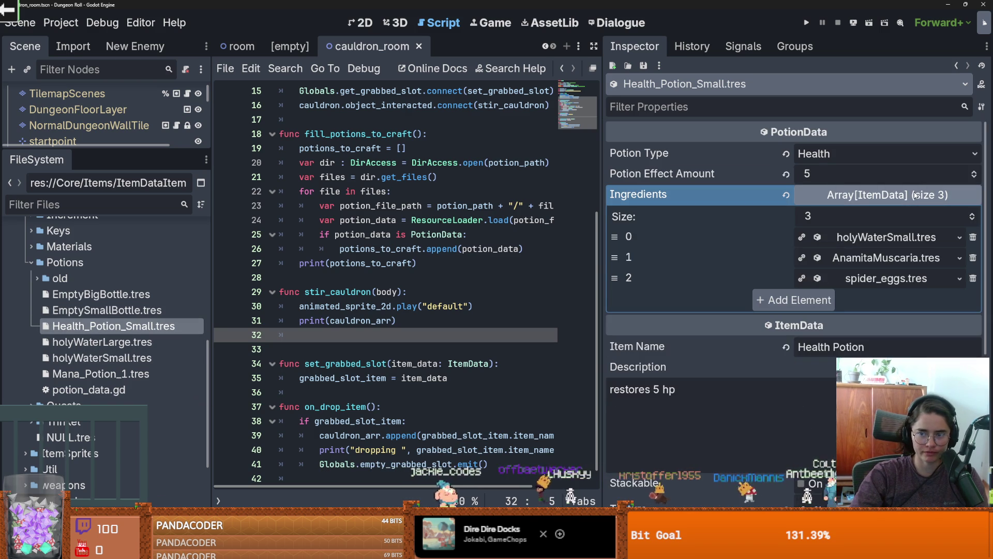
click(914, 195)
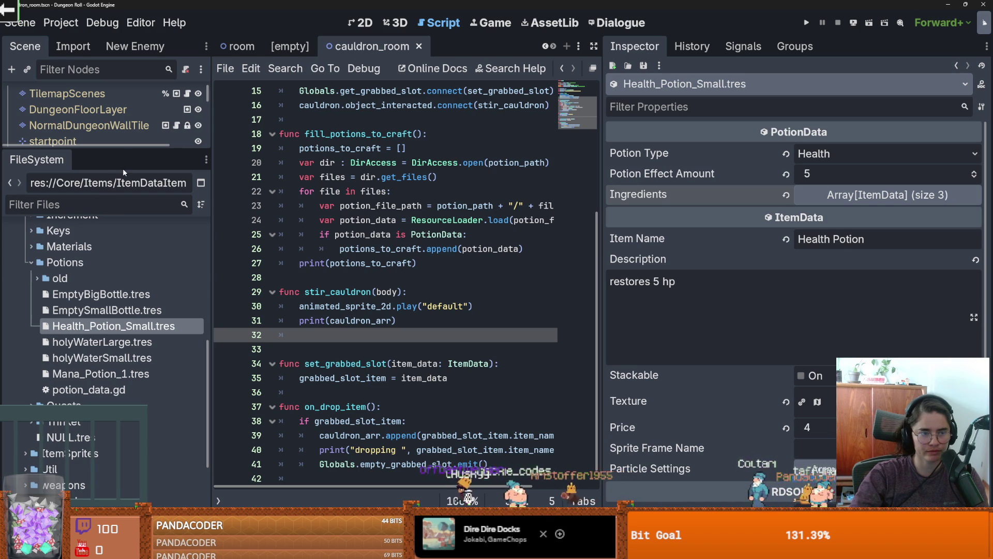
text(invento)
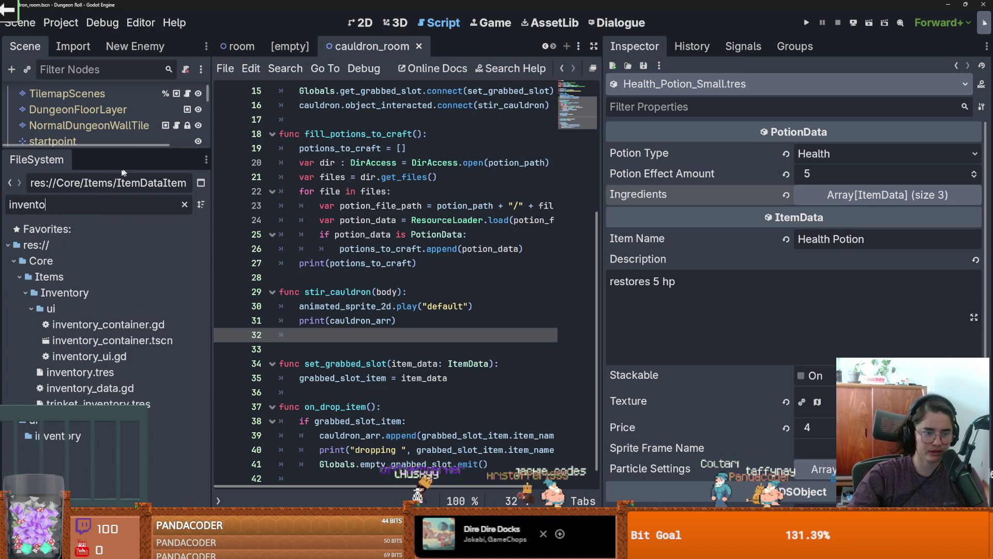
click(80, 372)
- Give slot 3 a new SlotData holding spider_eggs.tres as its item
click(960, 258)
click(893, 250)
click(892, 250)
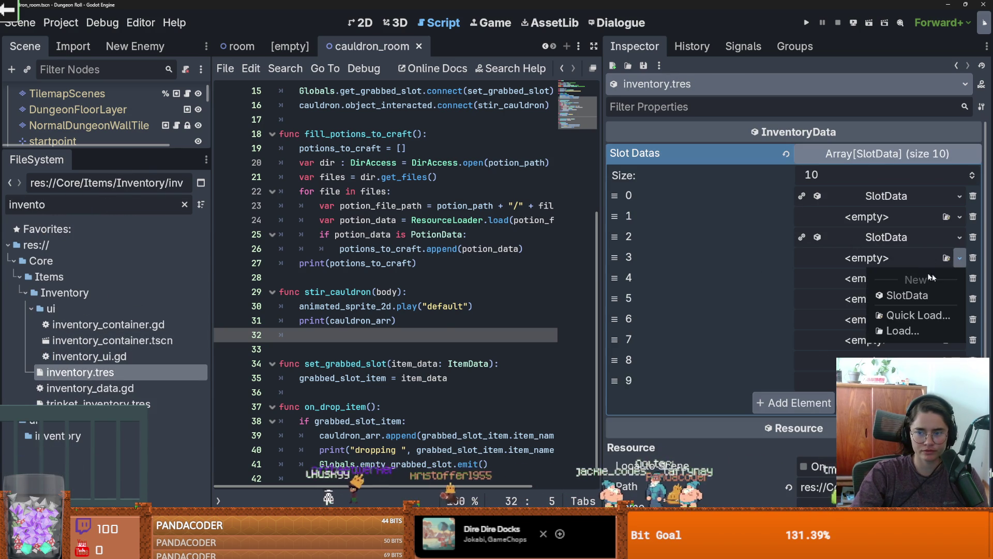
click(908, 295)
click(971, 279)
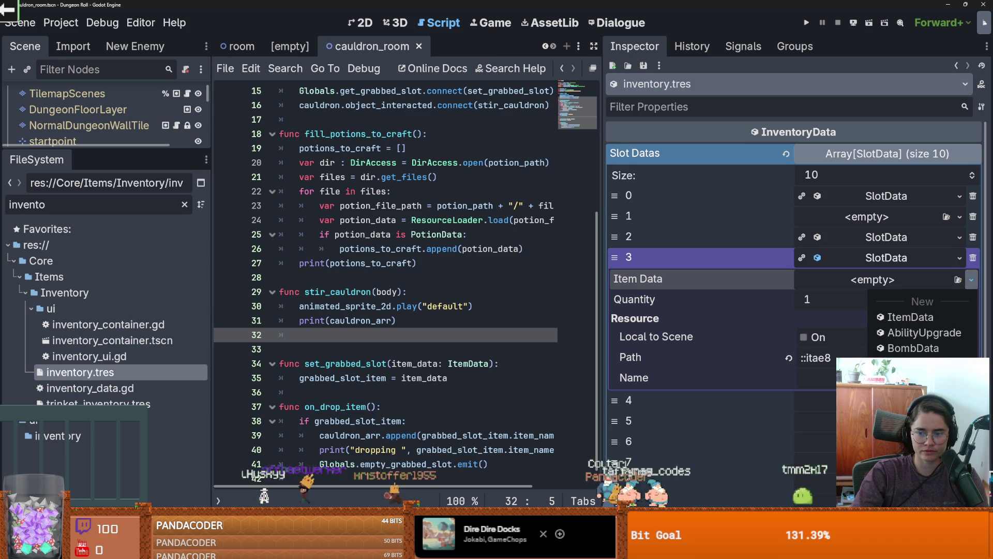
click(910, 414)
text(spide)
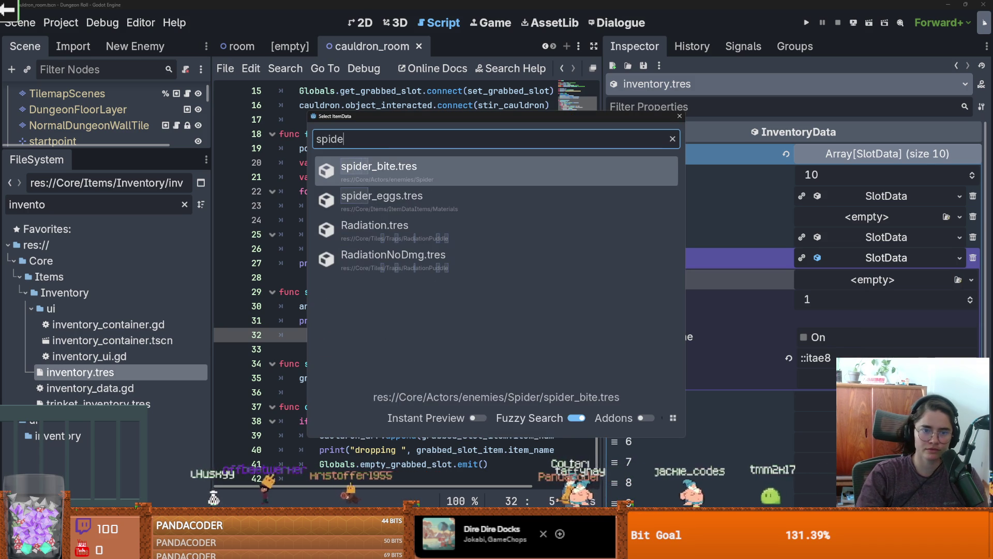
key(Down)
key(Down)
key(Up)
key(Return)
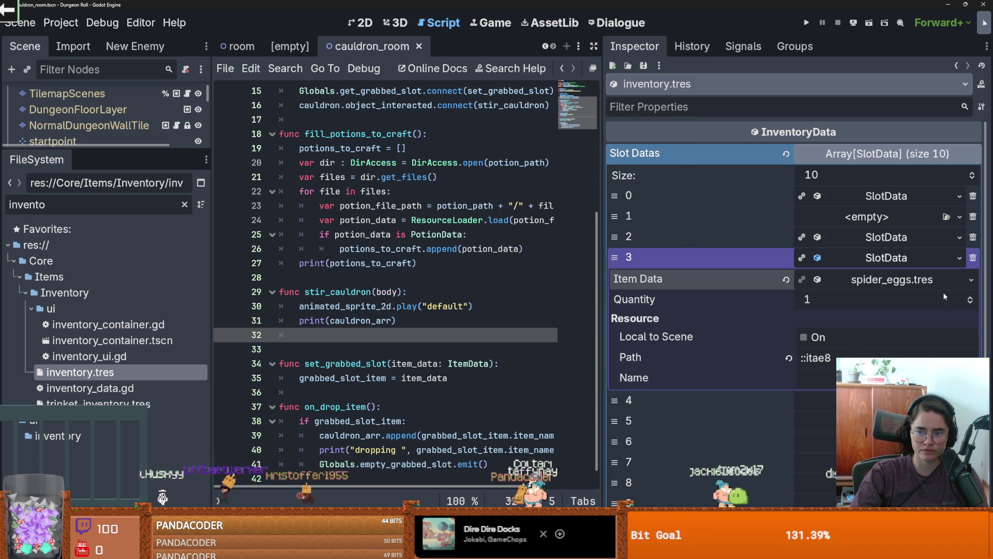
click(901, 265)
- Give slot 4 a new SlotData holding holyWaterSmall.tres as its item
click(960, 278)
click(879, 289)
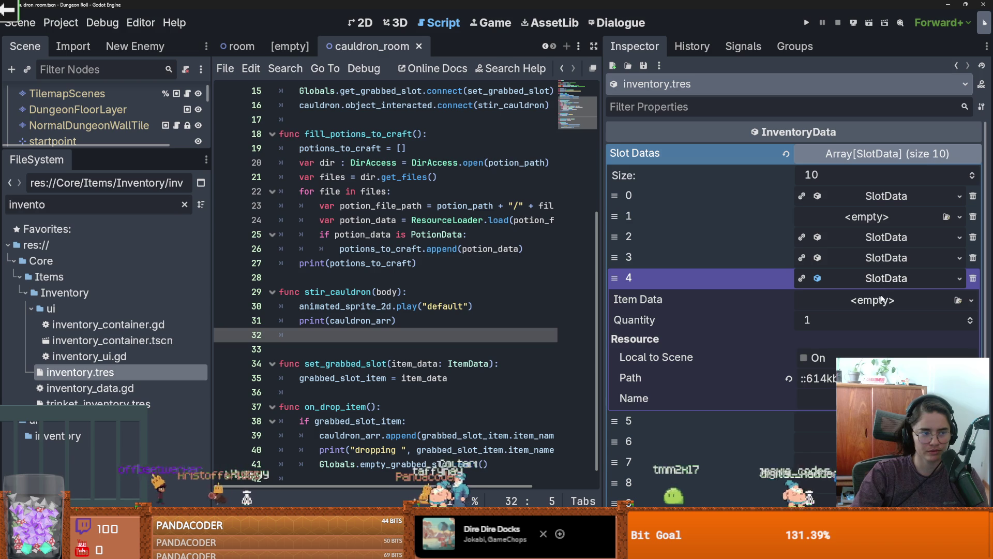
click(958, 300)
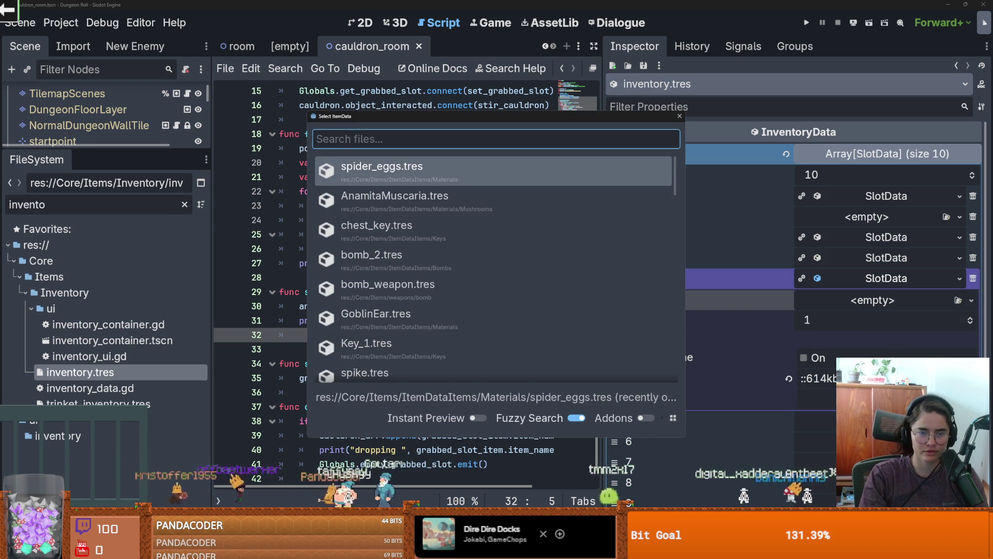
text(j)
key(BackSpace)
text(holyw)
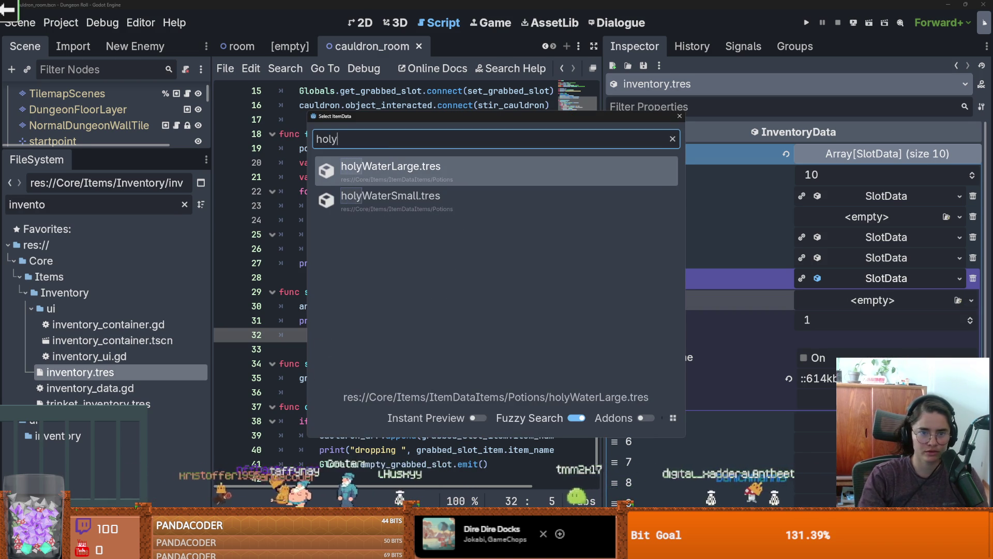
key(Down)
key(Return)
click(891, 300)
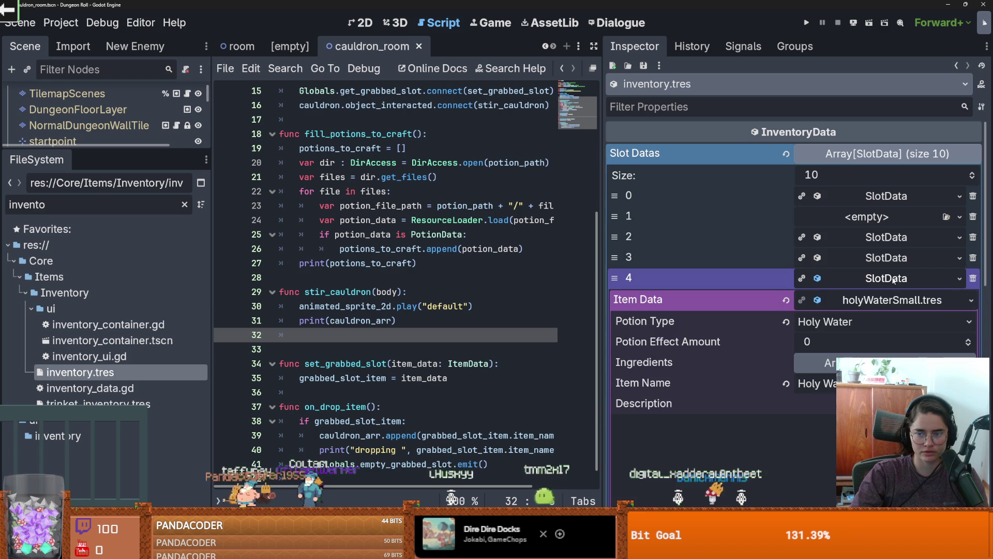
click(895, 279)
- Give slot 5 a new SlotData holding AnamitaMuscaria.tres, then save with Ctrl+S
click(885, 300)
click(927, 312)
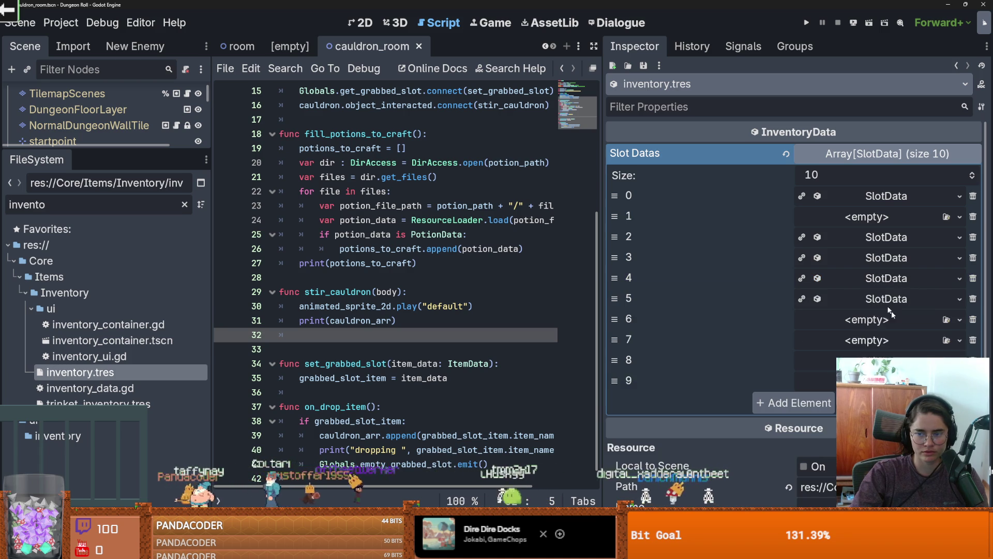
click(971, 321)
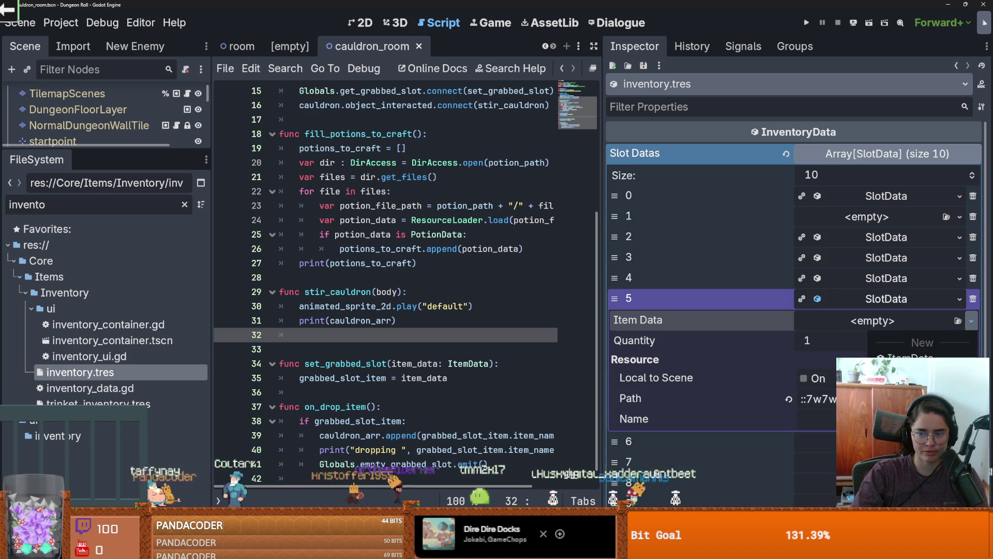
click(910, 380)
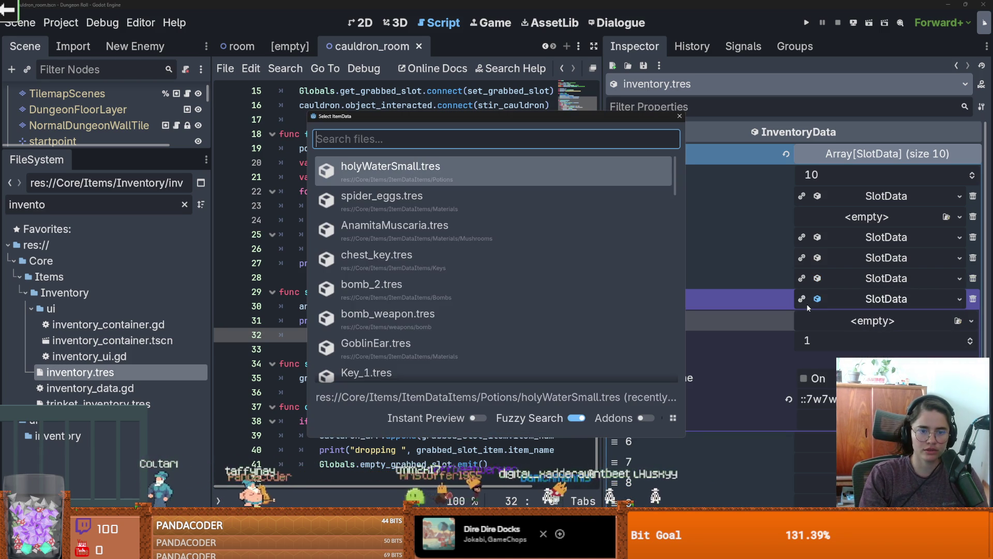
key(Down)
key(Down)
key(Return)
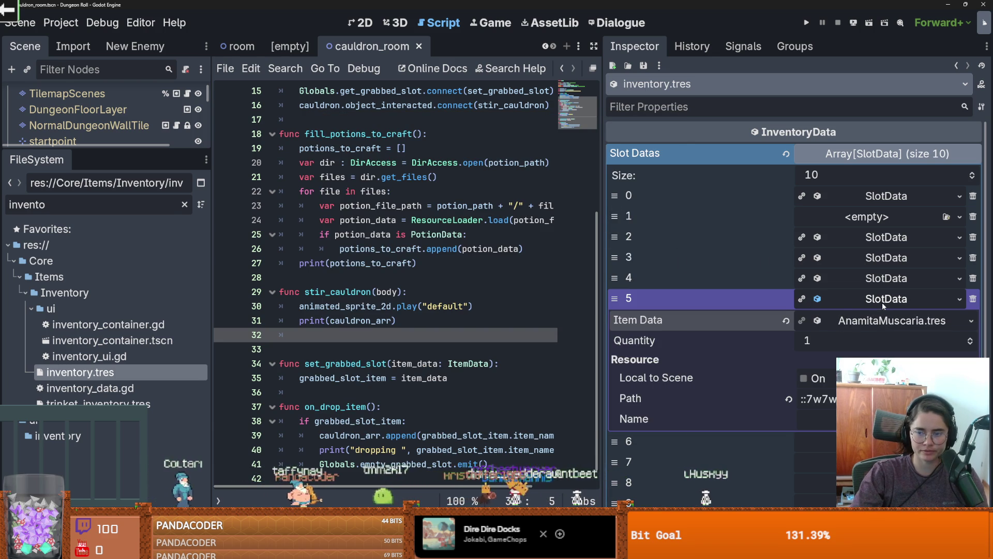
click(883, 300)
click(884, 301)
key(ctrl+s)
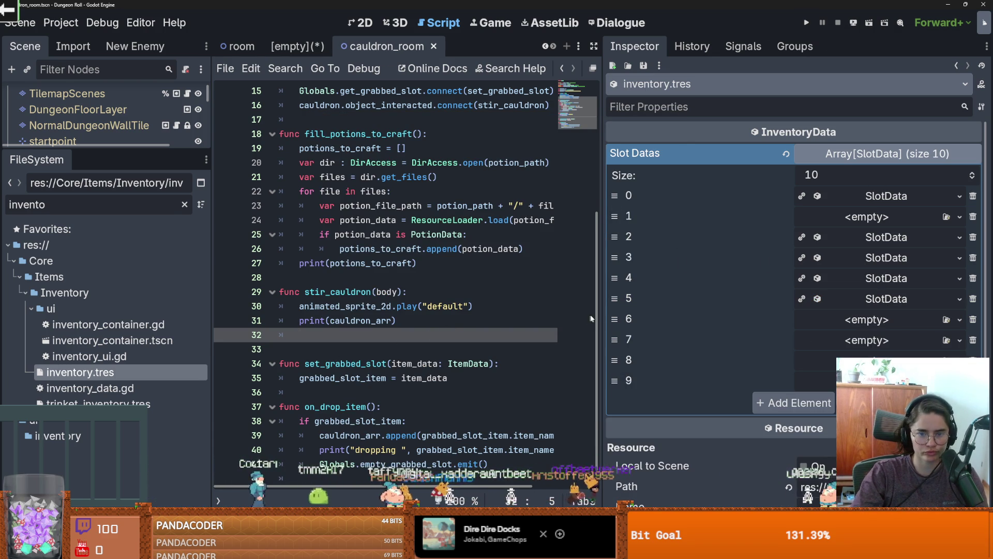
drag(600, 313, 635, 312)
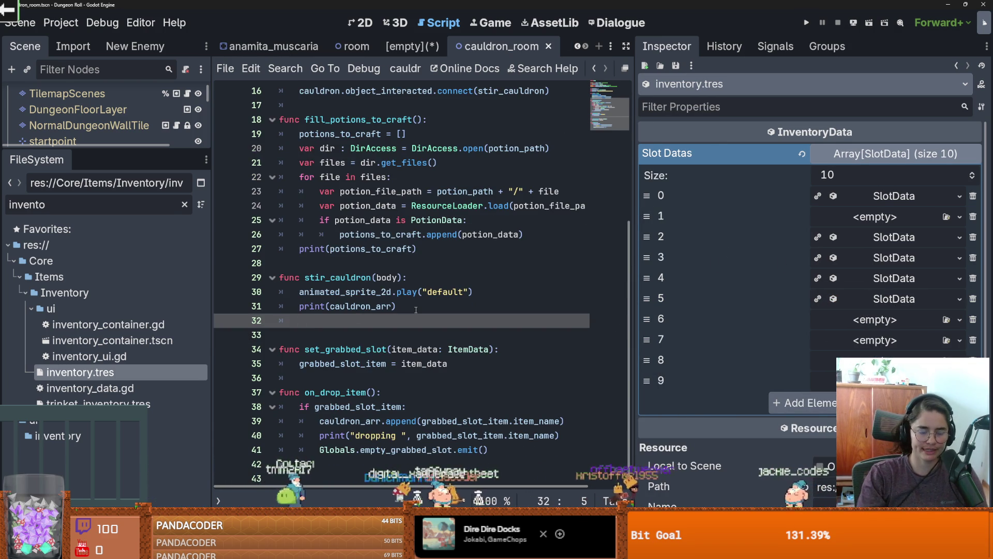
- Replace the unfinished if on line 32 with 'for potion_data in cauldron_arr:'
key(BackSpace)
key(BackSpace)
key(BackSpace)
key(Return)
text(for potion_data in)
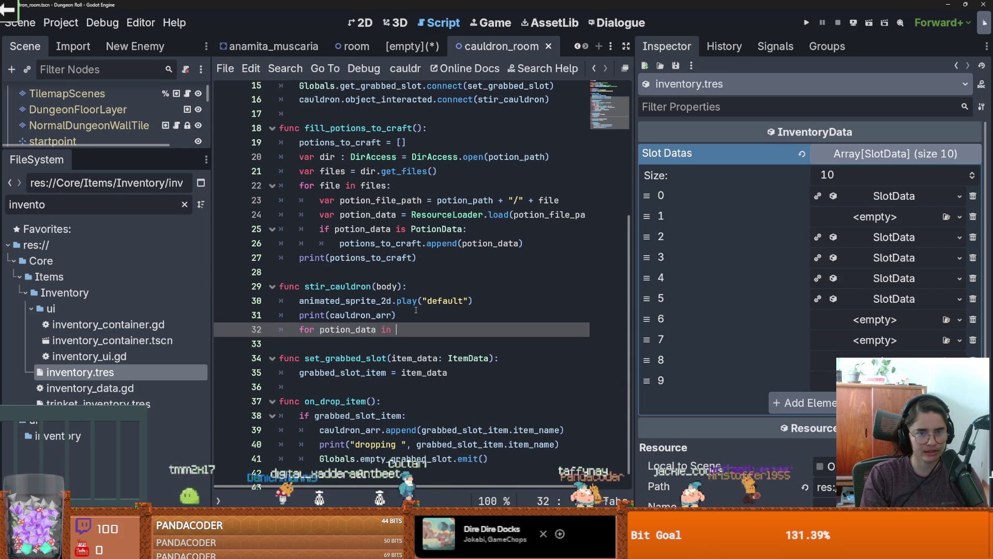
scroll(383, 301, up, 5)
text(c)
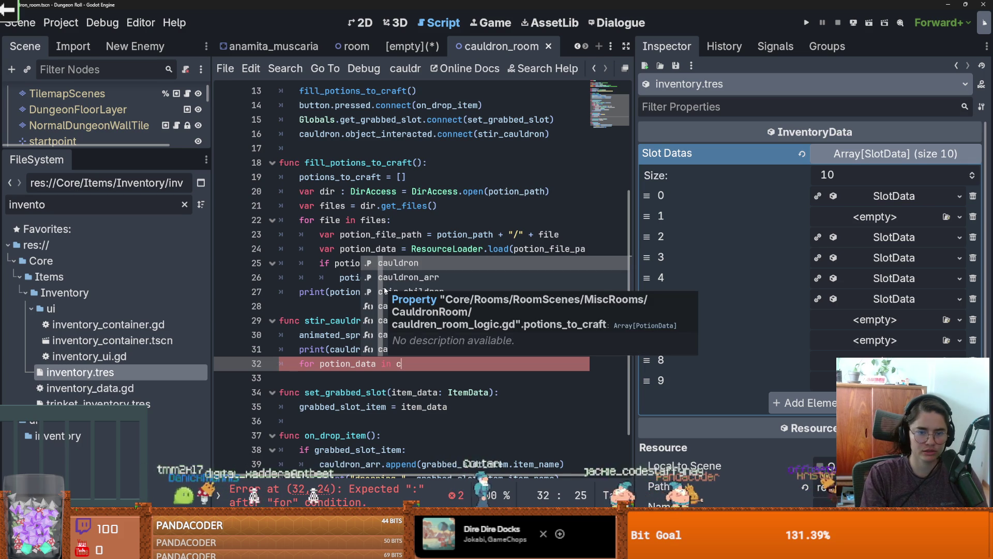
key(Down)
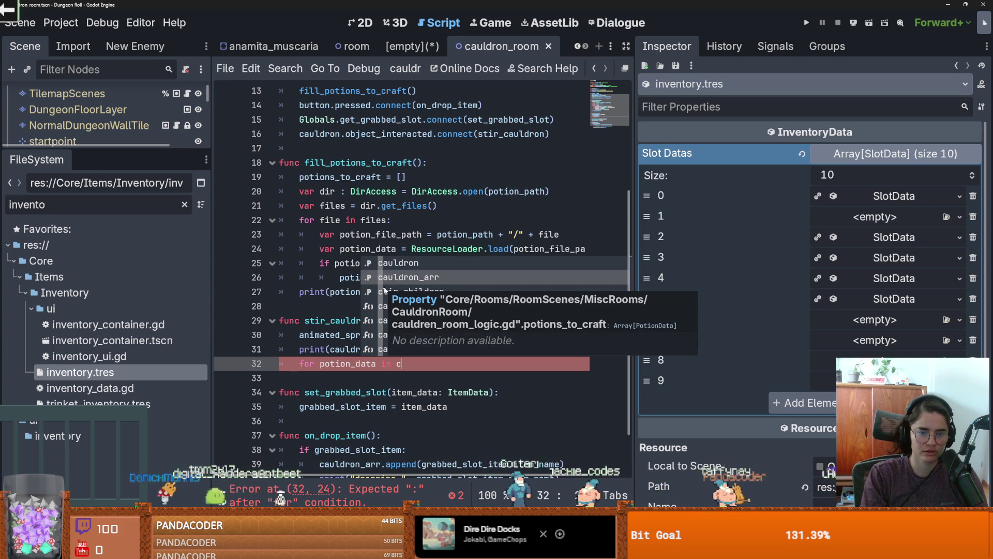
key(Return)
text(:)
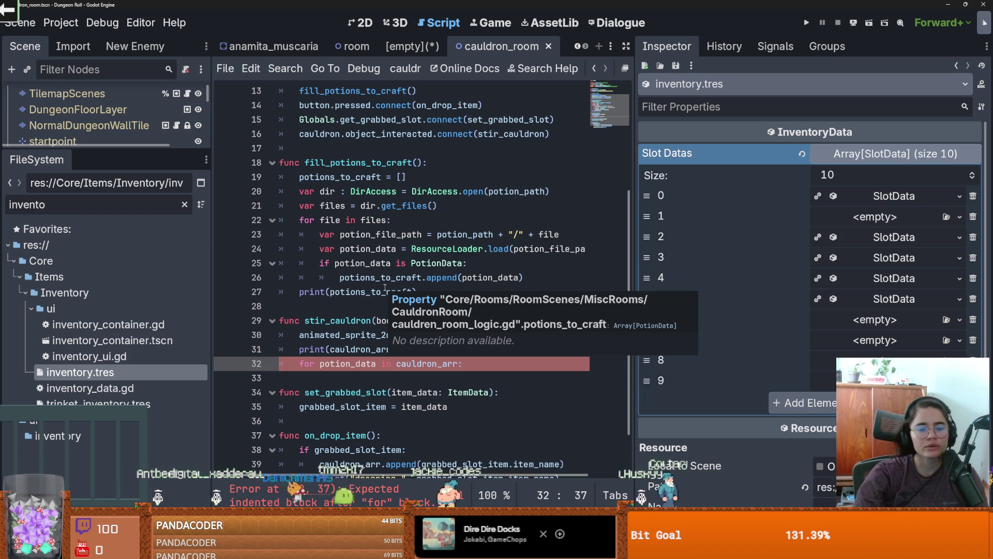
scroll(348, 231, up, 4)
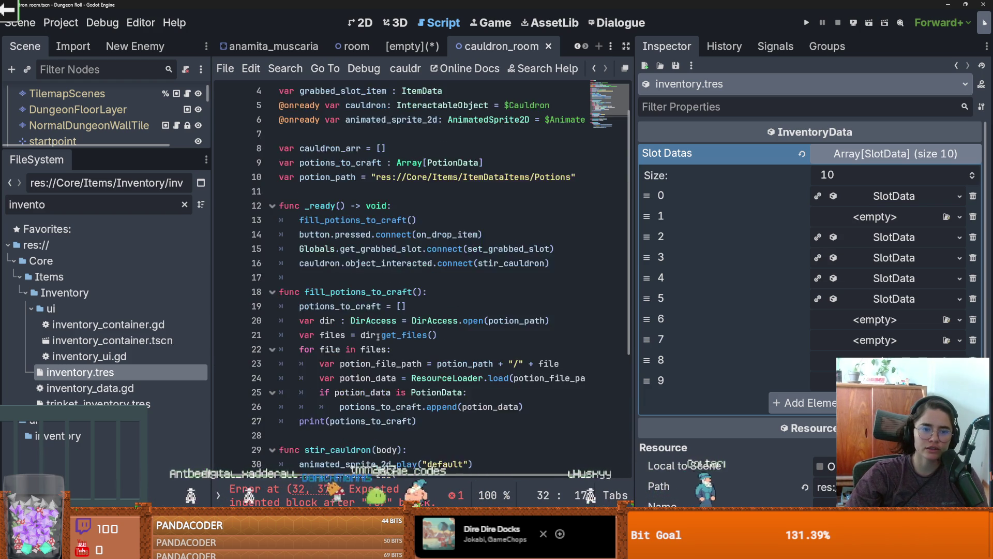
click(380, 206)
- Make the loop iterate over potions_to_craft with a PotionData-typed loop variable
scroll(433, 361, down, 5)
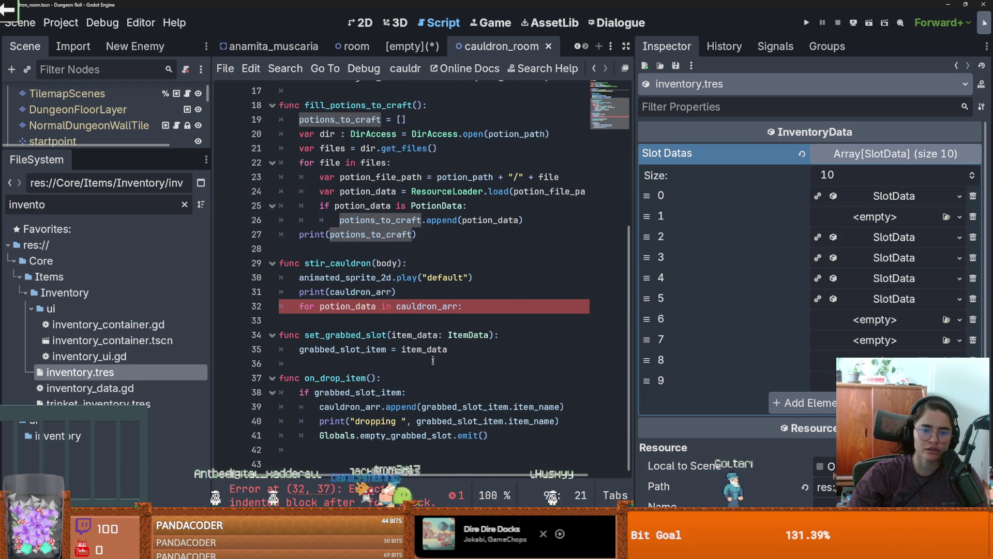
double_click(355, 307)
text(po)
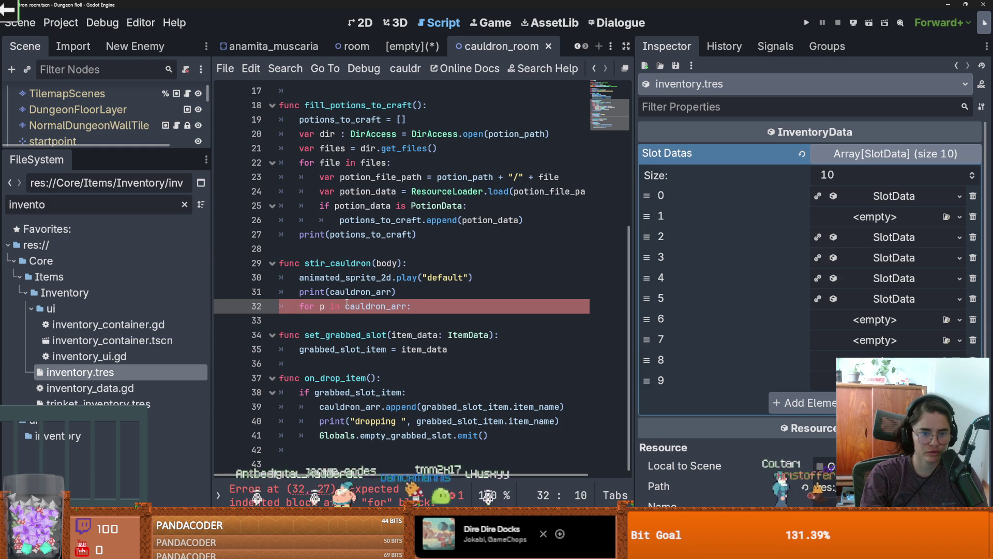
text(tions)
double_click(406, 306)
key(super+c)
text(potions_to_craft)
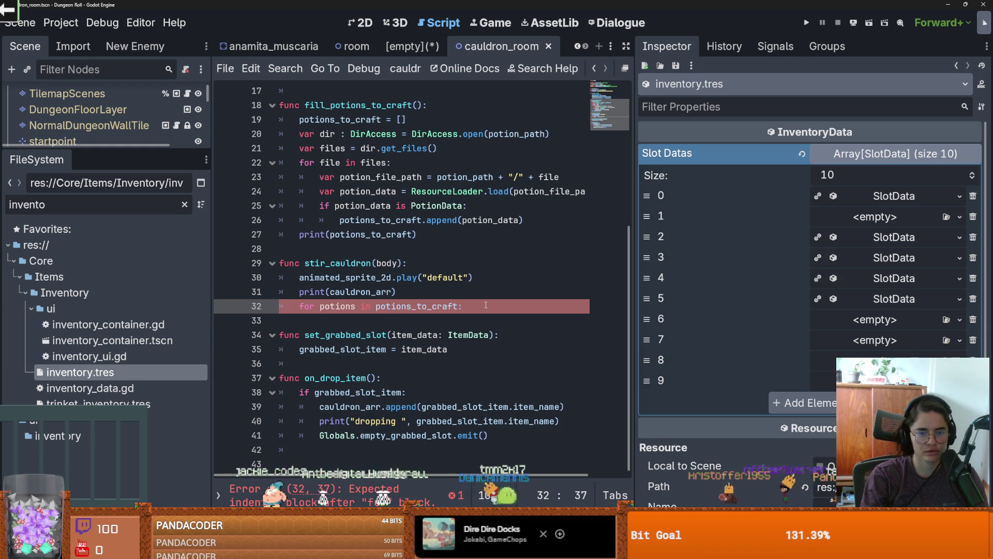
key(Return)
text(var invre)
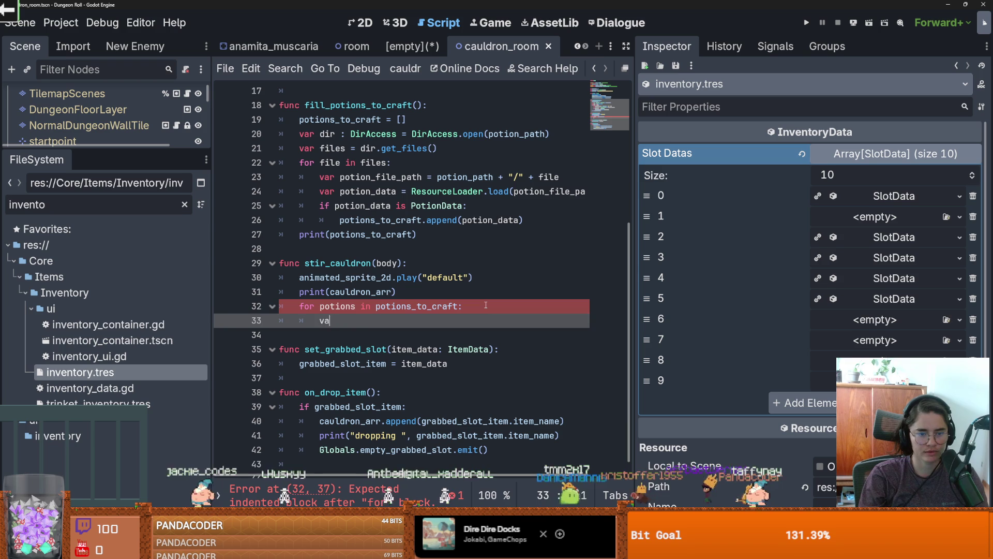
key(BackSpace)
text(if)
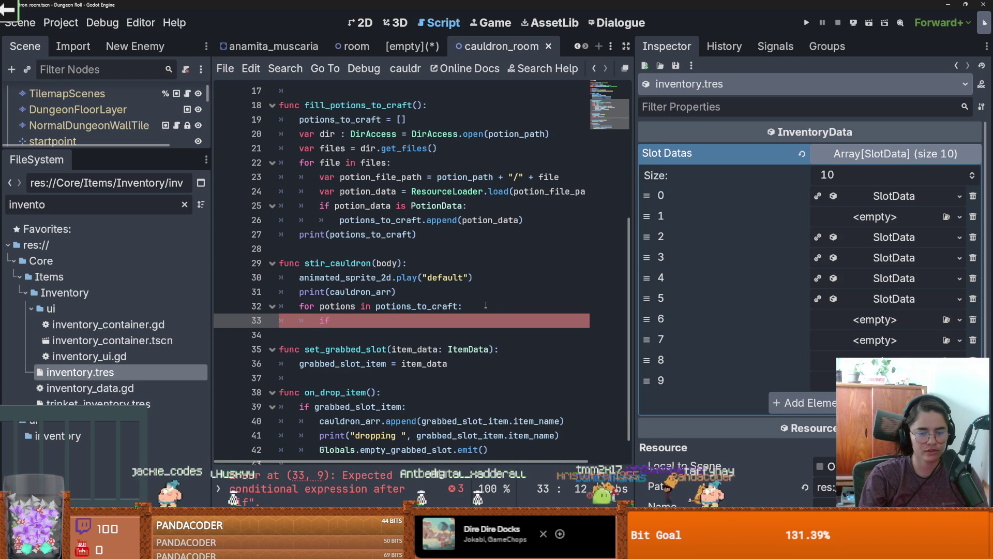
key(Up)
key(Right)
key(Right)
key(Right)
text(:)
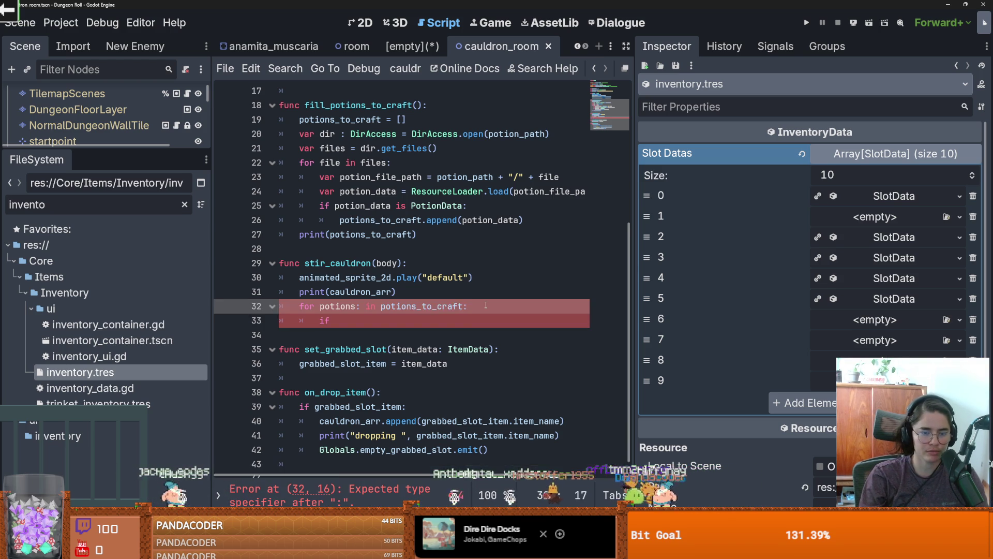
text(Po)
key(Return)
- Rename the loop variable to potion and add 'if potion.ingredients.size() > 0:'
key(Down)
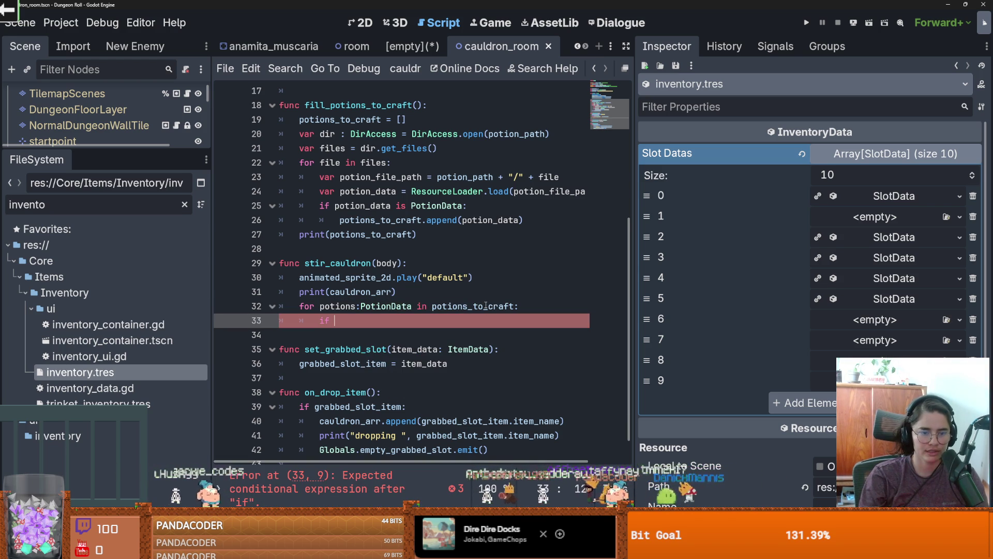
text(po)
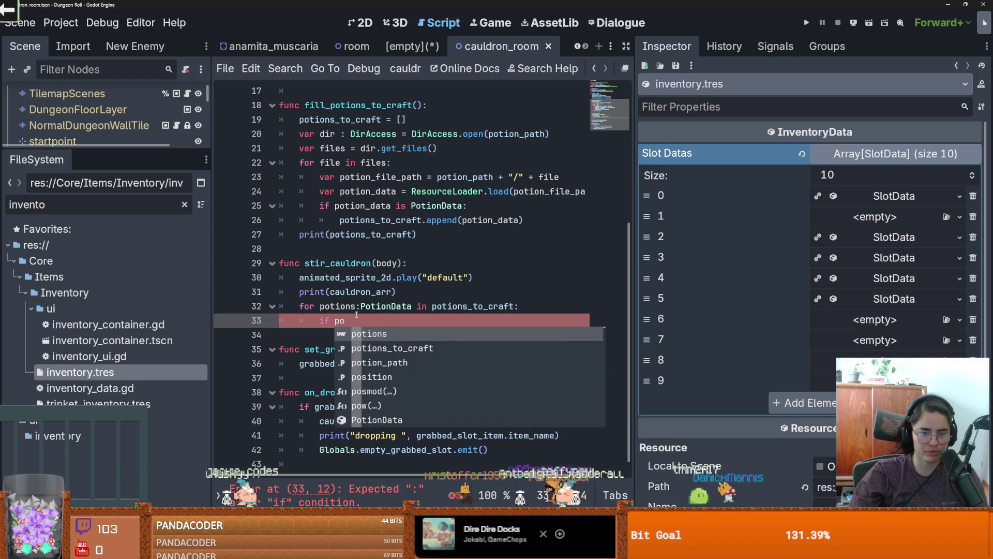
click(358, 306)
key(BackSpace)
click(357, 321)
text(ion)
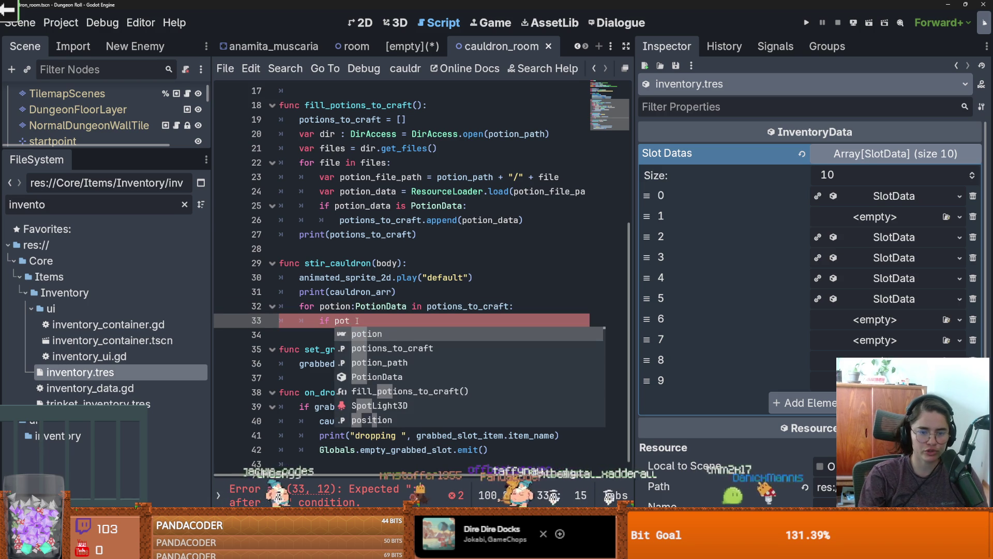
text(.in)
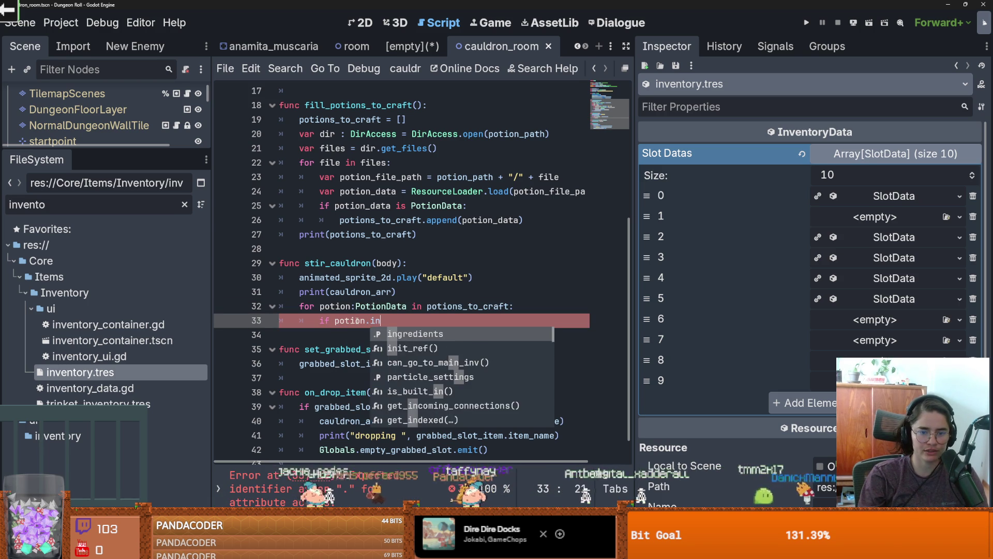
text(gredients.size() ?>)
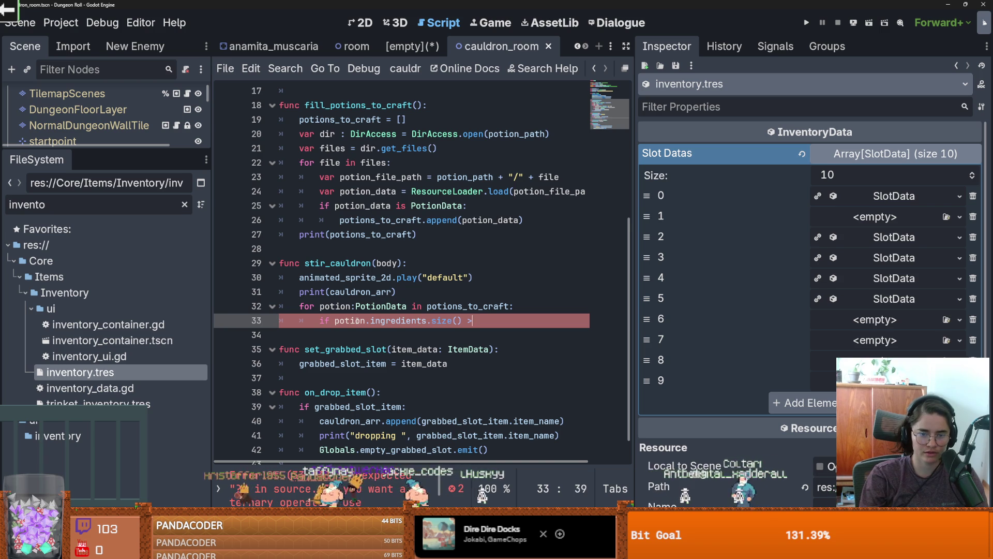
text(0:)
- Nest the check 'if potion.ingredients == cauldron_arr:' under the size check
key(Return)
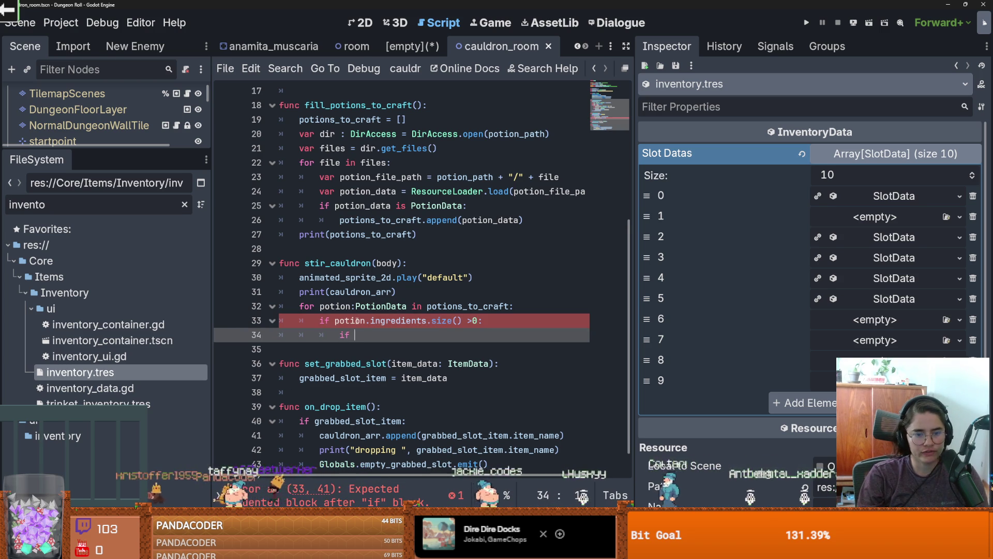
text(if )
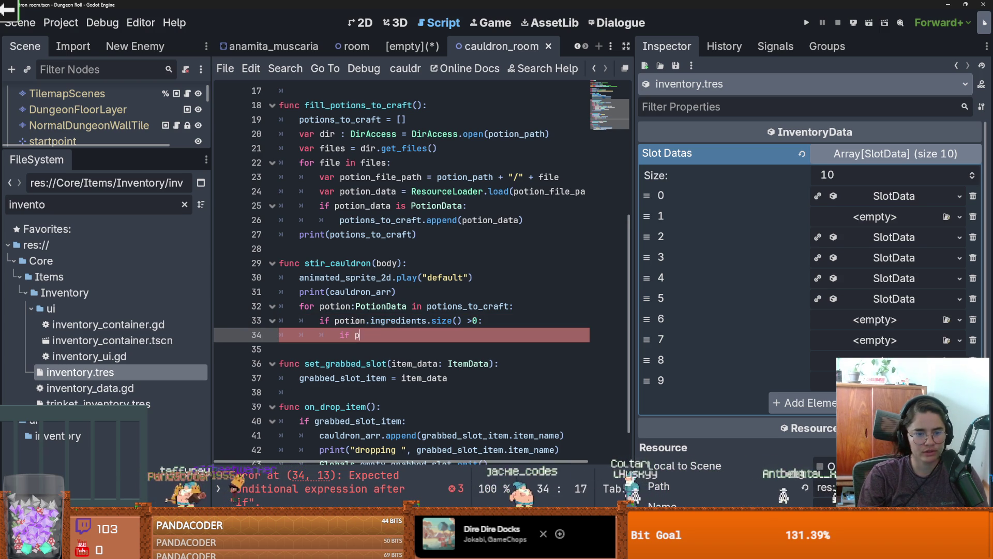
text(po)
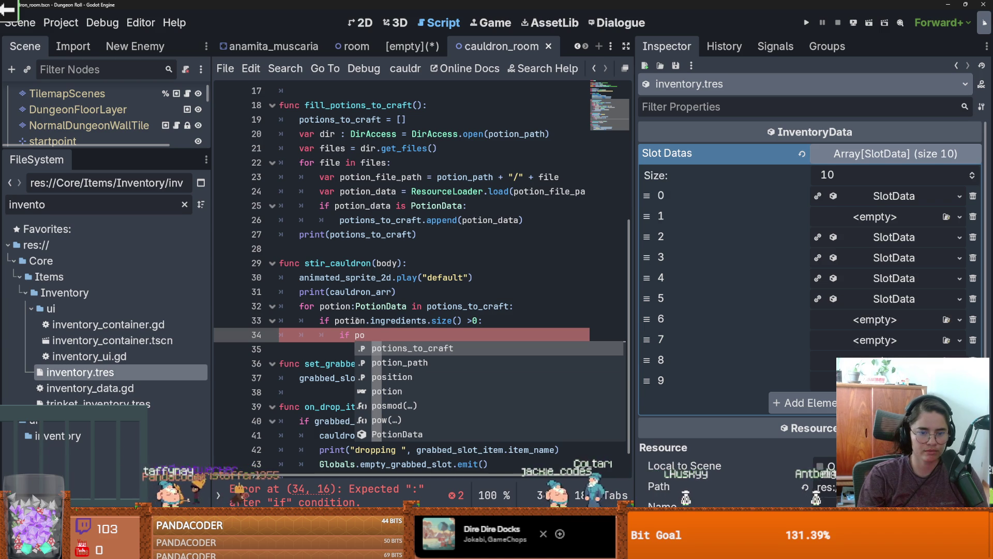
key(Down)
key(Down)
key(Down)
key(Return)
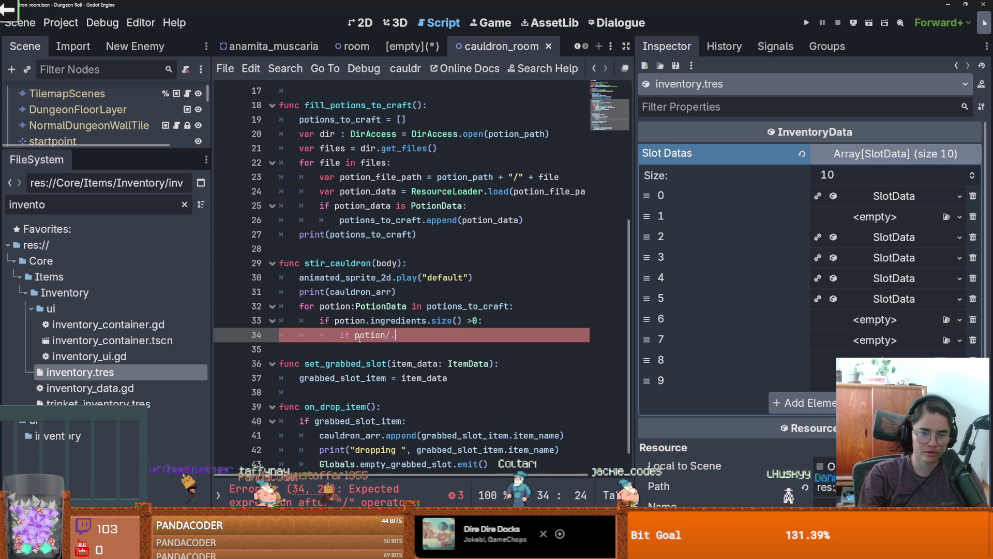
text(.in)
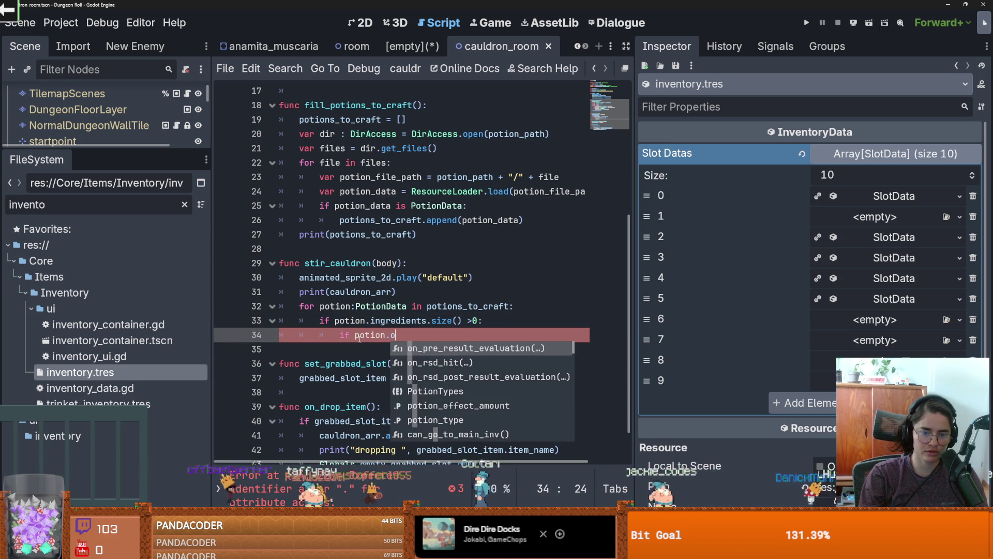
key(Return)
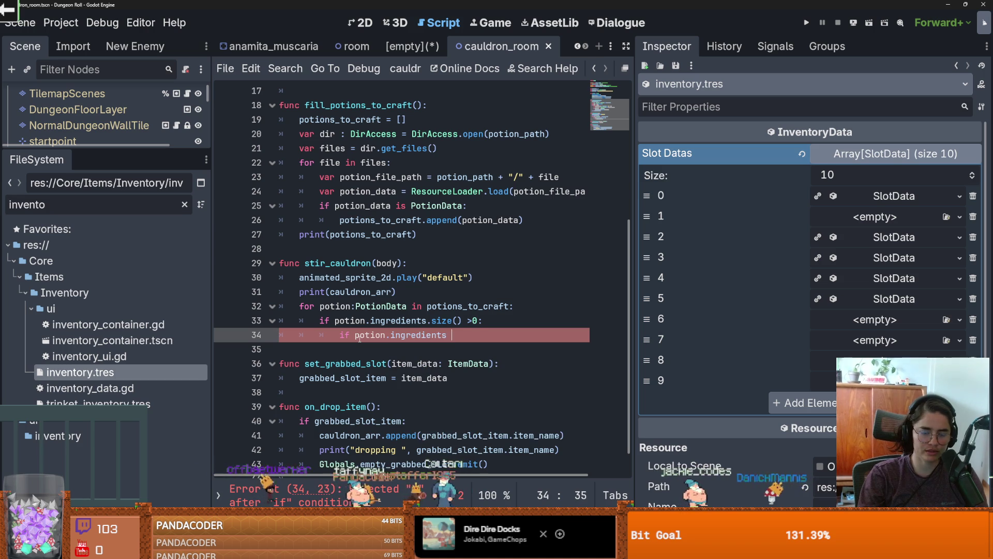
text(==)
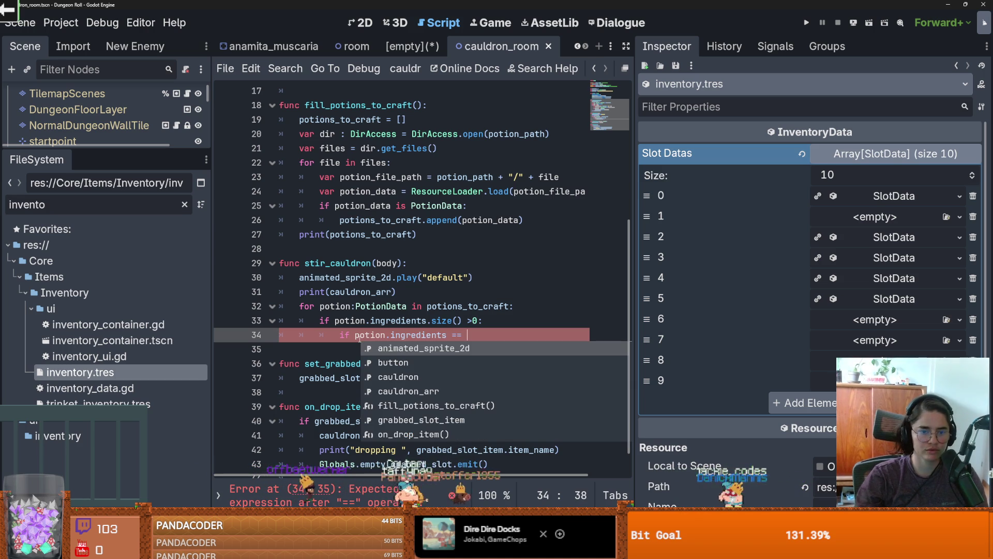
double_click(361, 292)
middle_click(476, 333)
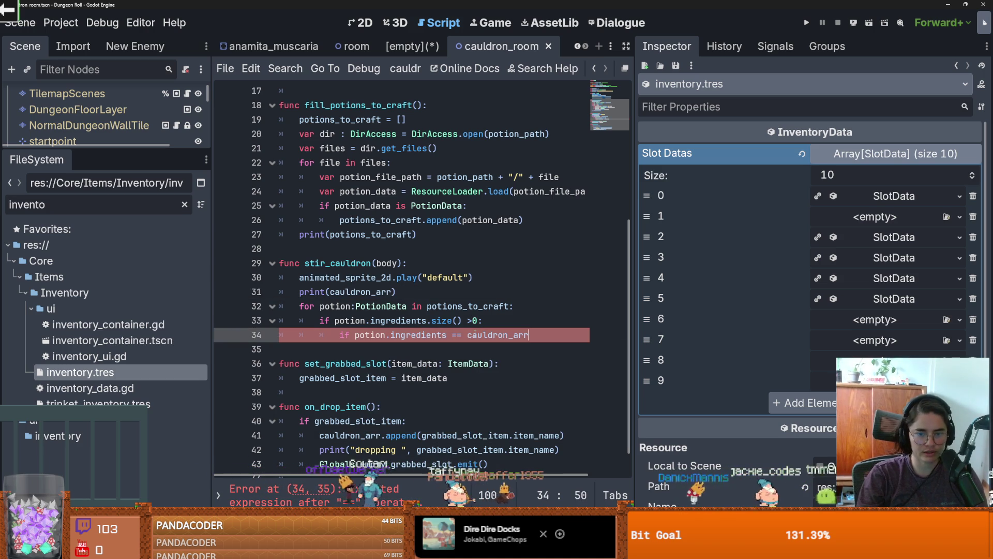
- Add print("YOU'VE CREATED ", potion.item_name) in the match branch and save
key(Return)
text(print("YOUV)
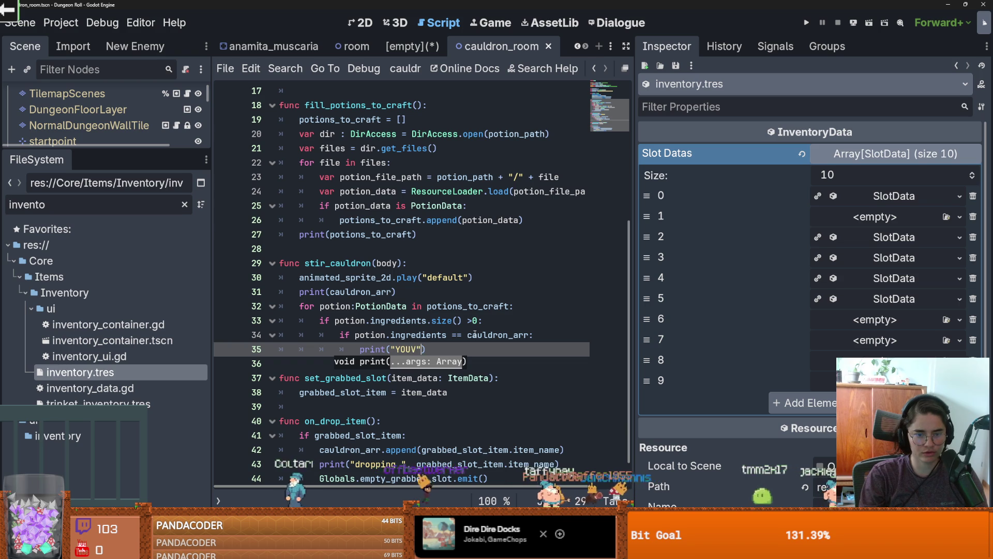
key(Delete)
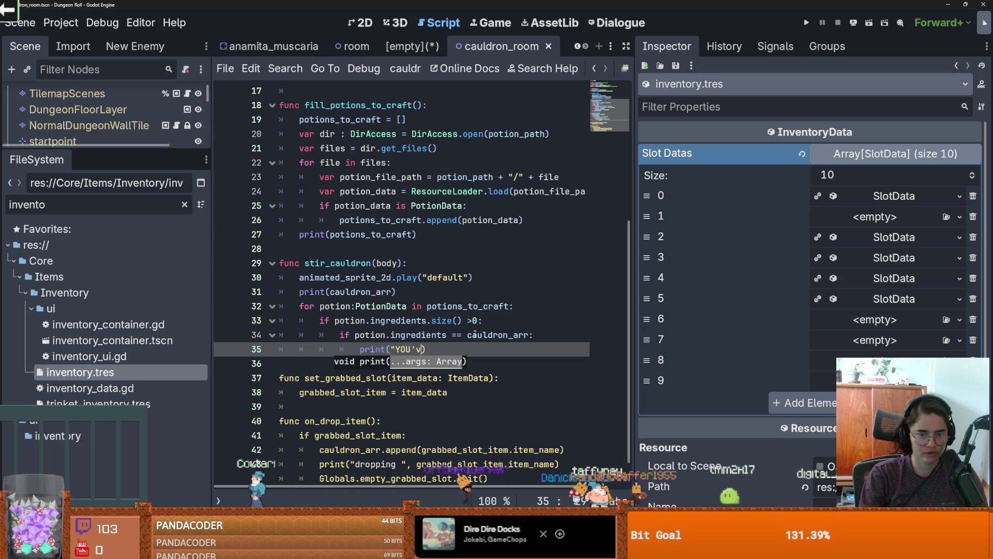
key(BackSpace)
key(BackSpace)
text(VE V)
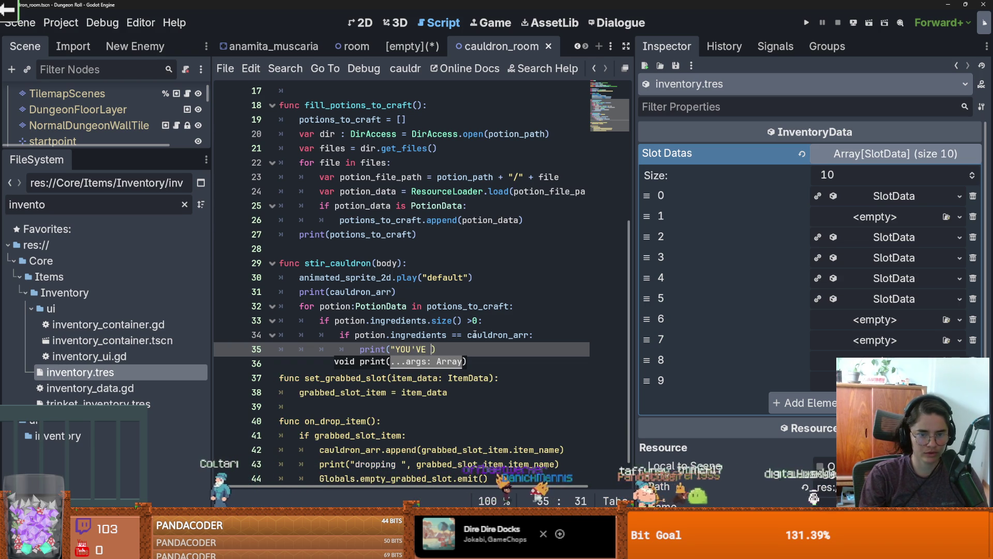
key(BackSpace)
text(CREATED )
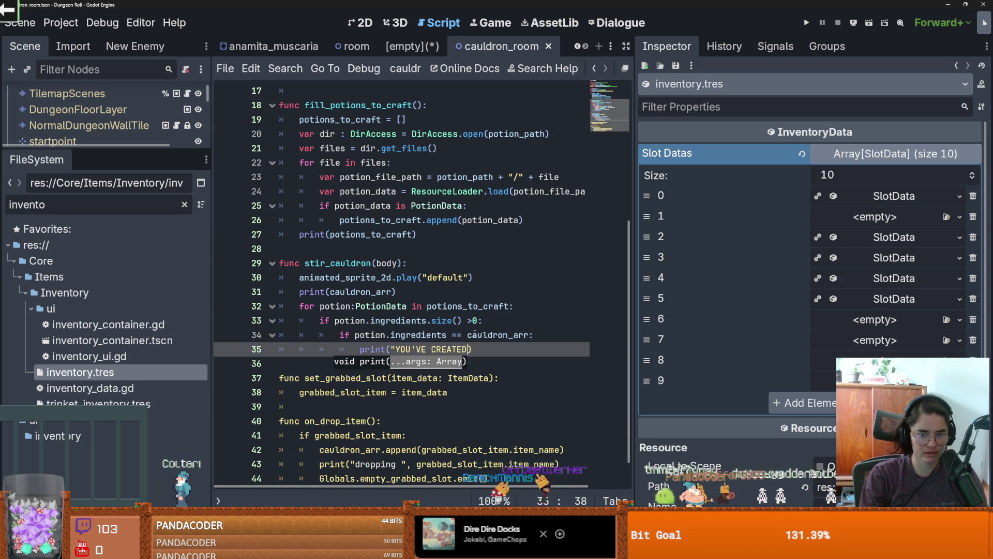
text(", po)
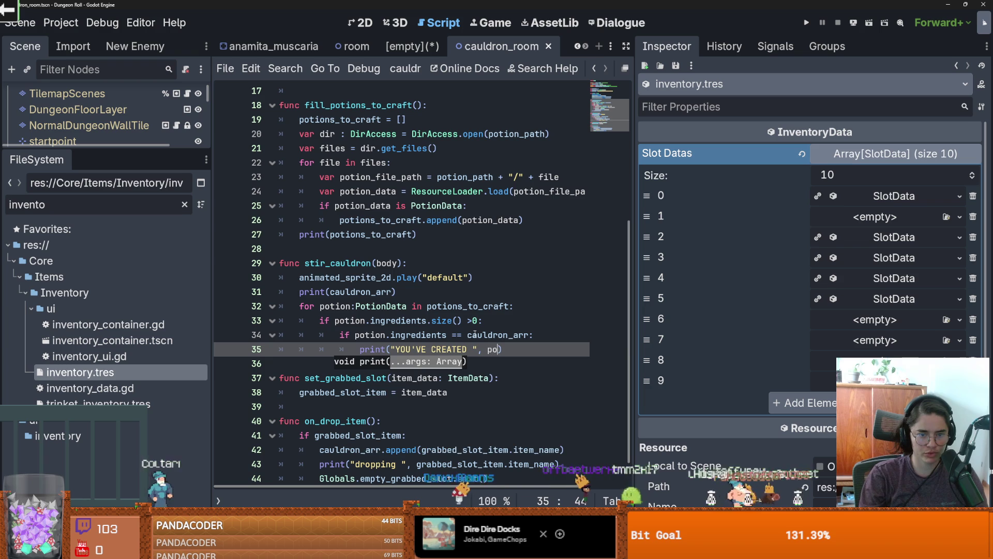
key(Down)
key(Down)
key(Down)
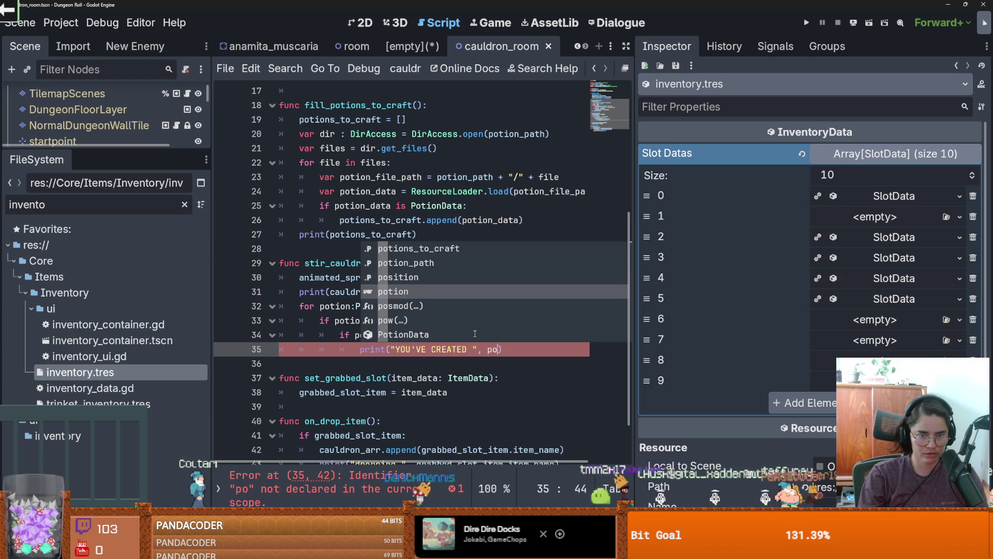
key(Return)
text(.)
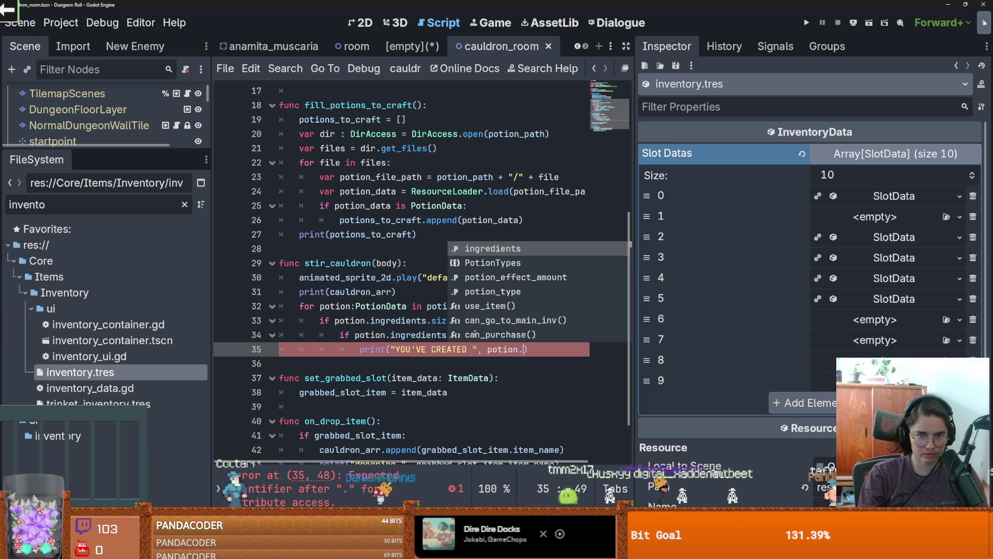
text(item)
key(Return)
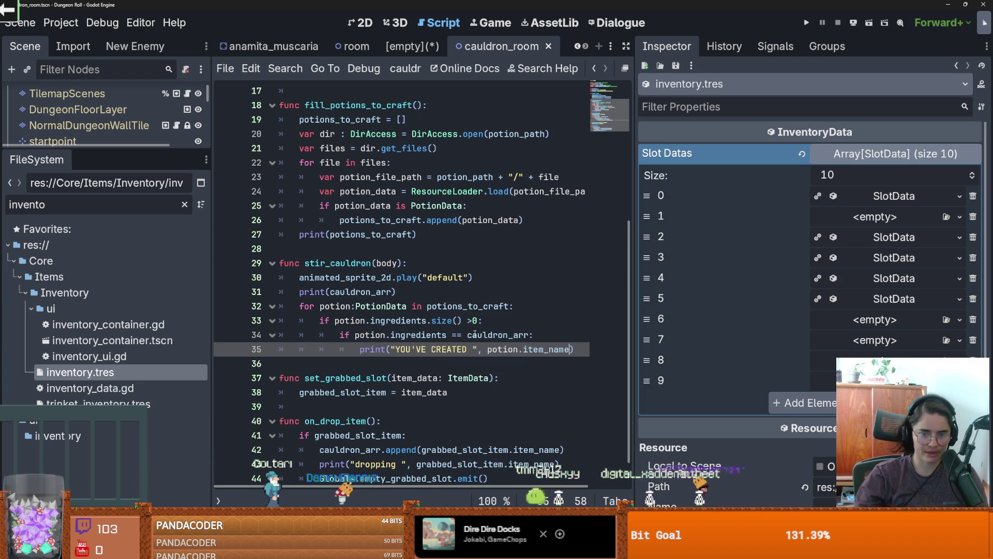
click(482, 292)
key(ctrl+s)
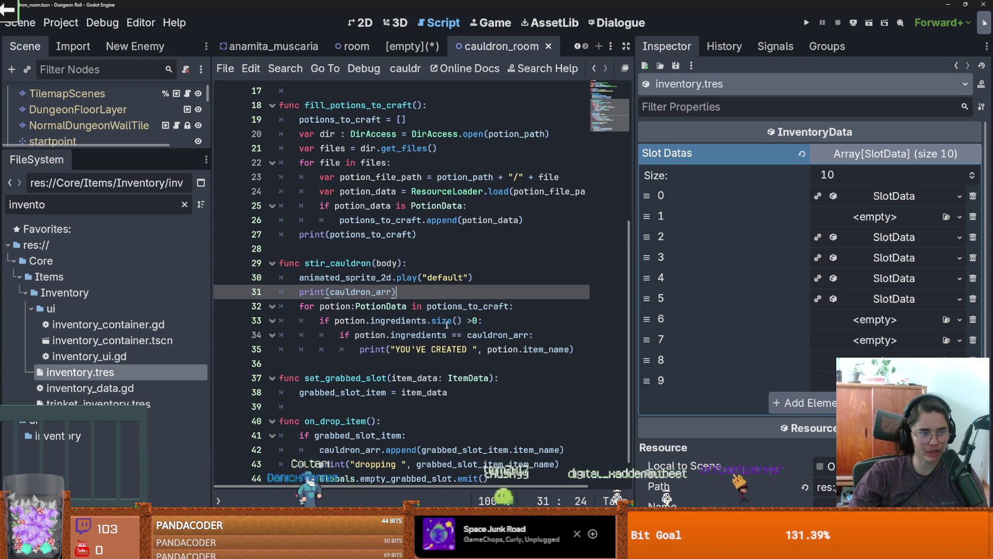
double_click(482, 335)
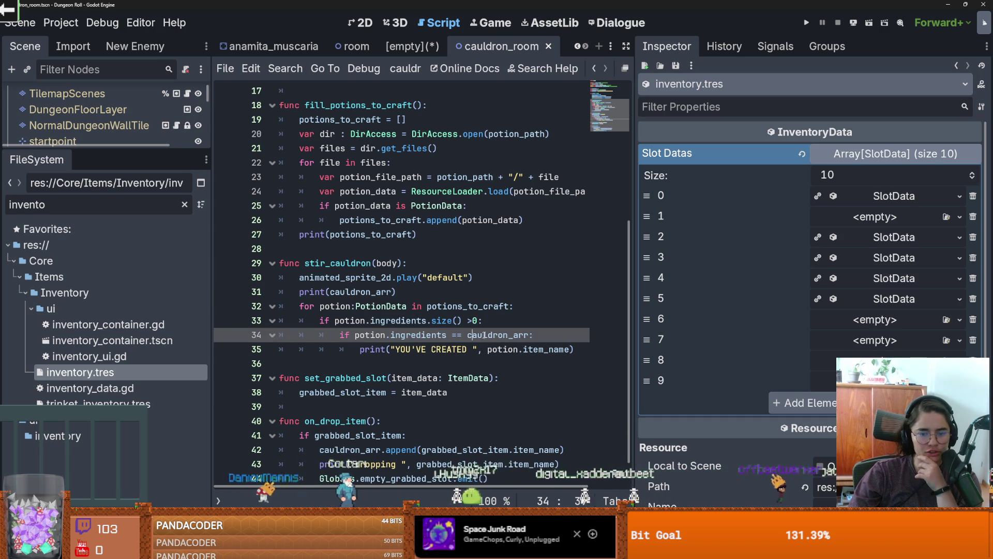
- Play-test: walk to the cauldron room, drop the mushroom in, stir with E, stop, save
click(806, 22)
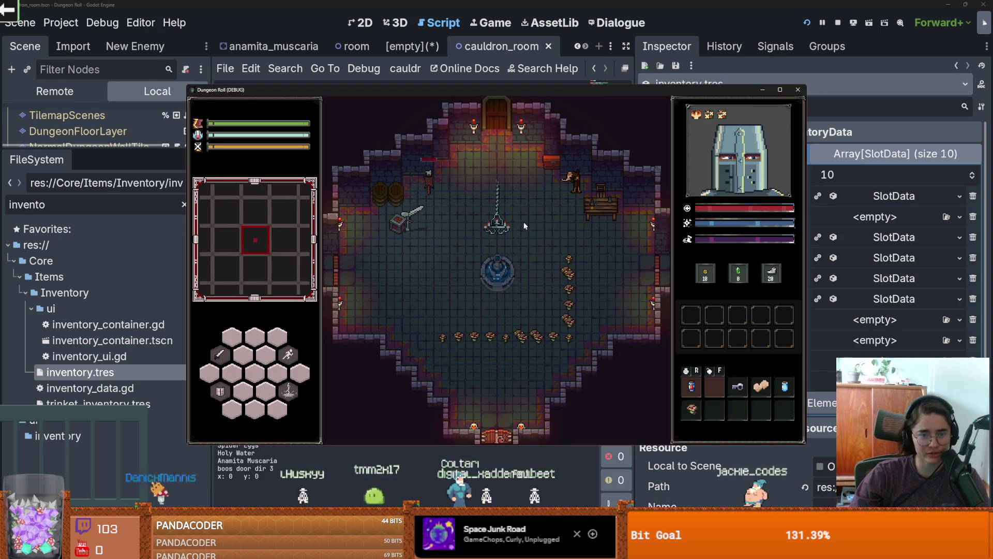
key(d)
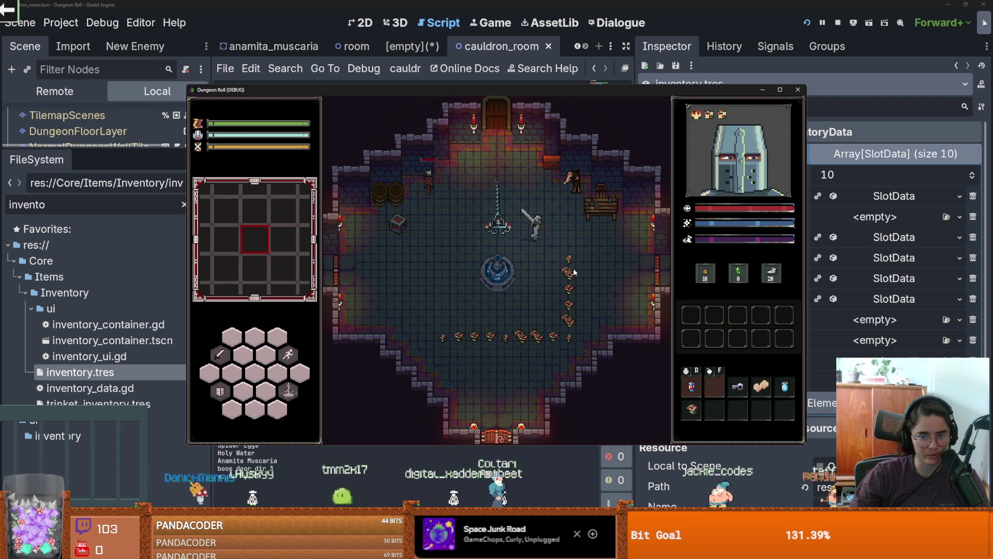
key(d)
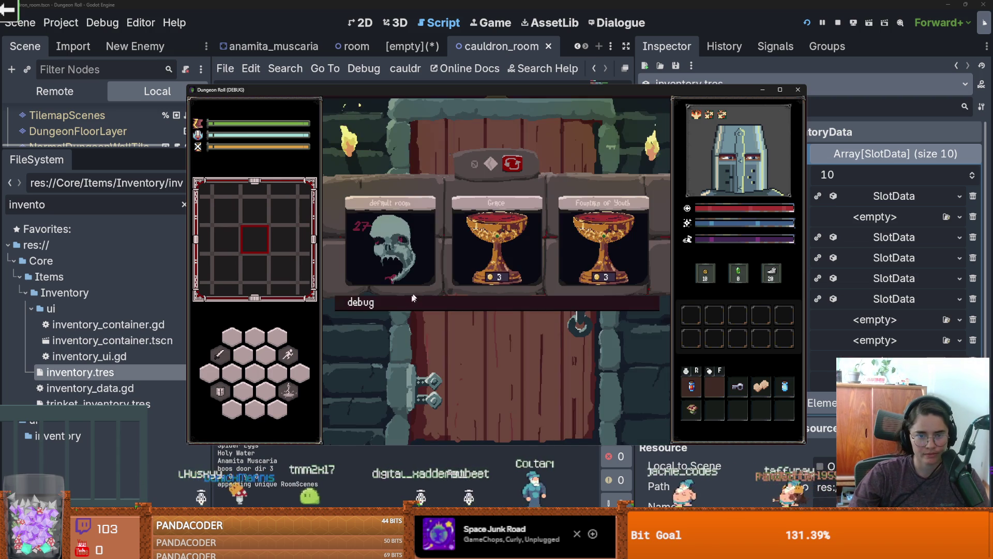
click(570, 359)
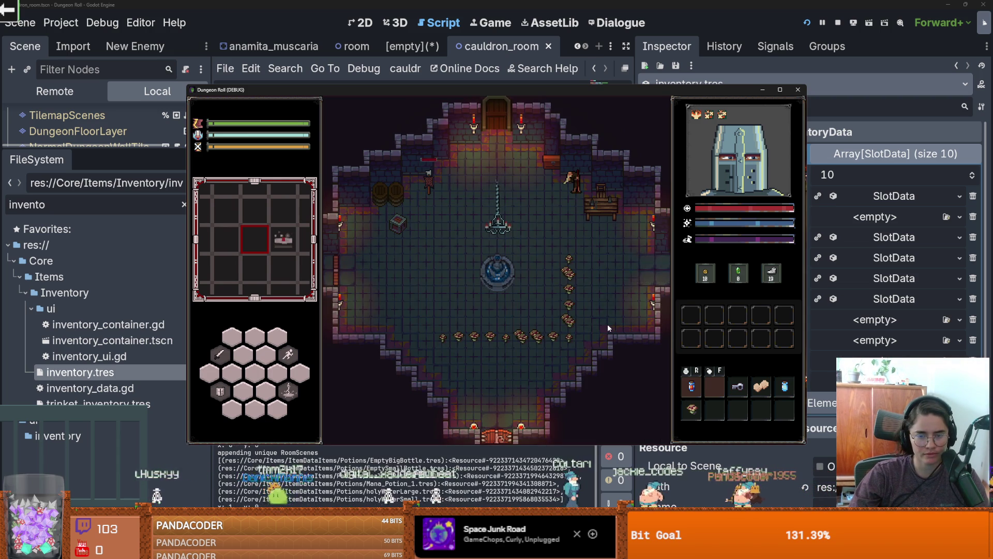
key(d)
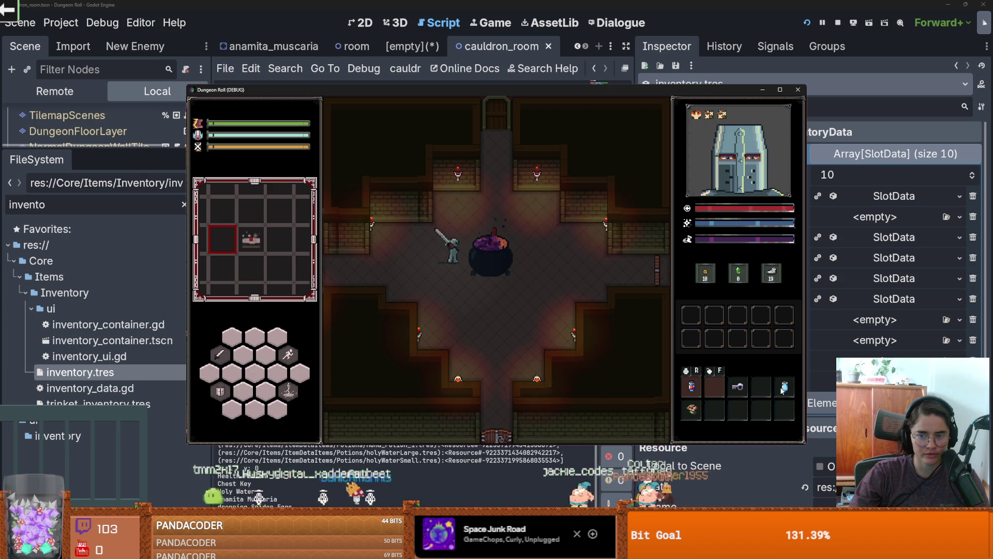
drag(688, 404, 498, 252)
key(d)
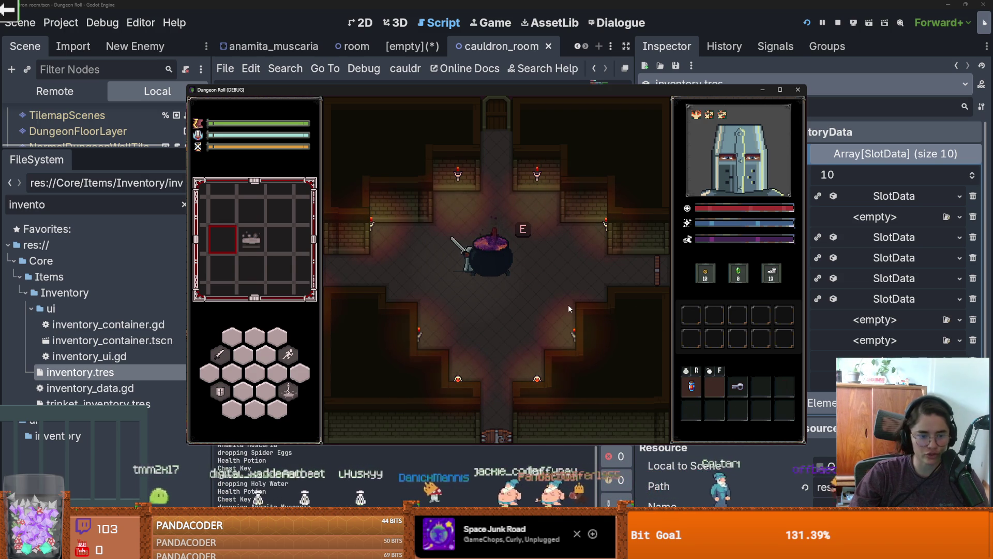
key(e)
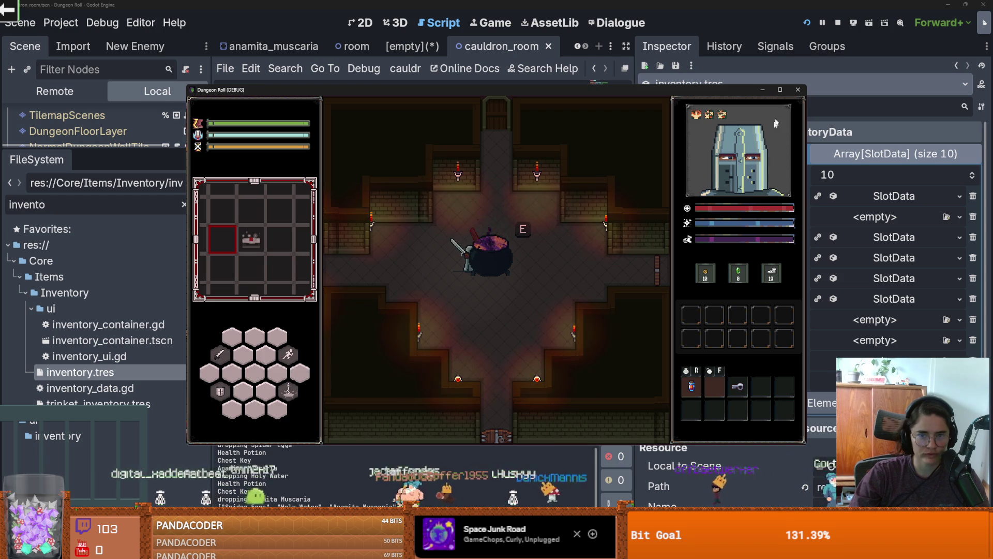
click(797, 89)
click(439, 238)
scroll(439, 238, down, 2)
key(ctrl+s)
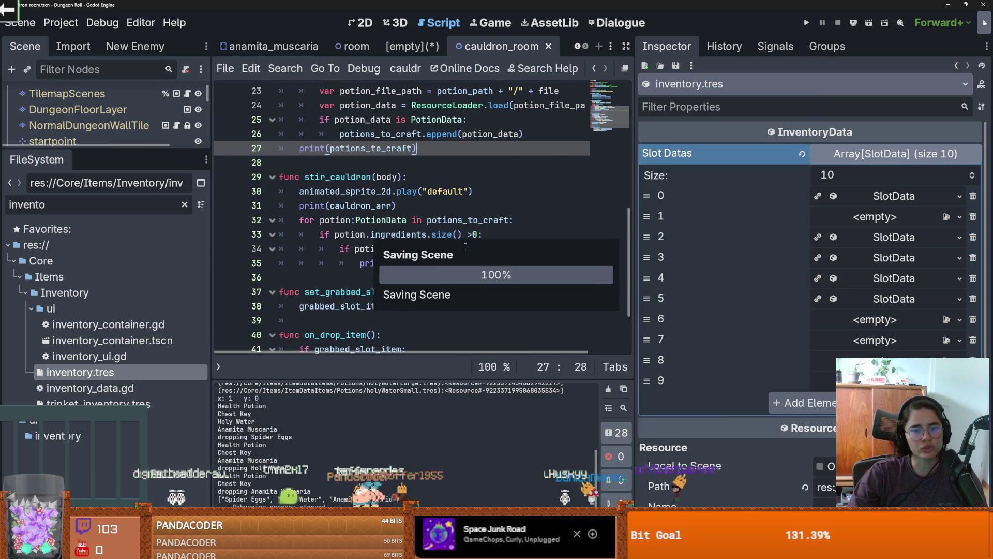
- Review potions_to_craft and the ingredients comparison, then drag the splitter to narrow the Inspector
click(439, 249)
click(392, 248)
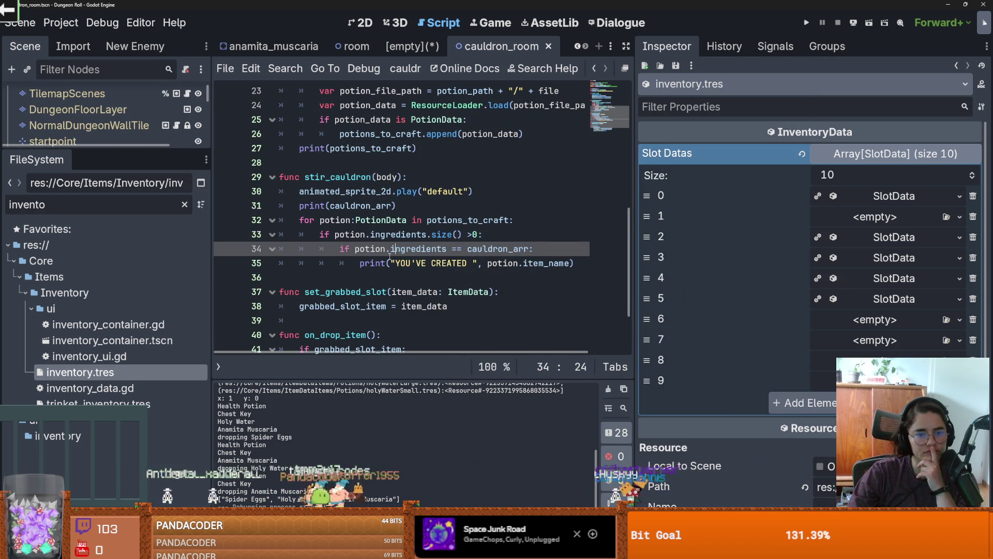
scroll(391, 248, up, 1)
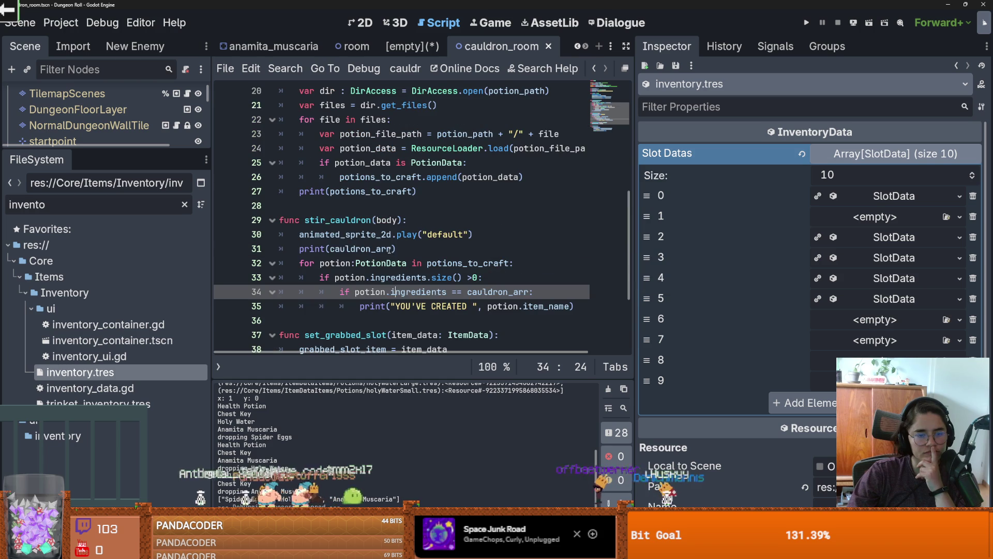
double_click(480, 261)
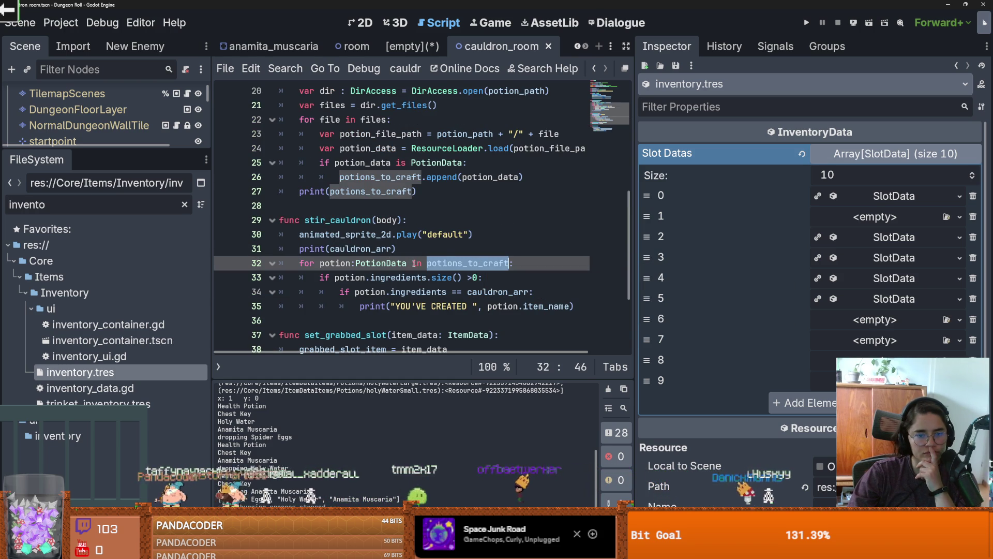
scroll(402, 269, up, 1)
scroll(403, 271, down, 1)
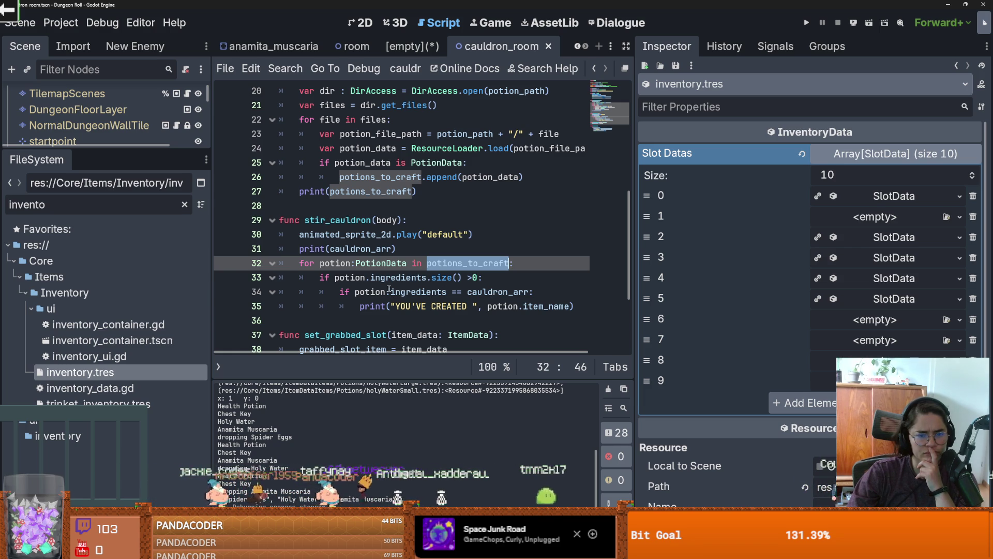
click(417, 292)
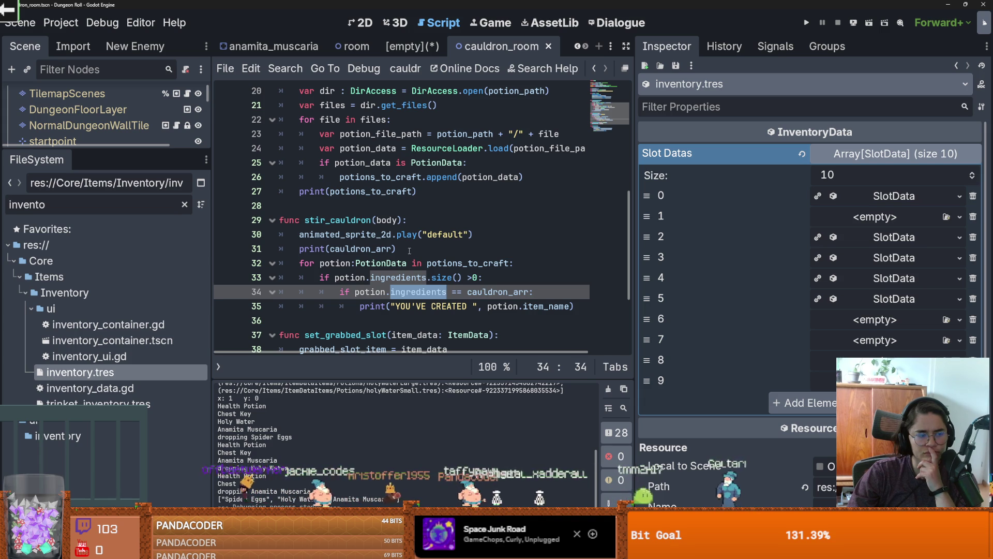
mouse_move(443, 271)
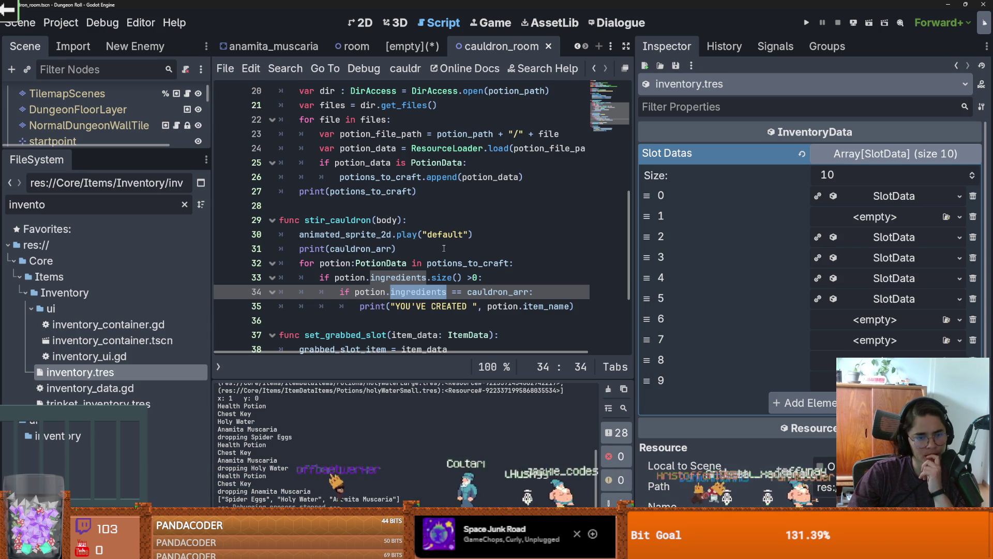
drag(636, 258, 757, 269)
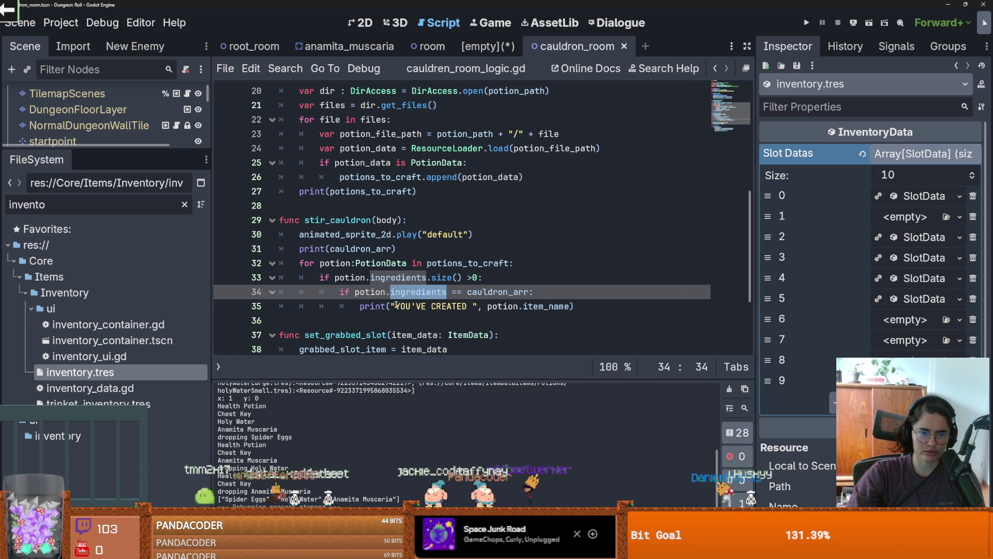
- Inspect potion and potions_to_craft on line 32 to check their types
click(513, 306)
double_click(335, 263)
double_click(502, 263)
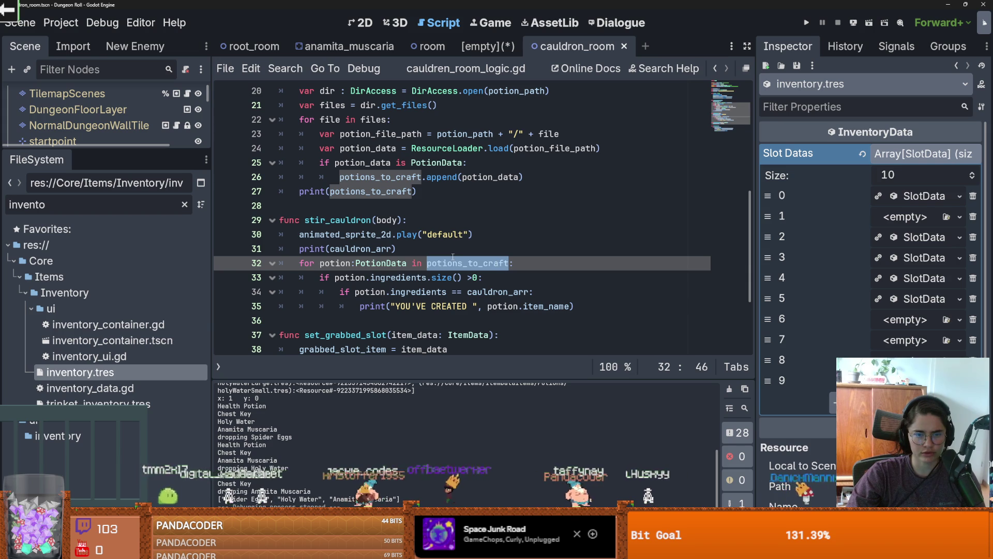
click(474, 262)
double_click(474, 261)
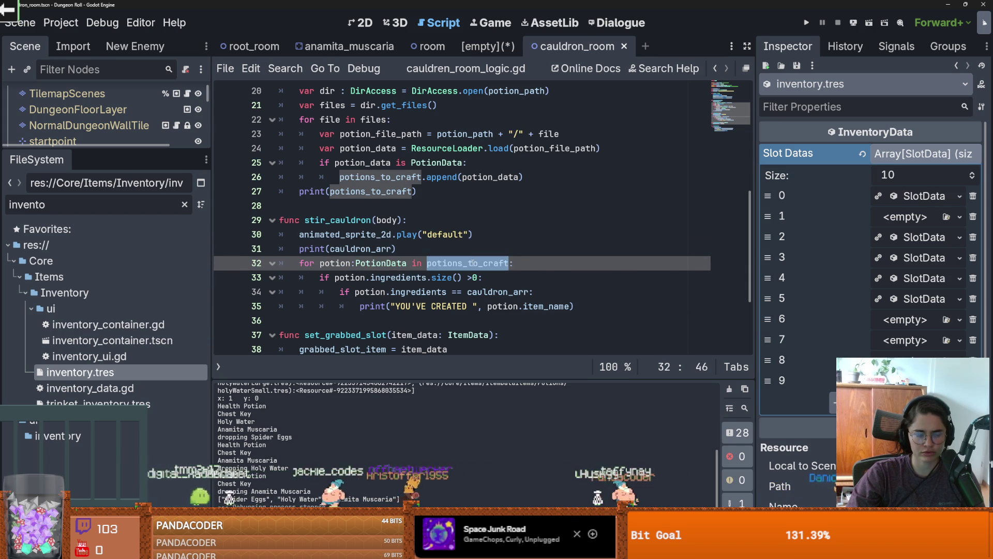
mouse_move(471, 263)
- Insert an empty indented line after line 33's ingredients size check, then switch to the browser
double_click(336, 263)
click(395, 277)
click(350, 277)
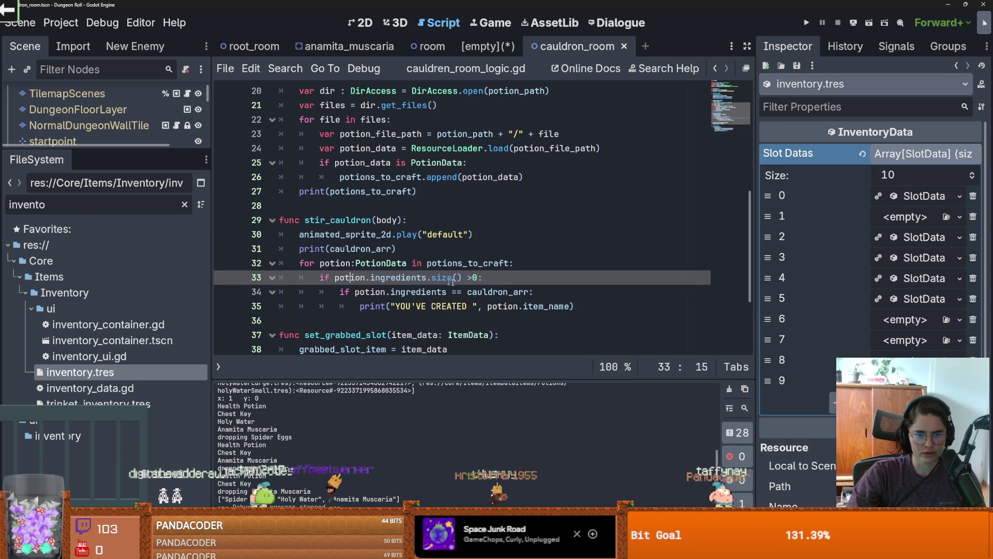
key(Right)
key(Right)
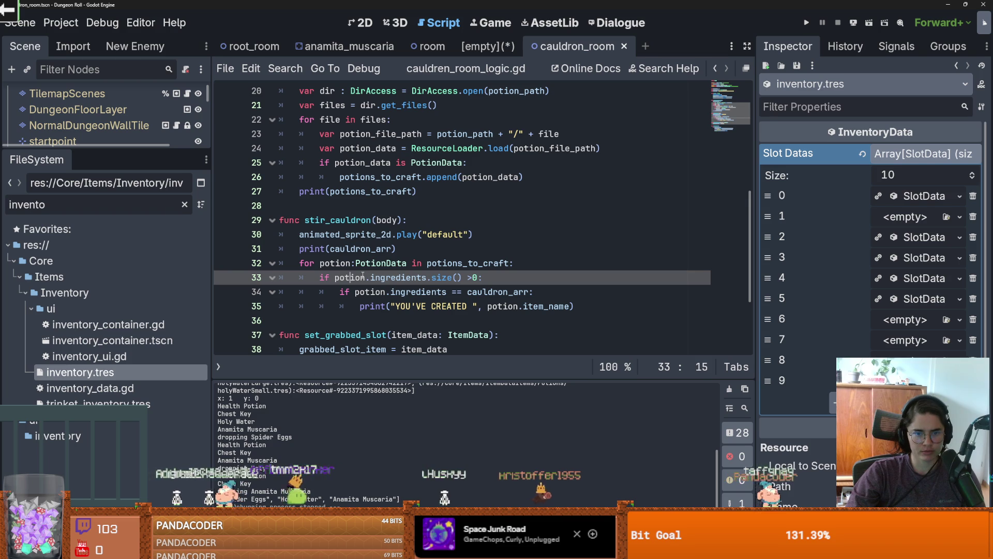
click(491, 278)
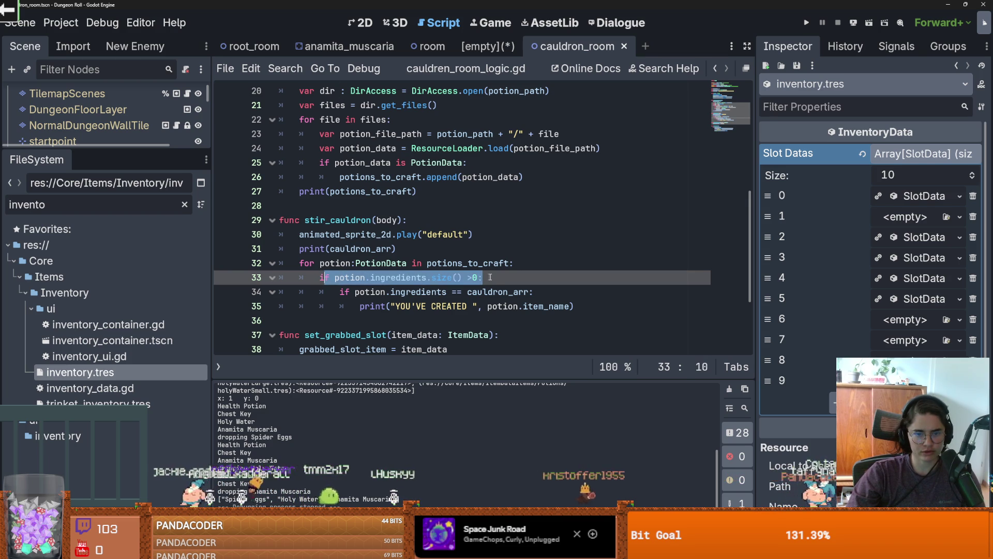
key(Return)
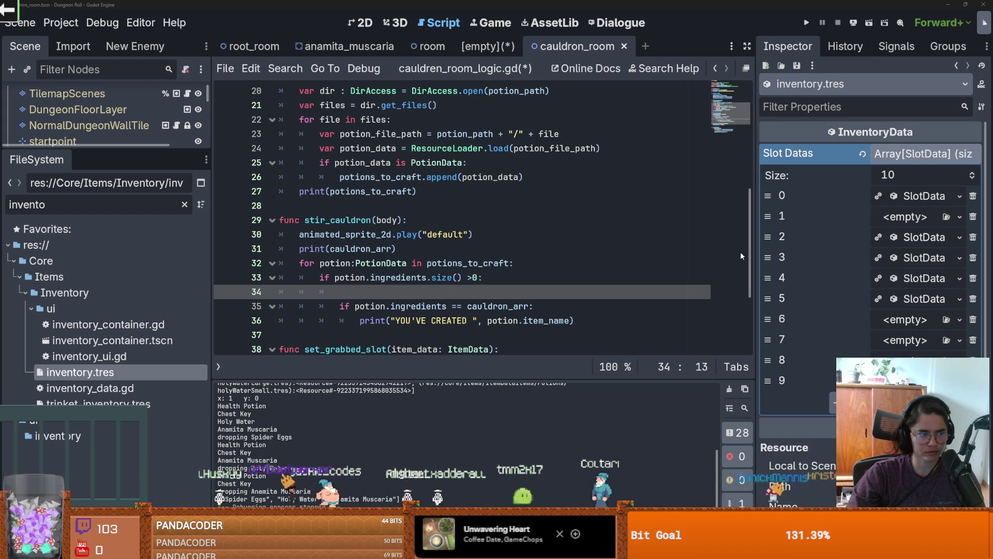
key(alt+Tab)
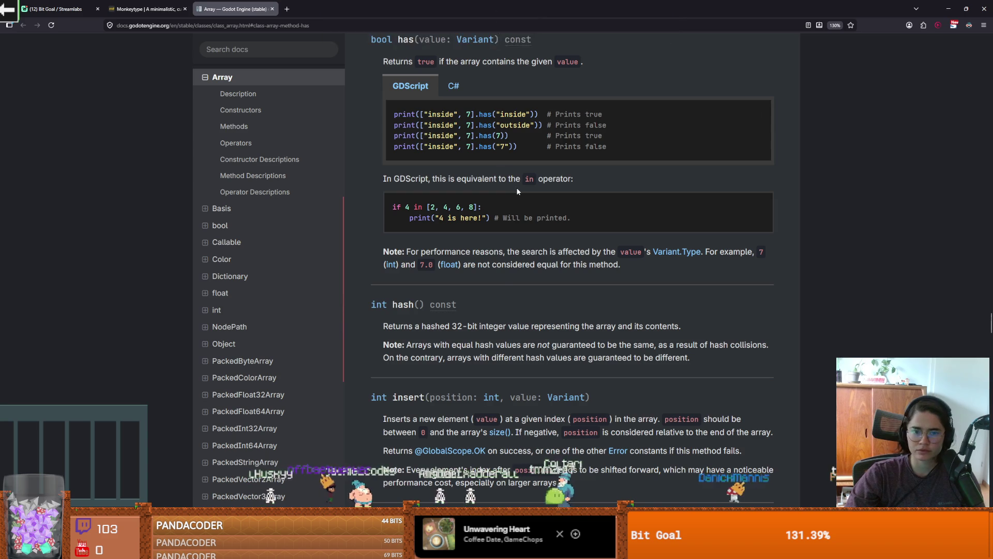
- Read the Array has() method in the Godot docs, then return to the Godot script
scroll(503, 222, up, 2)
scroll(498, 222, down, 1)
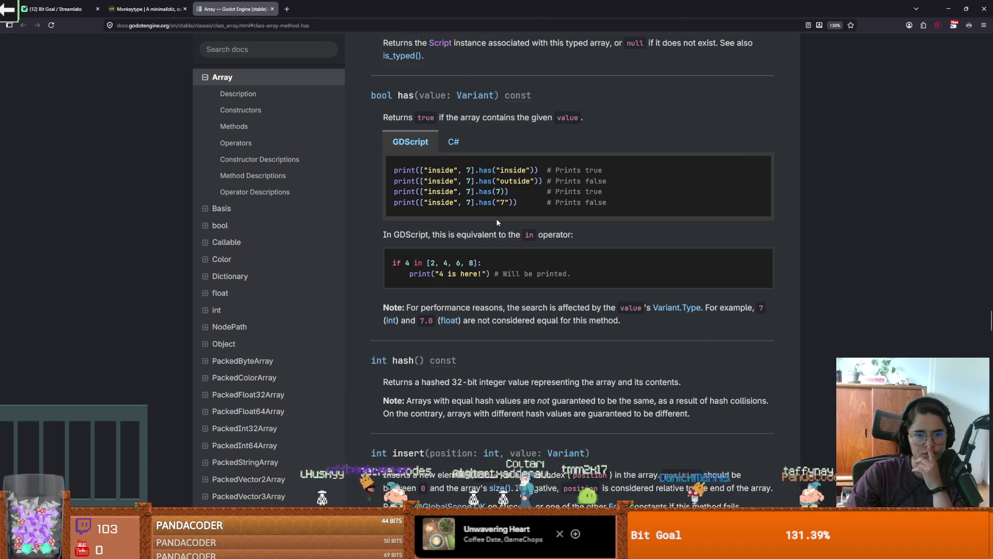
scroll(497, 222, down, 1)
scroll(497, 222, up, 1)
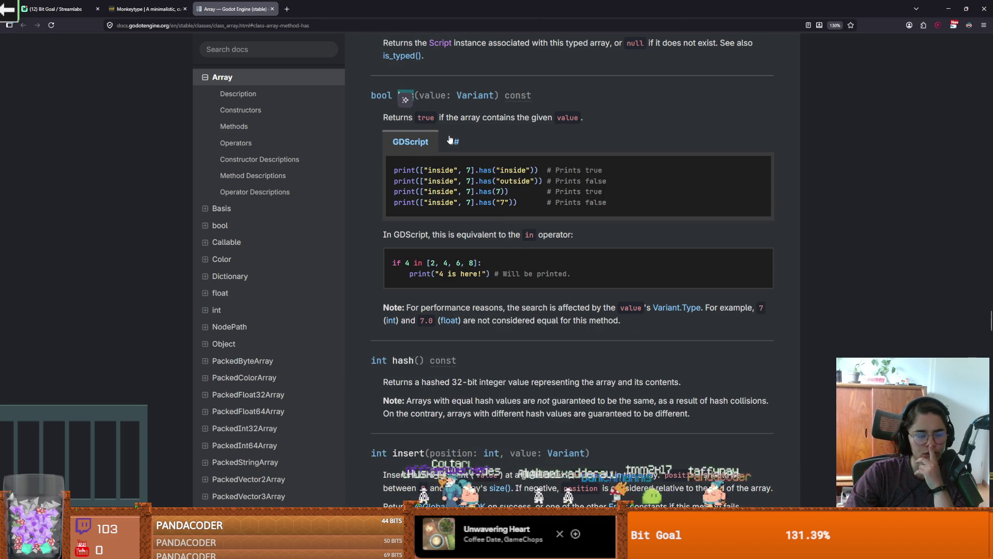
key(alt+Tab)
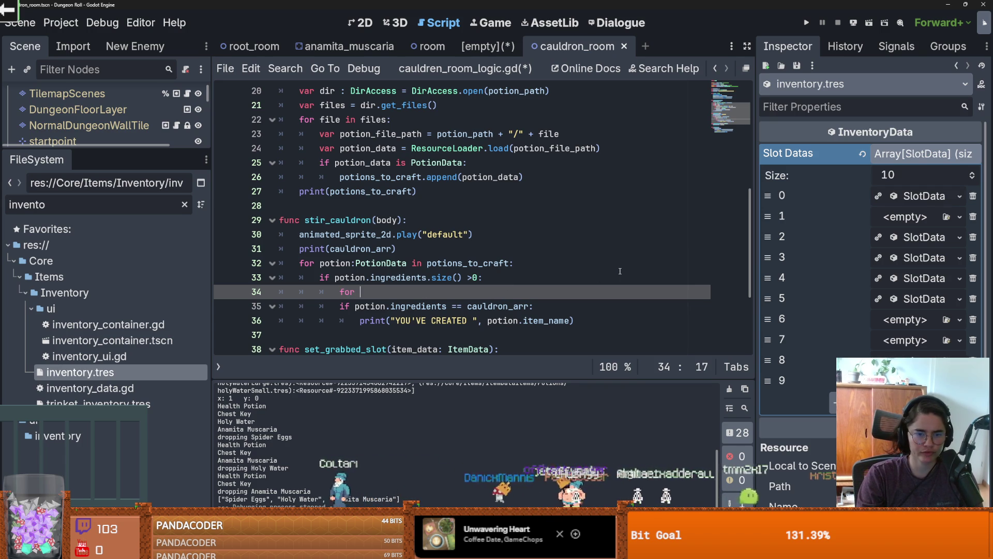
- Comment out the old ingredients comparison and print lines, and complete 'for ingredient in cauldron_arr:'
key(Return)
key(Return)
key(Return)
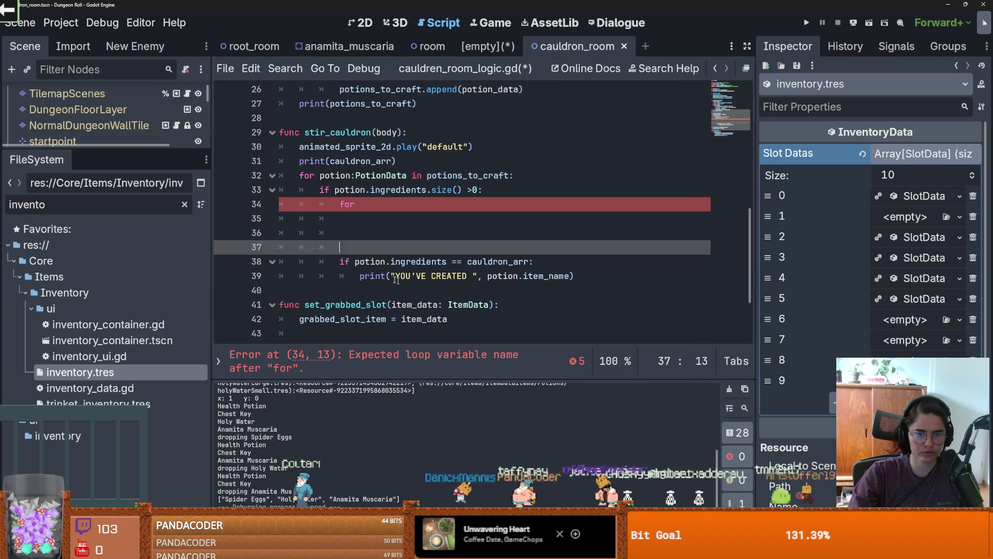
drag(402, 278, 324, 259)
key(ctrl+k)
click(364, 204)
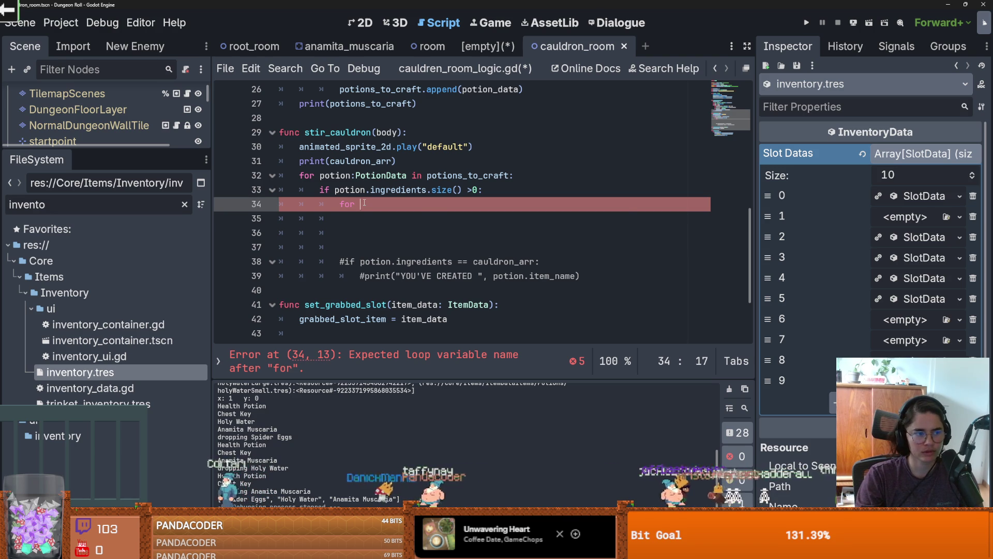
text(ingredient in)
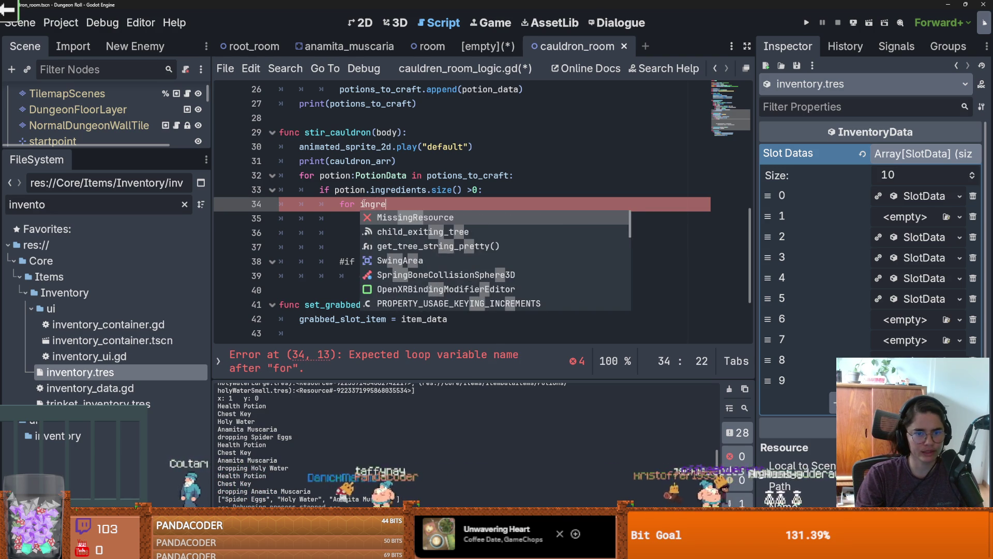
text( cau)
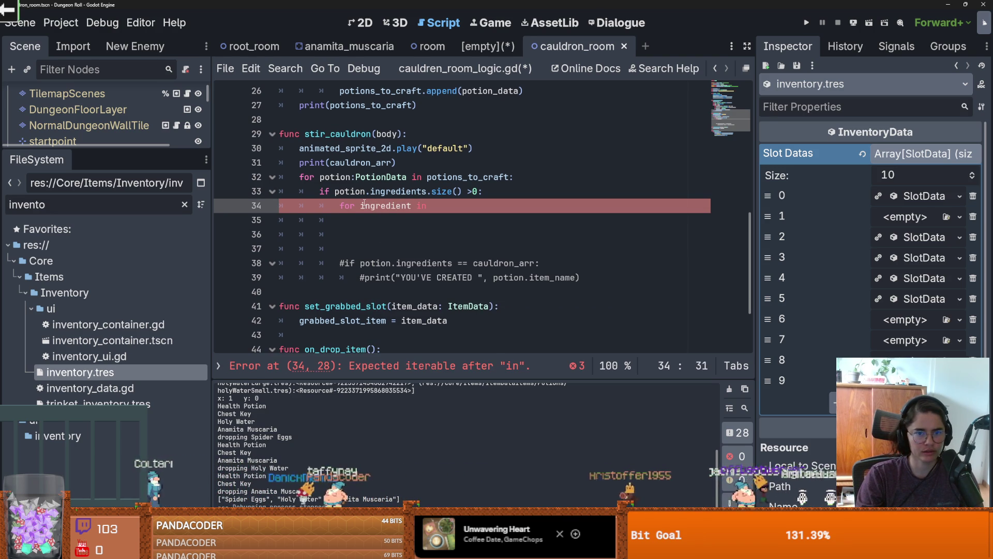
text(ldron_arr:)
key(Return)
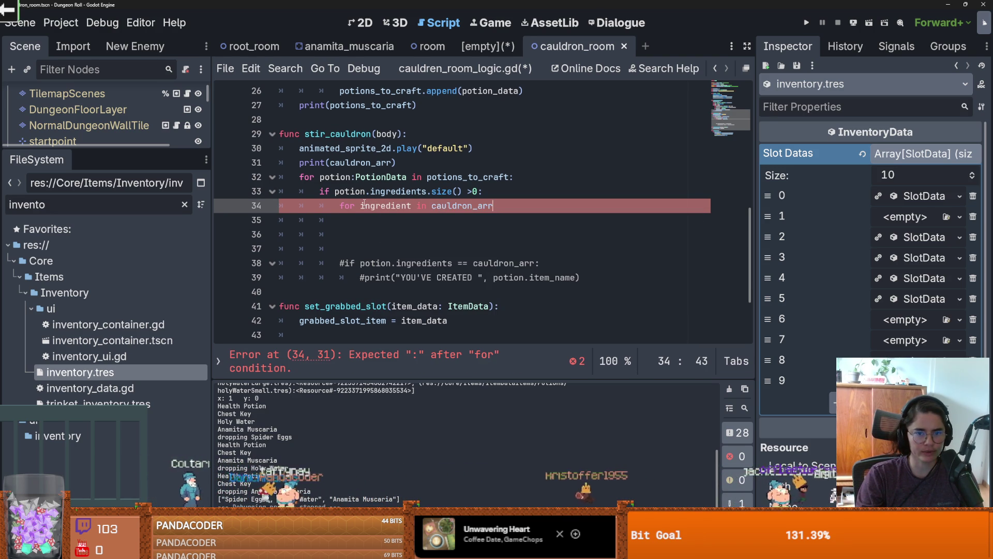
- Inside the loop, add the condition 'if potion.ingredients.has(ingredient):'
text(if)
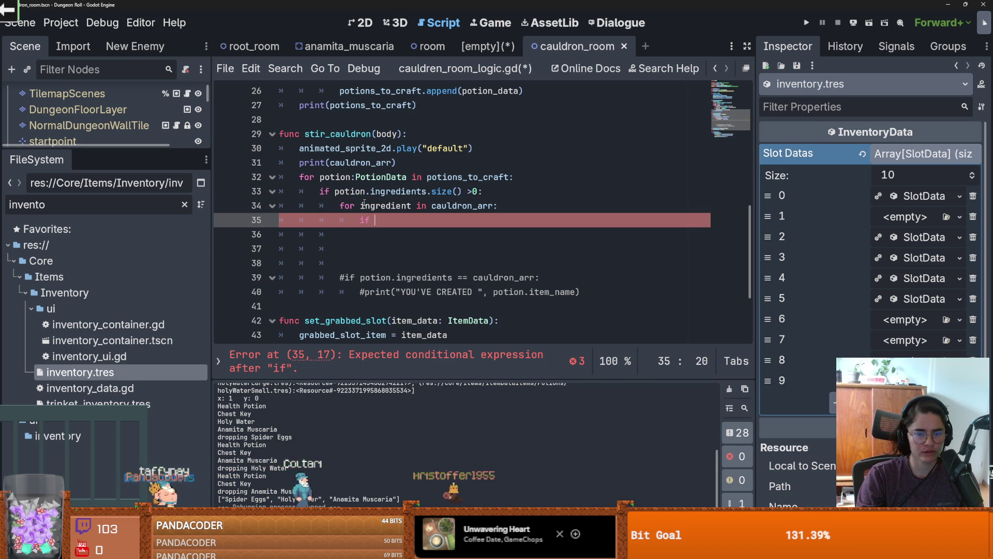
text(po)
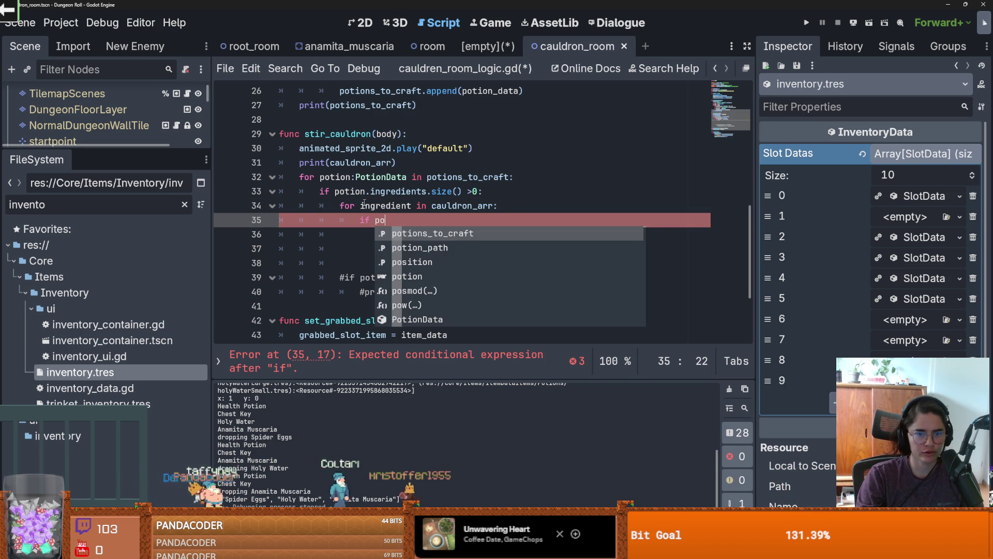
text(tion)
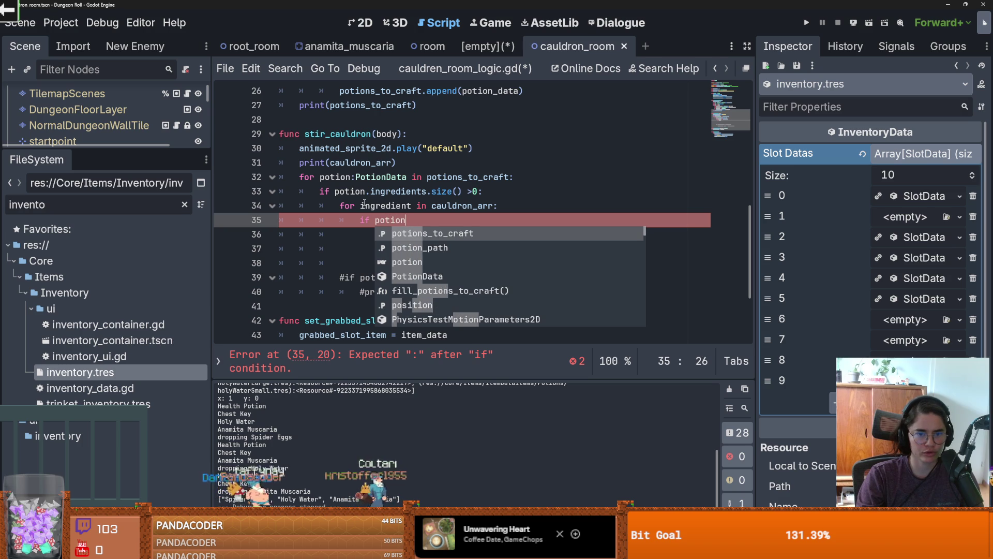
text(.in)
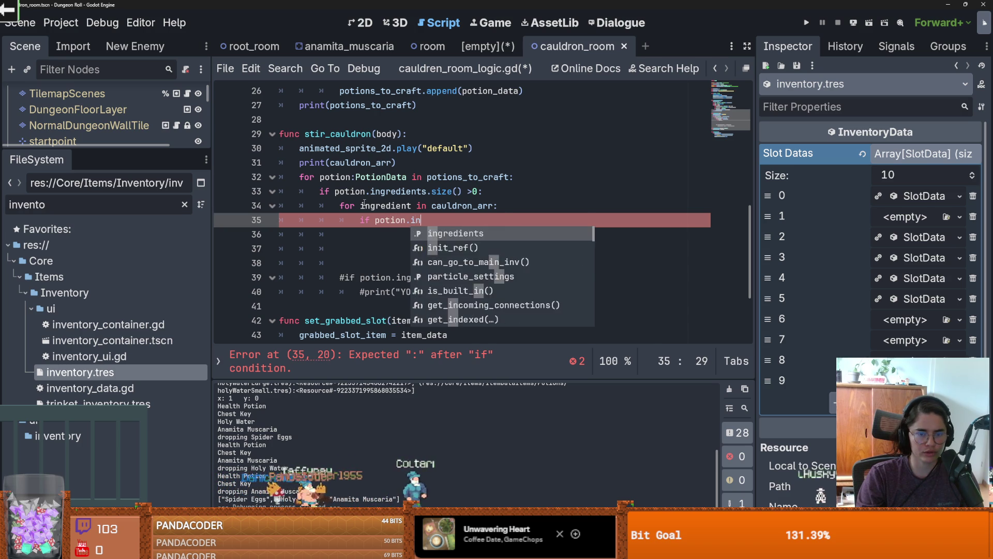
key(Return)
text(has(ingre)
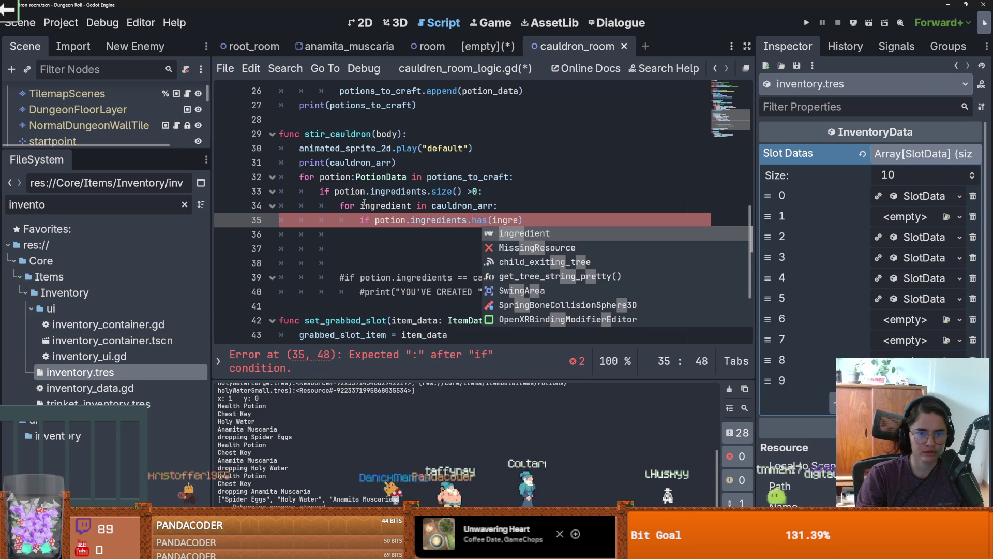
double_click(364, 204)
key(ctrl+c)
double_click(494, 220)
key(ctrl+v)
text(:)
key(Return)
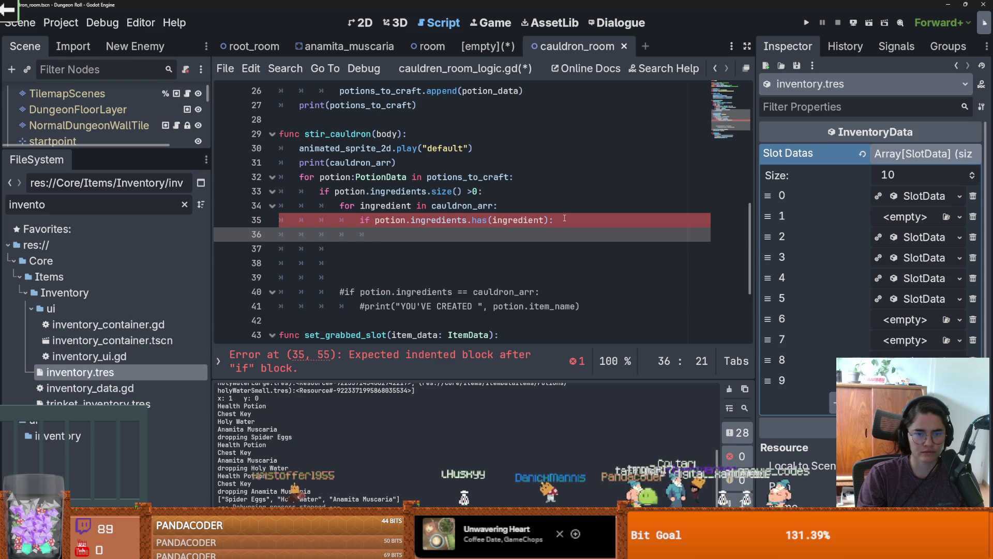
- Negate the check to '!potion.ingredients.has(ingredient)' and give it a break body
click(376, 221)
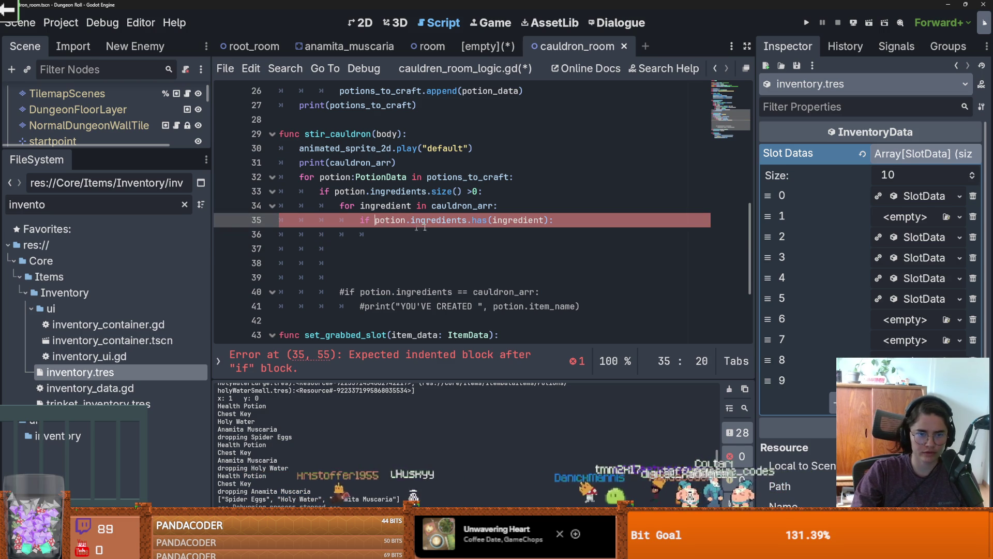
text(!)
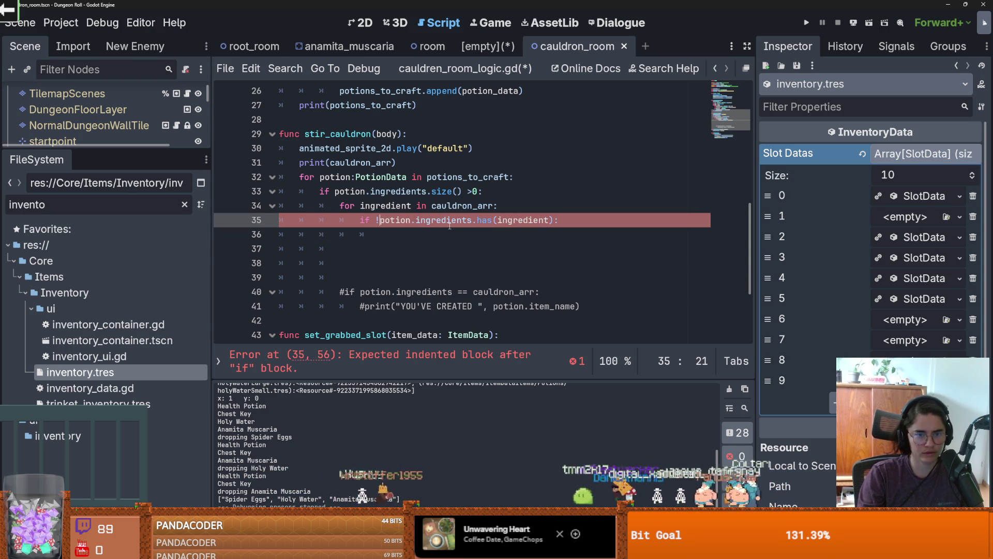
click(439, 235)
text(break)
key(Return)
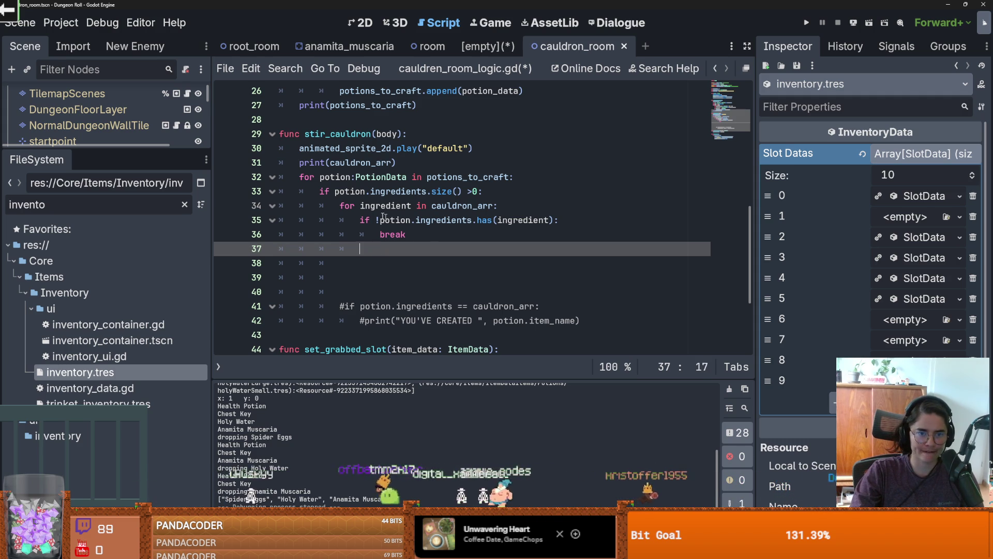
double_click(403, 234)
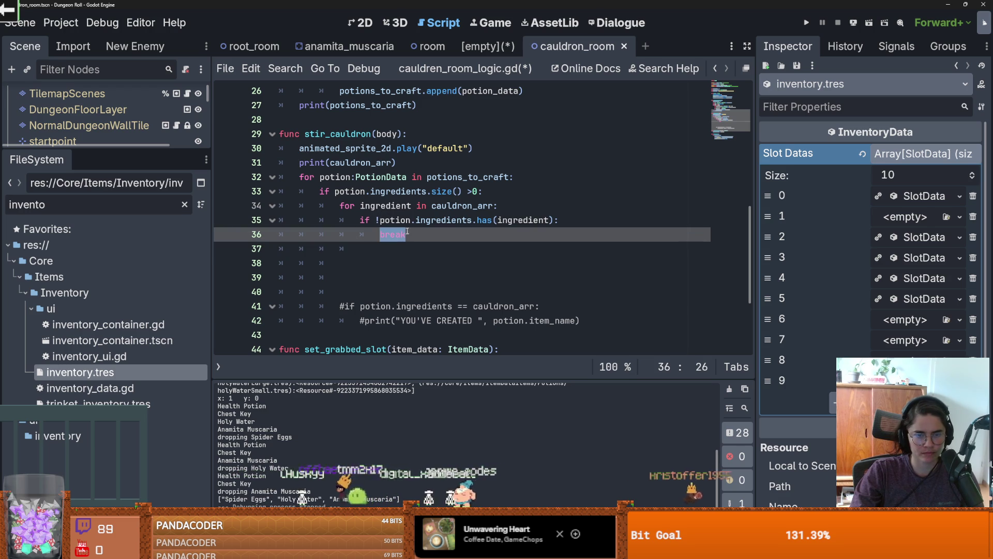
click(386, 206)
click(374, 249)
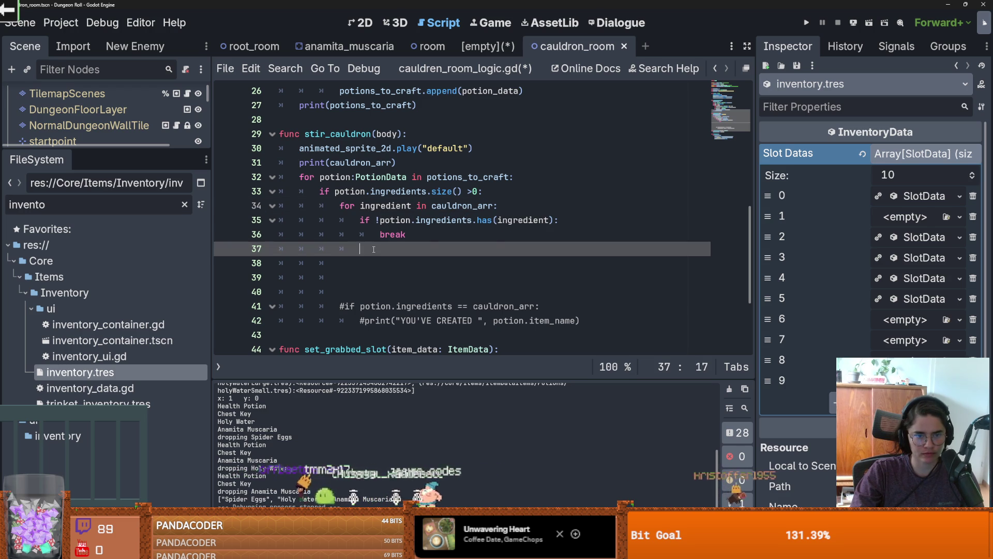
double_click(389, 234)
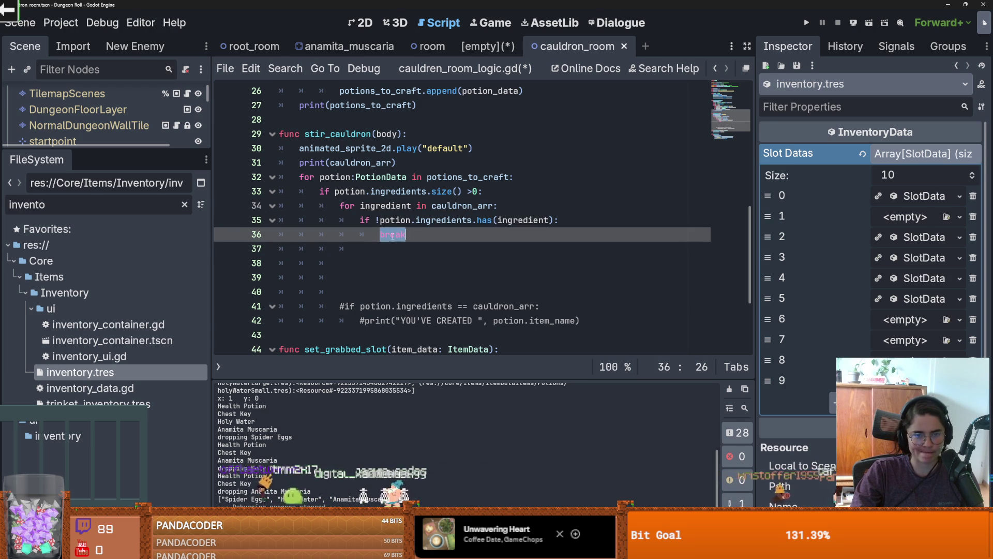
click(387, 206)
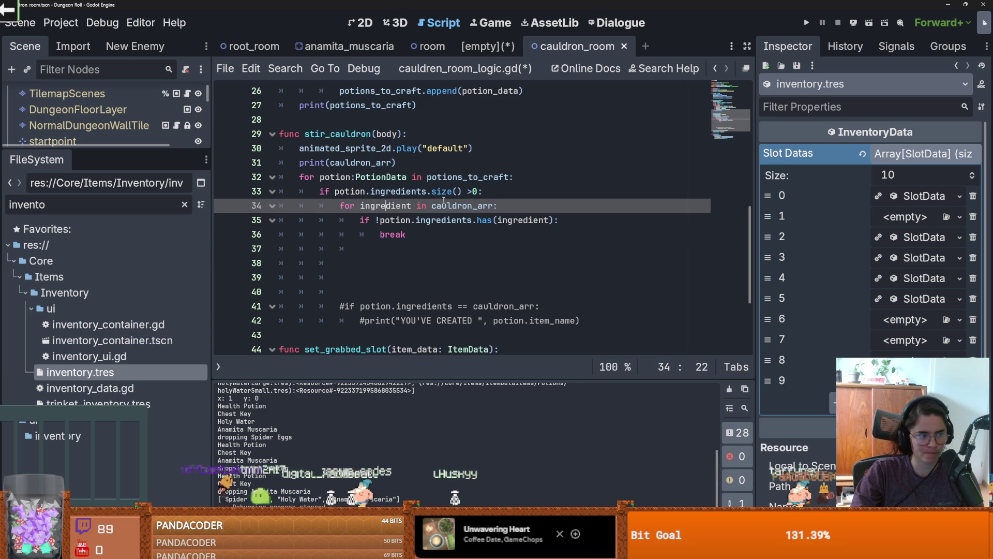
- Insert 'var has_proper_ing = true' on a new line above the ingredient loop
click(339, 206)
key(Return)
click(488, 208)
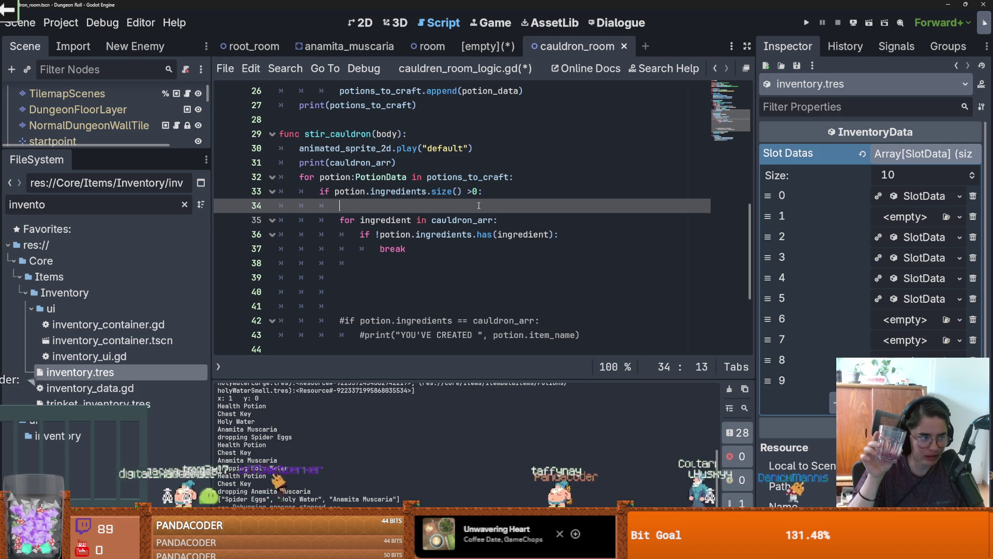
click(496, 244)
double_click(366, 215)
drag(364, 233, 489, 233)
click(388, 248)
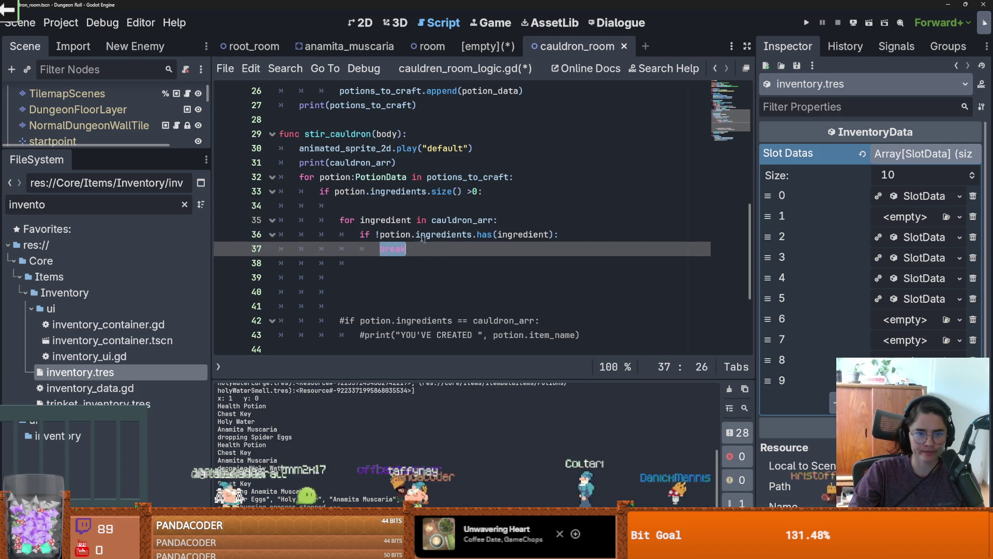
click(390, 204)
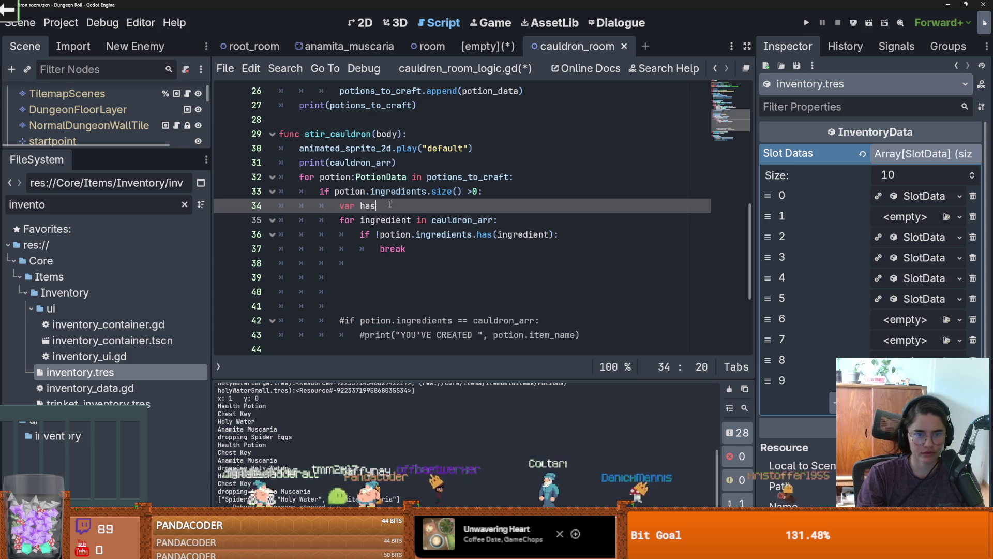
text(var has_proper_ing =)
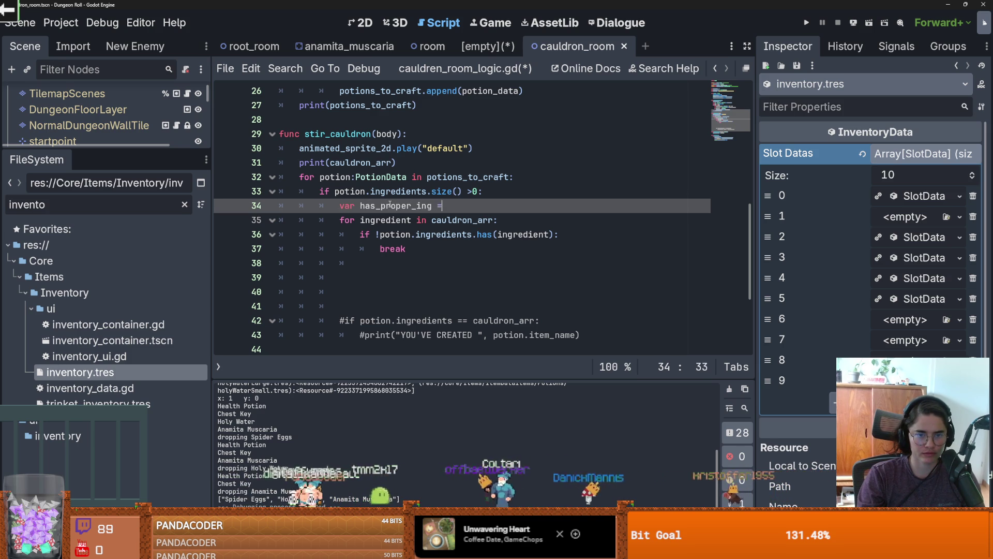
text(true)
- Replace the break statement with 'has_proper_ing = false'
double_click(390, 206)
double_click(399, 250)
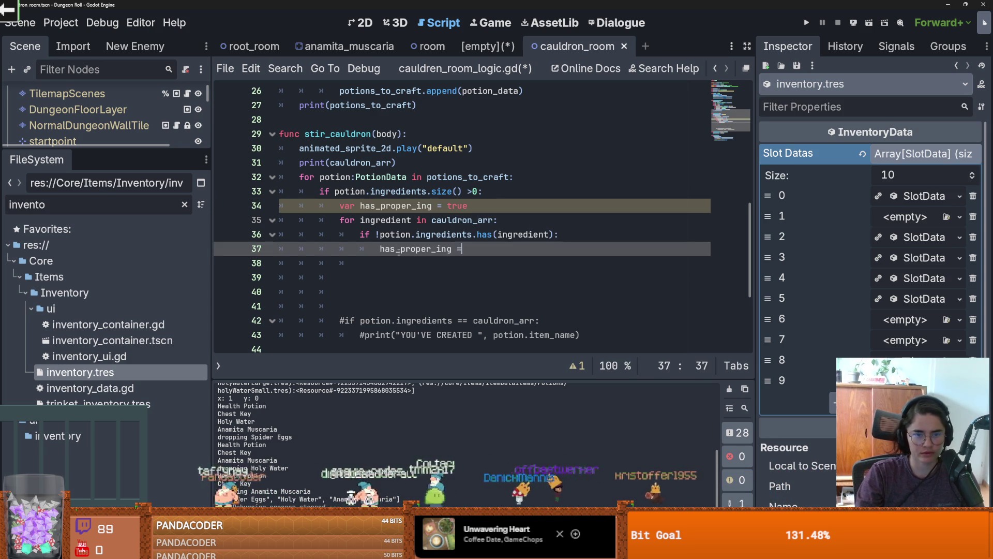
text( false)
key(Down)
- Start an 'if has_proper_ing' line after the ingredient loop
click(521, 249)
key(Return)
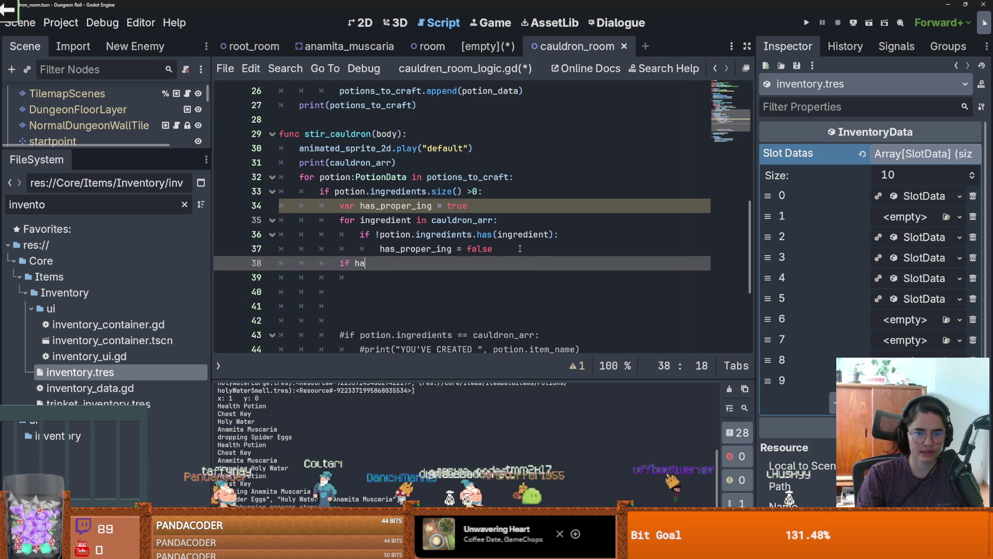
text(s)
key(Return)
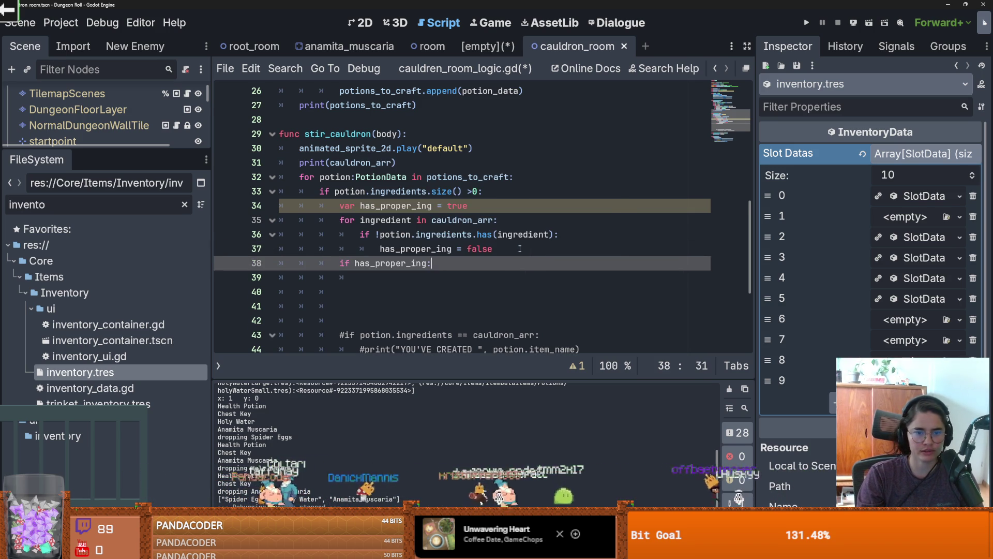
key(Return)
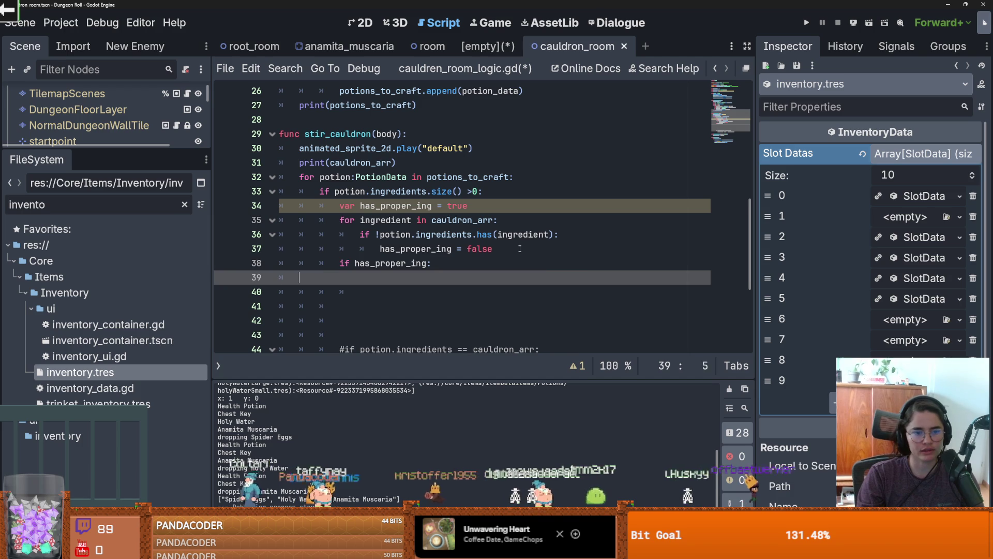
key(BackSpace)
key(BackSpace)
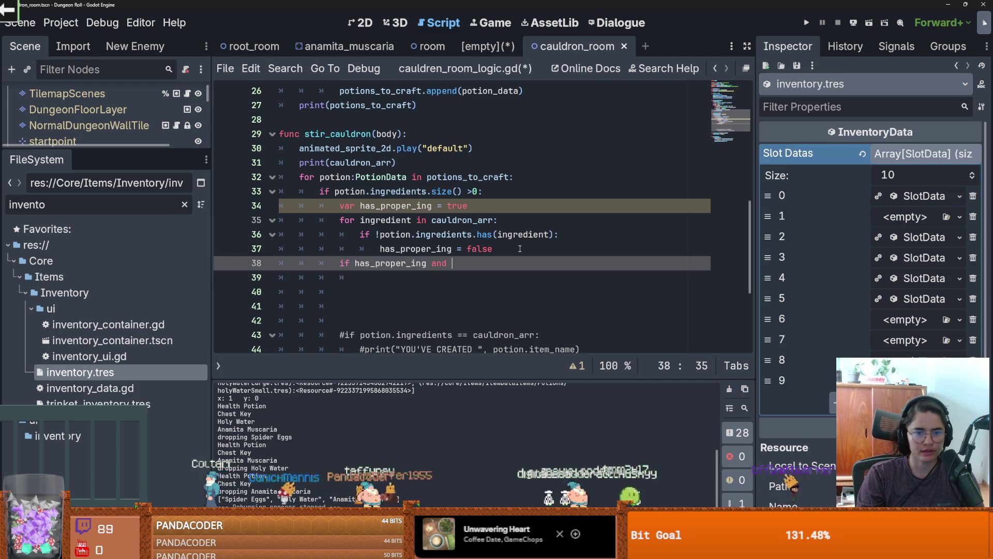
- Extend the condition to 'has_proper_ing and (potion.ingredients.size() == cauldron_arr.size()):'
text(po)
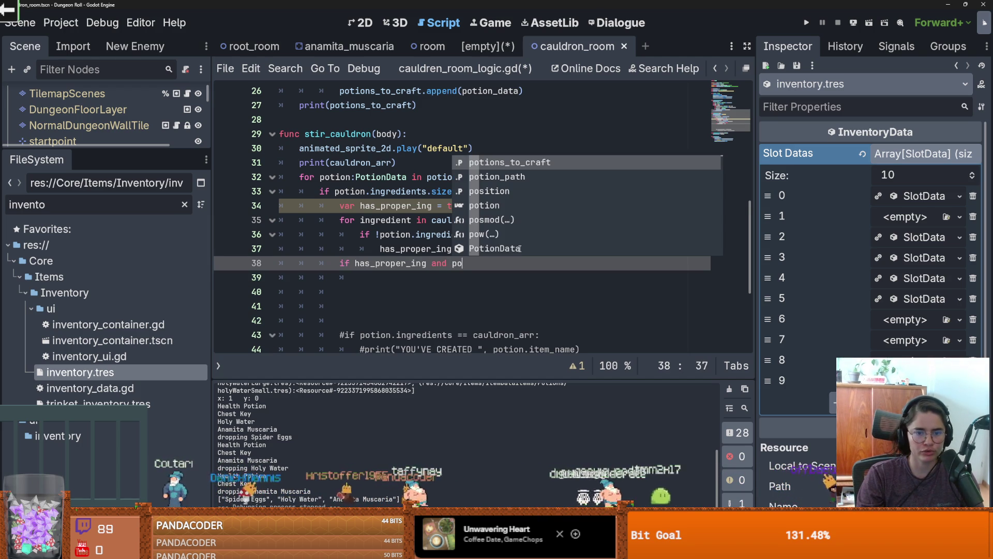
text((pot)
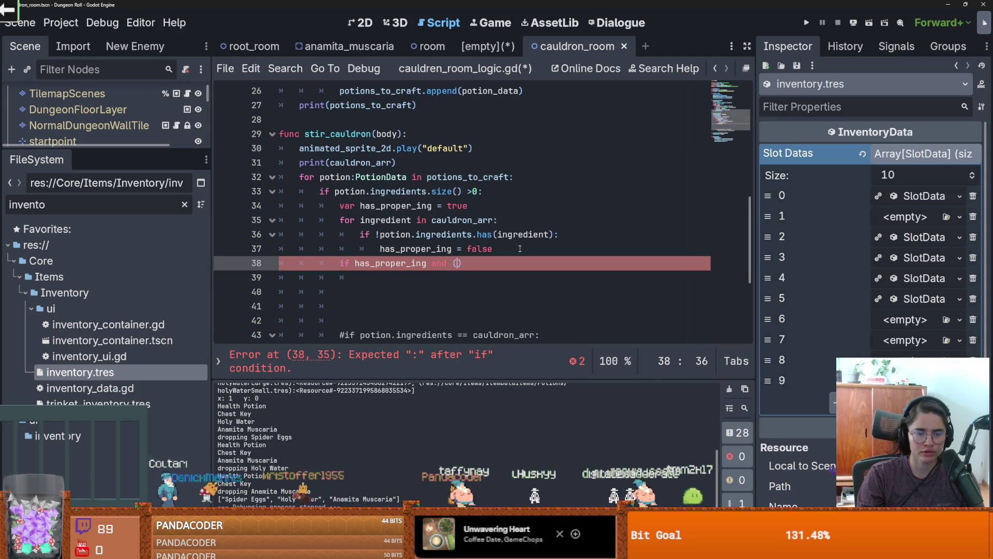
text(ion.in)
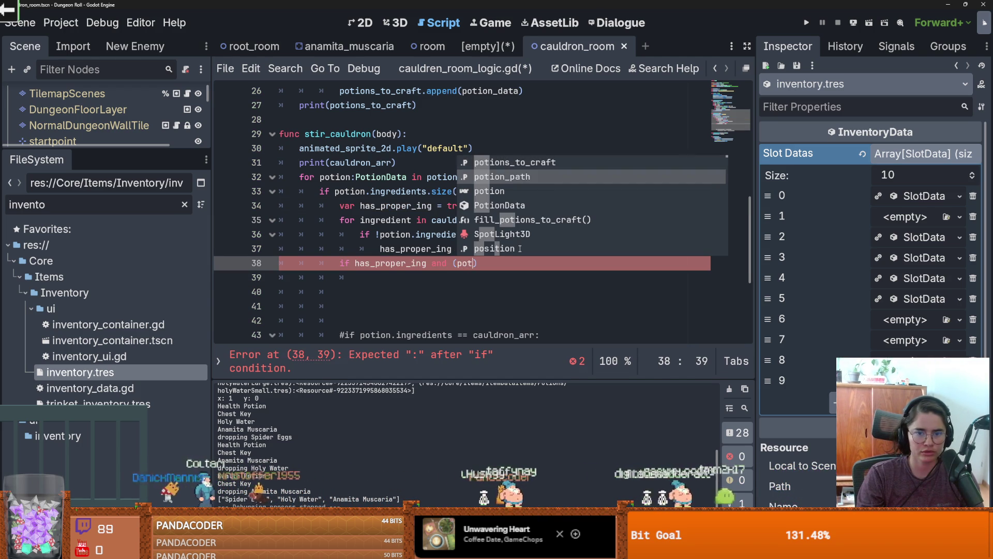
text(gredients.s)
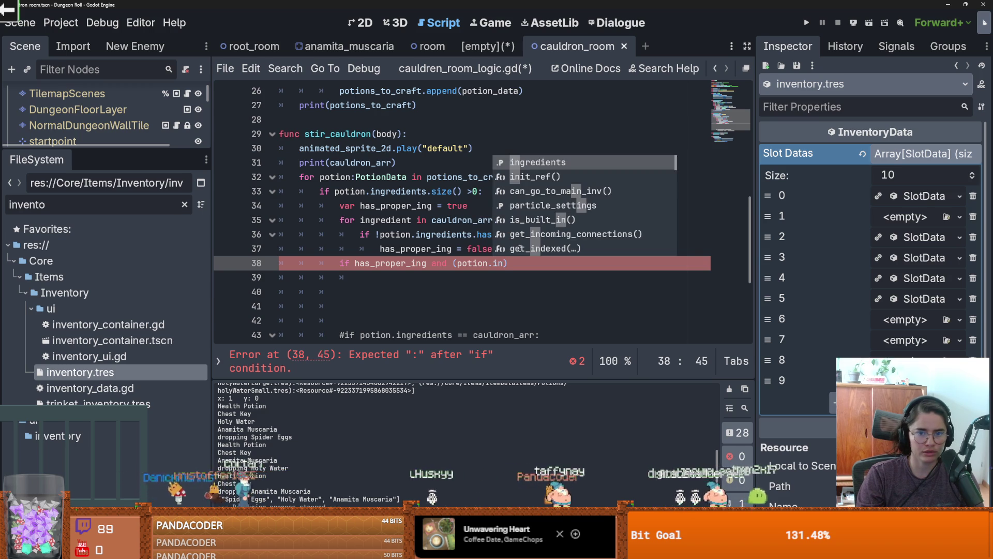
text(i)
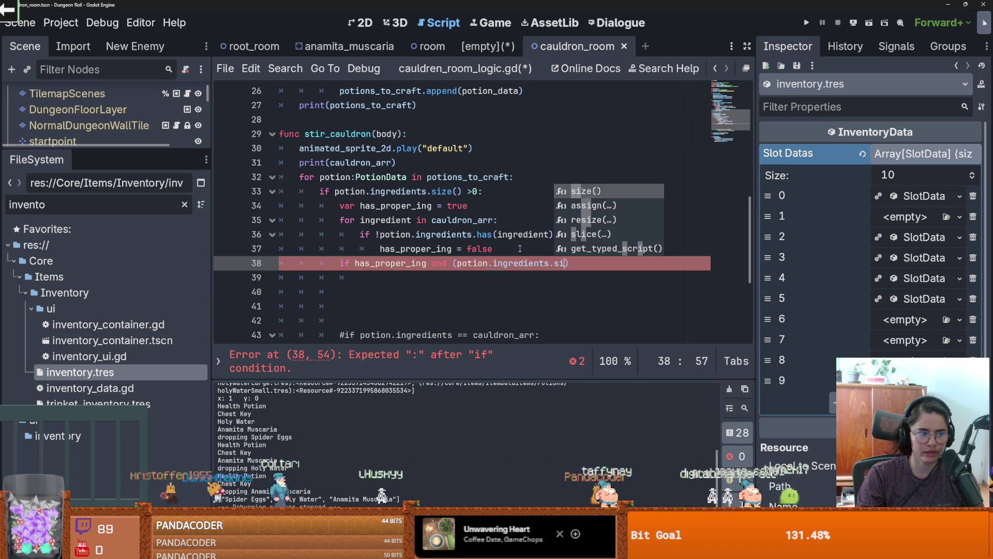
key(Return)
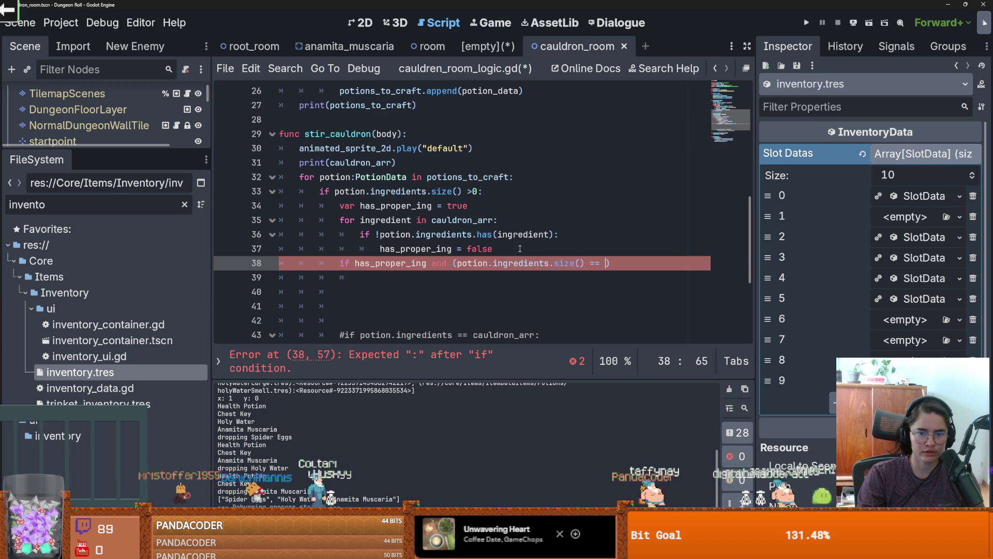
text(cauldron_arr.s)
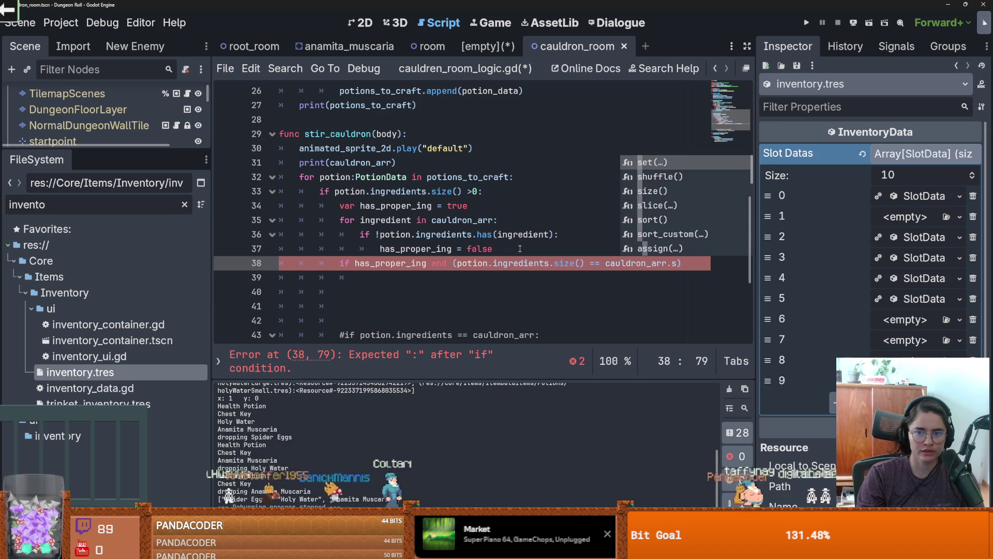
key(Return)
text(z)
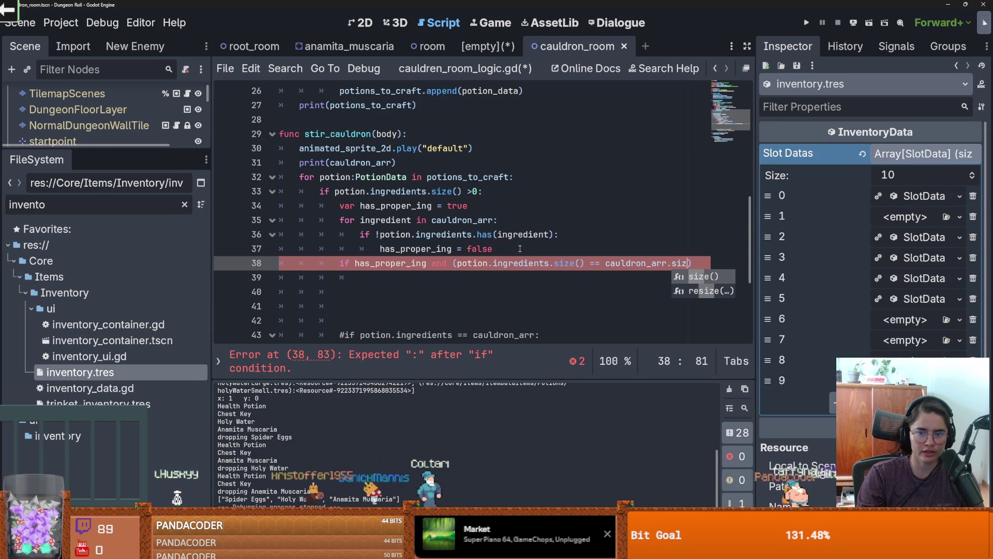
key(Return)
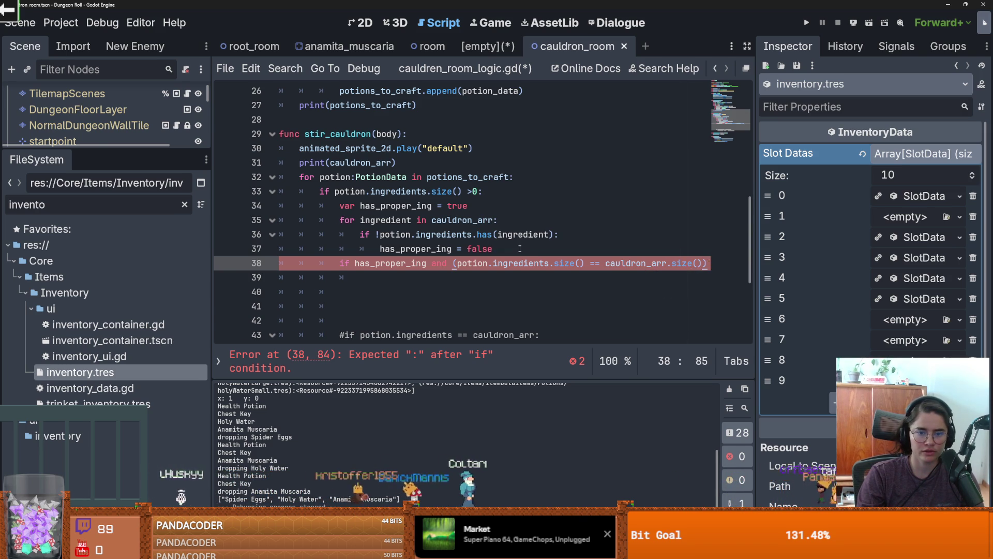
text(:)
key(Return)
- Add print("YOU'VE CREATE ", potion.item_name) under the if, then launch the game
text(print)
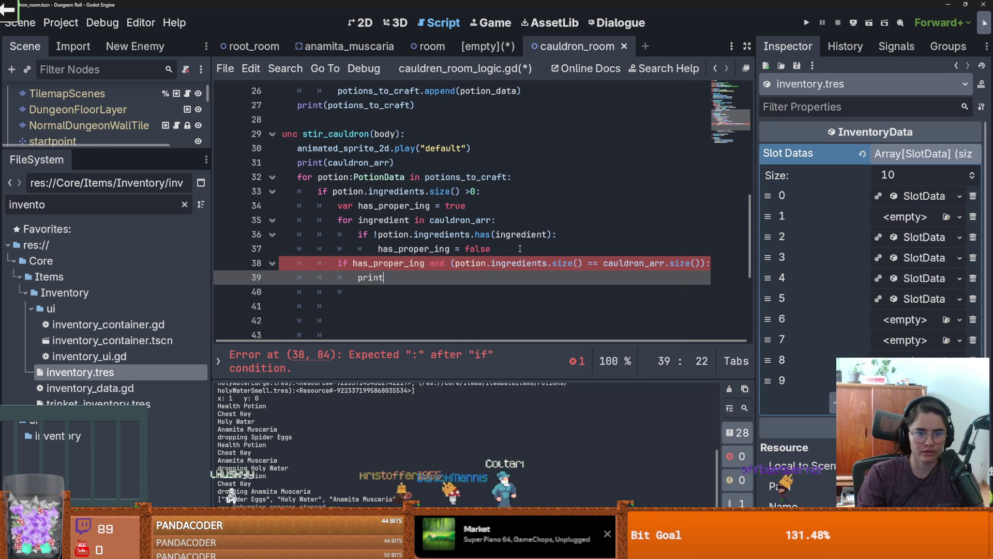
text((")
key(Tab)
text(you)
key(BackSpace)
key(BackSpace)
key(BackSpace)
key(Tab)
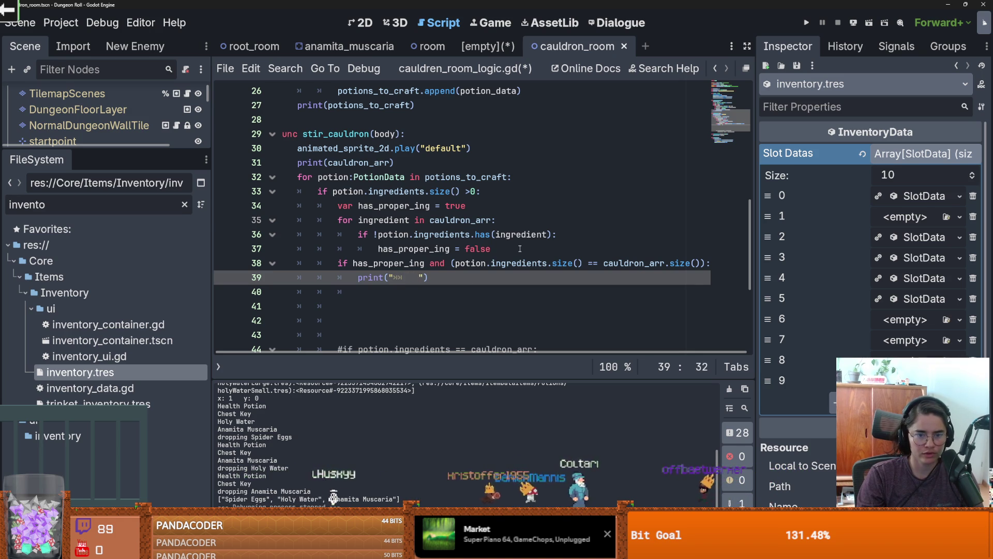
key(BackSpace)
key(BackSpace)
text(YOU'VE CREATE ", po)
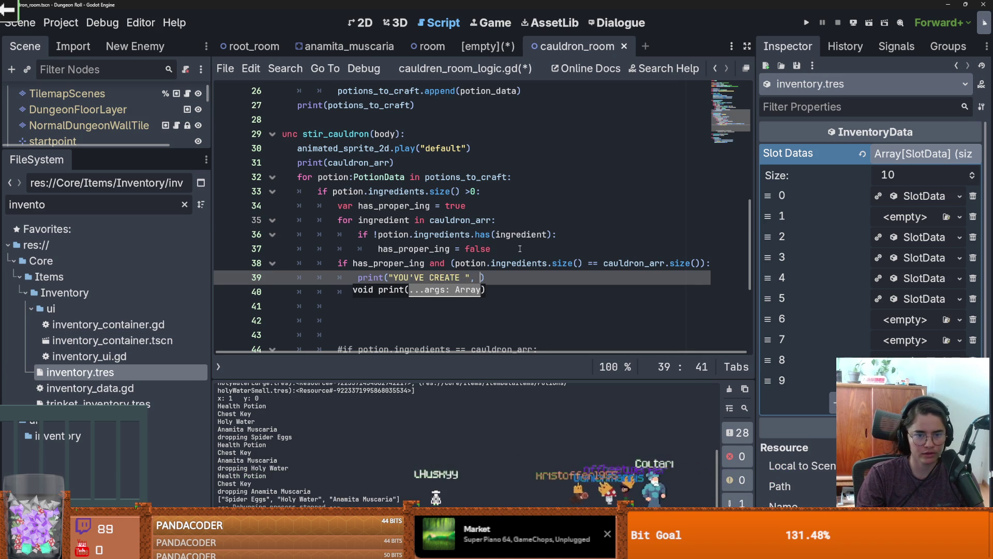
text(tion)
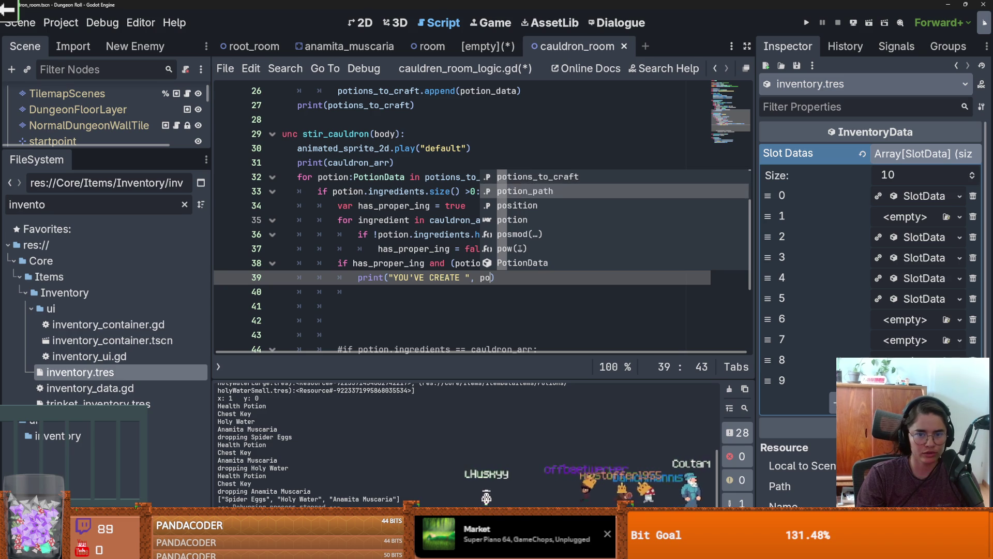
text(.item_name)
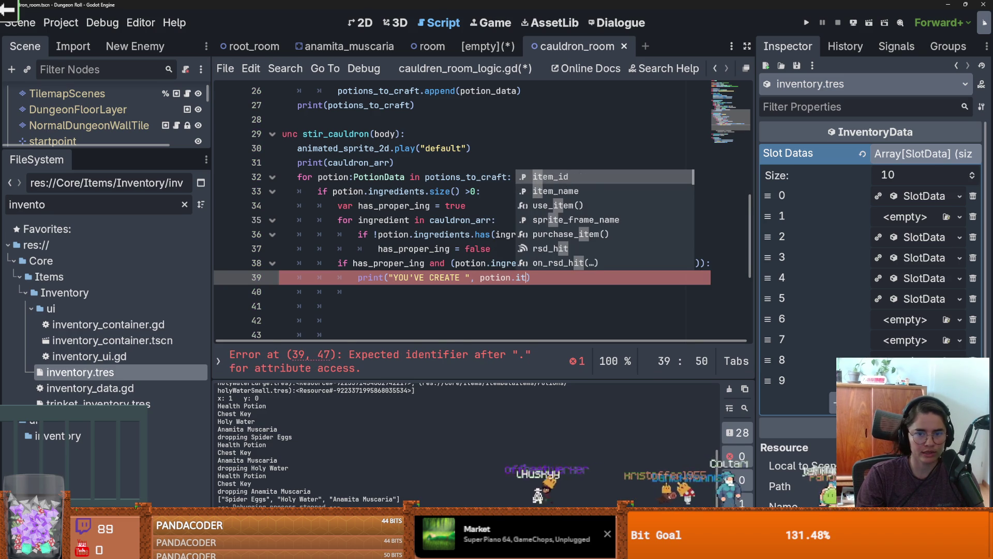
click(520, 248)
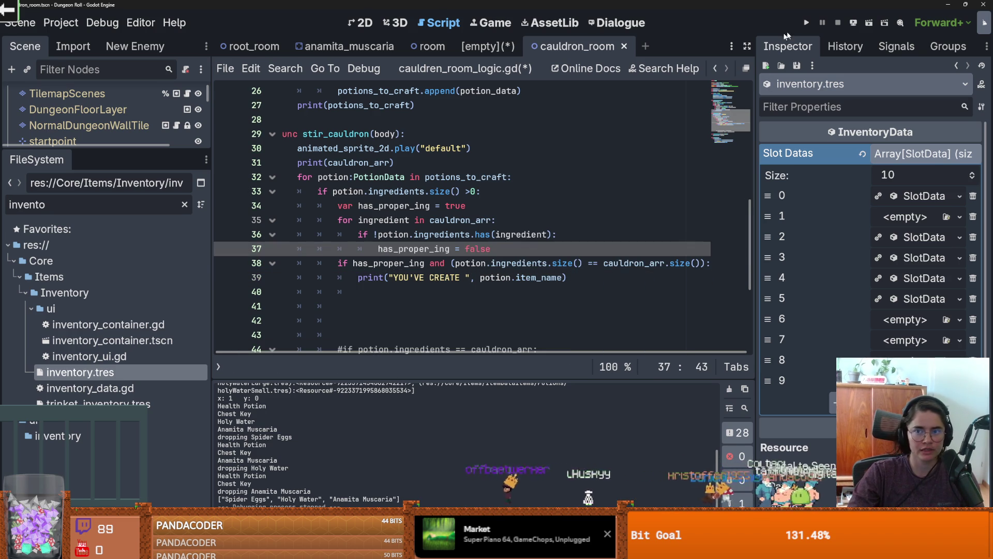
click(806, 23)
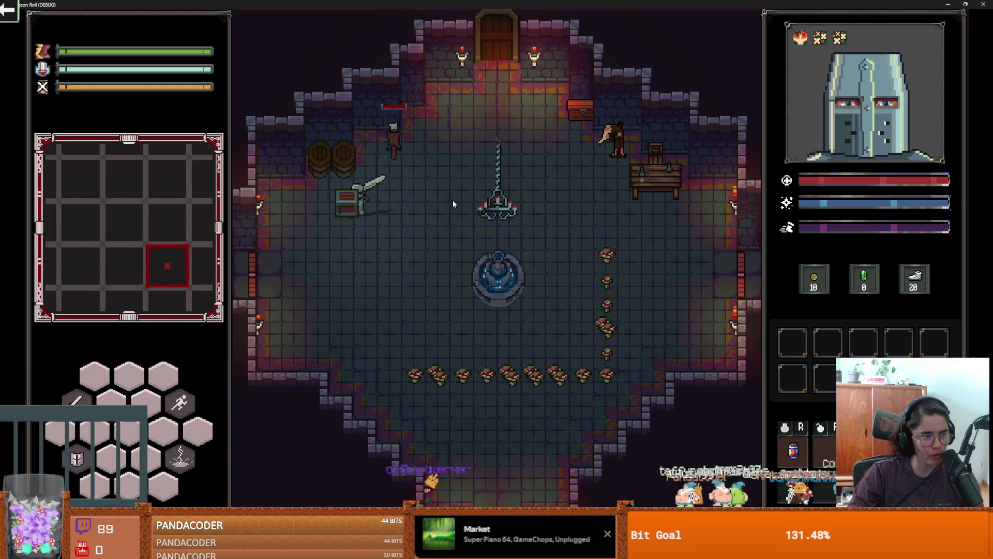
- Walk the knight out the right exit, pick the next room, and approach the cauldron
key(d)
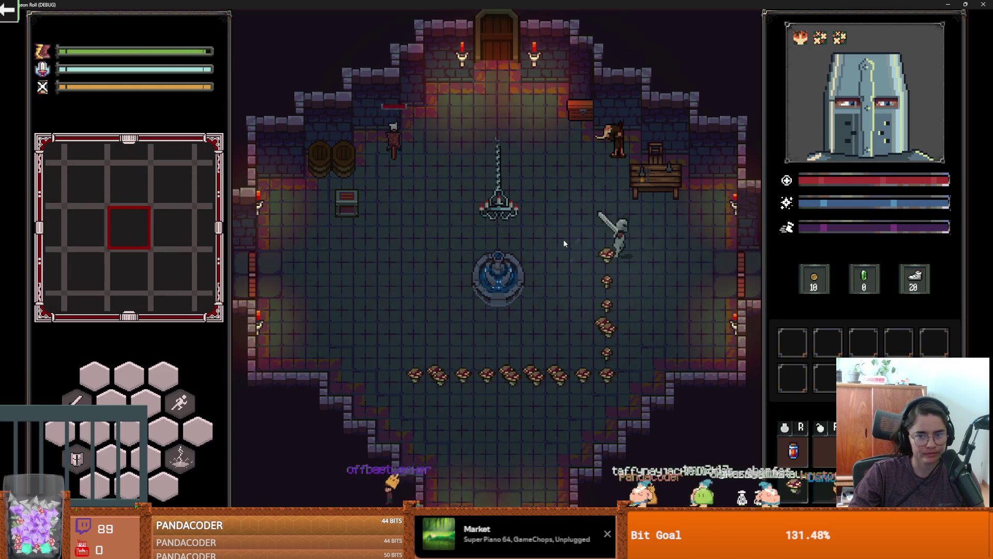
key(d)
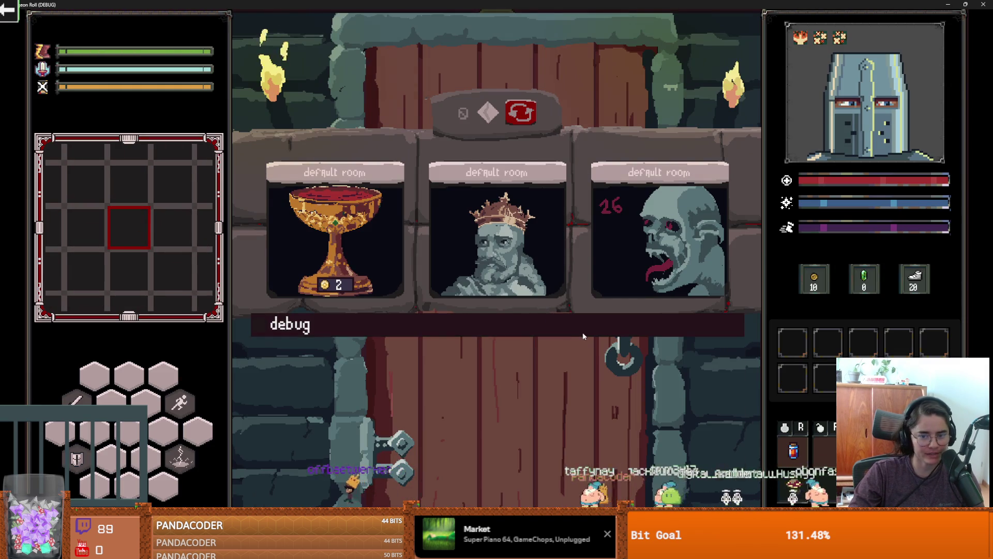
click(676, 390)
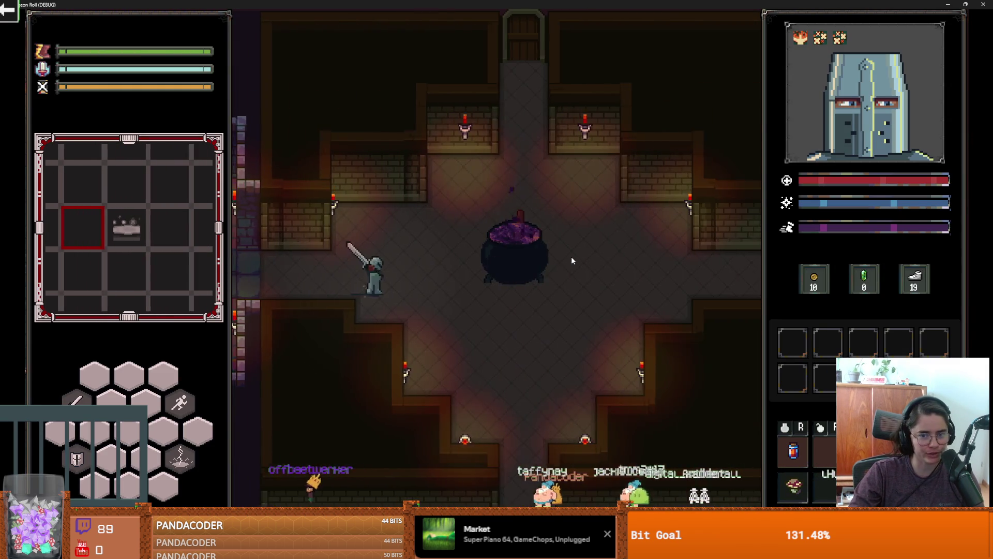
key(w)
key(d)
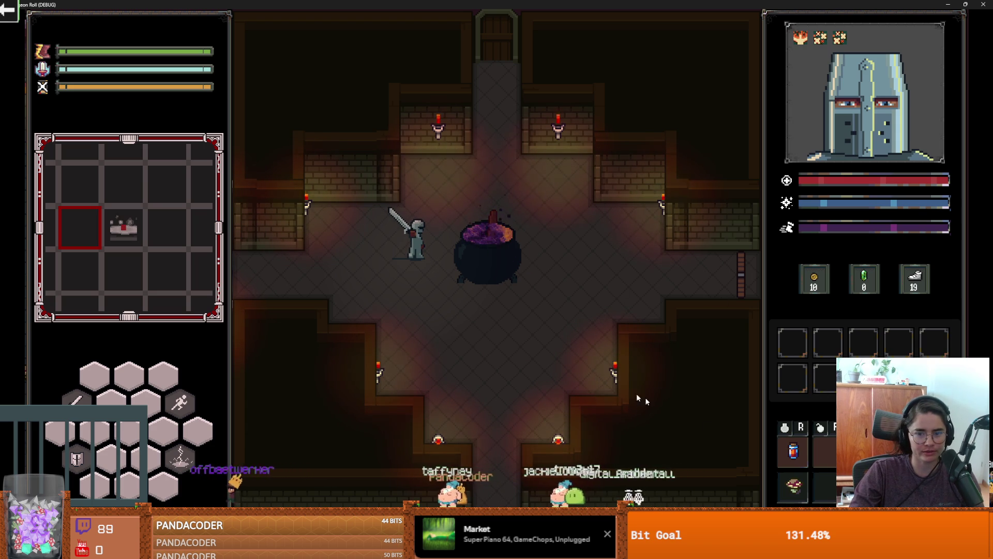
key(super+Down)
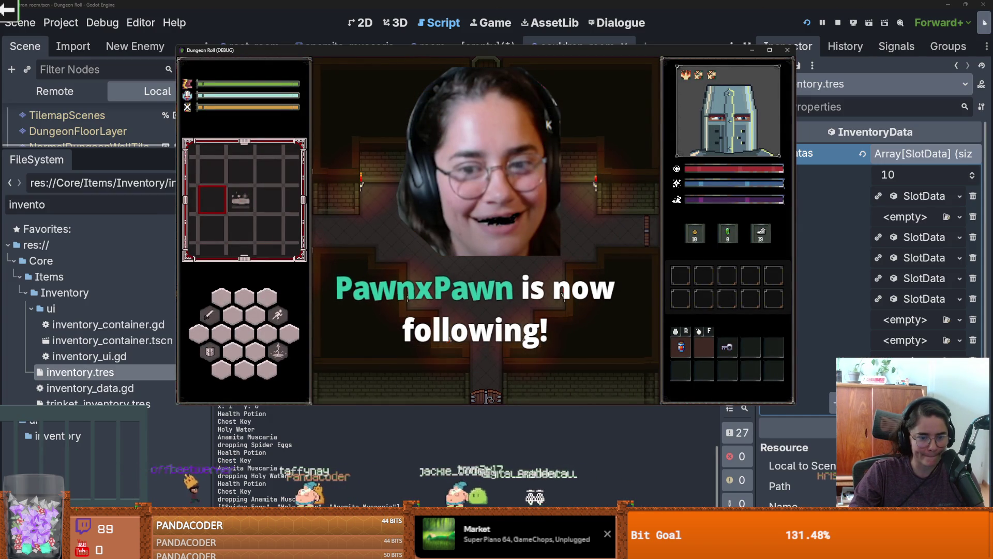
- Stop the game with F8, save with Ctrl+S, and relaunch it with F5
key(F8)
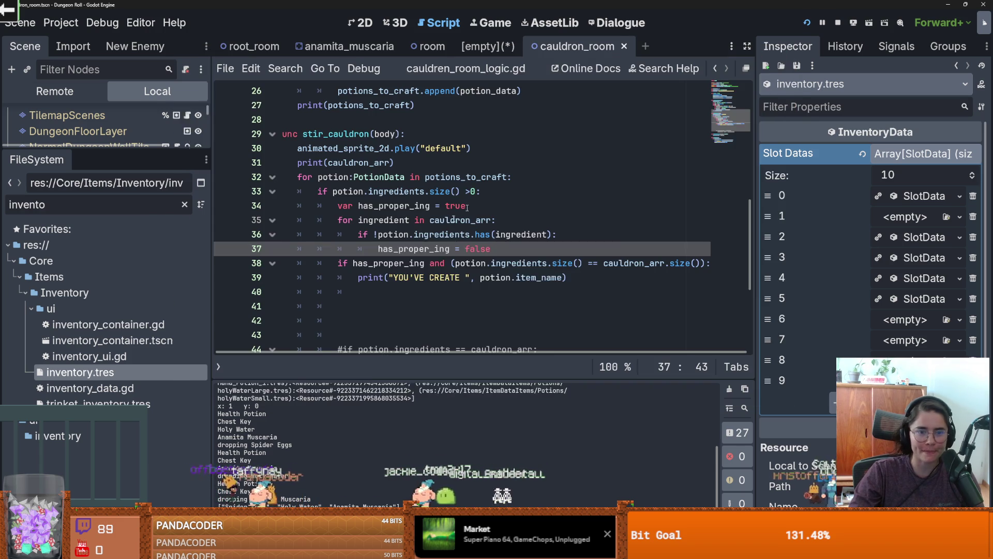
key(ctrl+s)
key(Up)
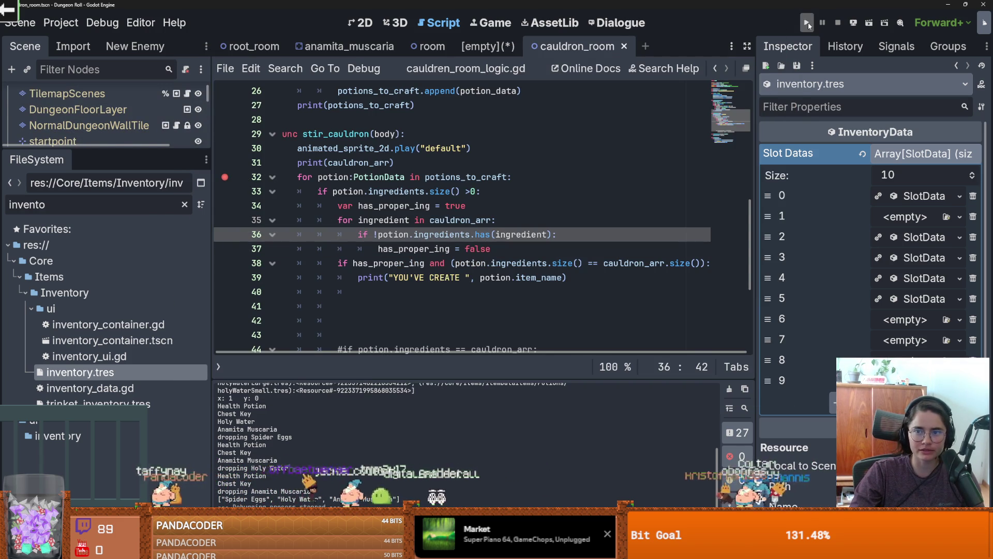
key(F5)
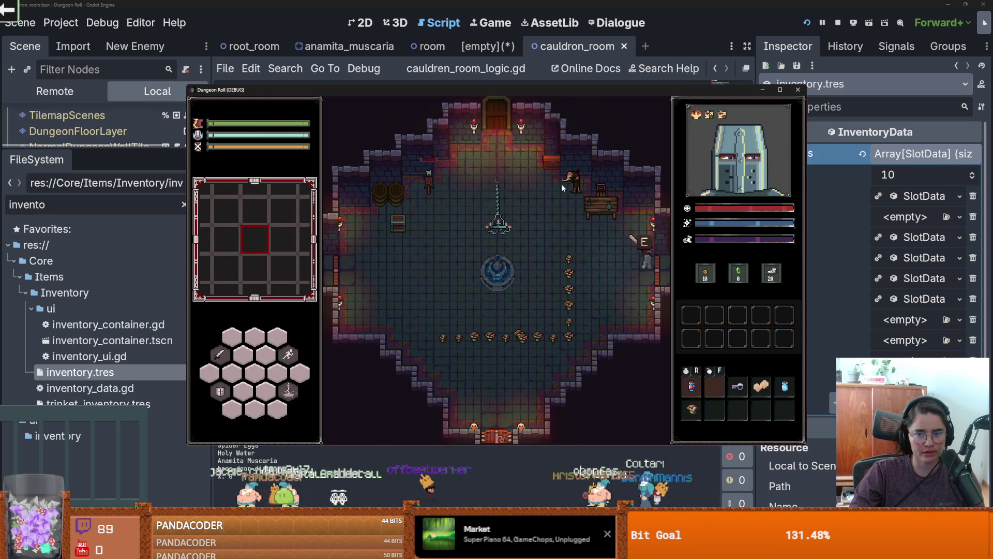
- Enter the cauldron room, drop meat, water and mushroom in, then stop and view errors
click(506, 268)
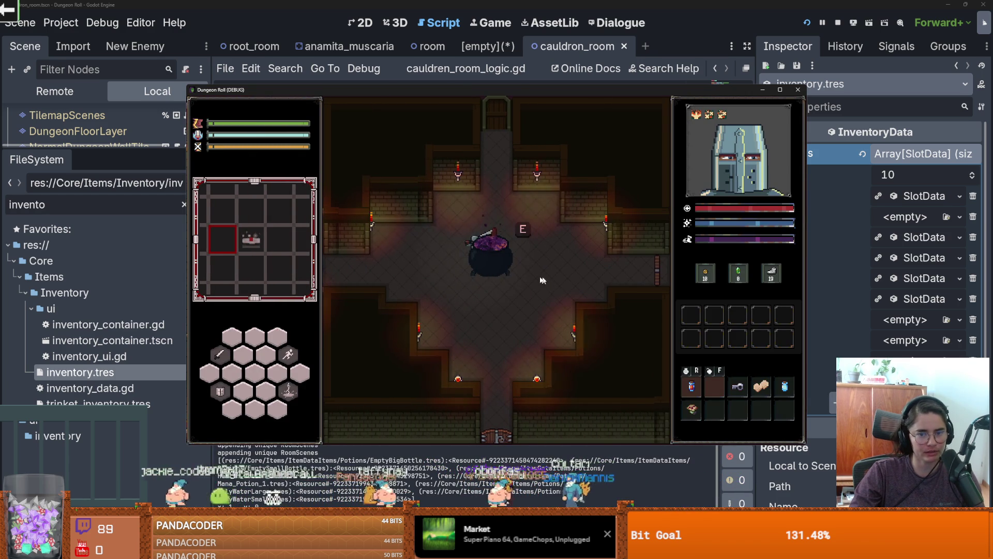
click(491, 249)
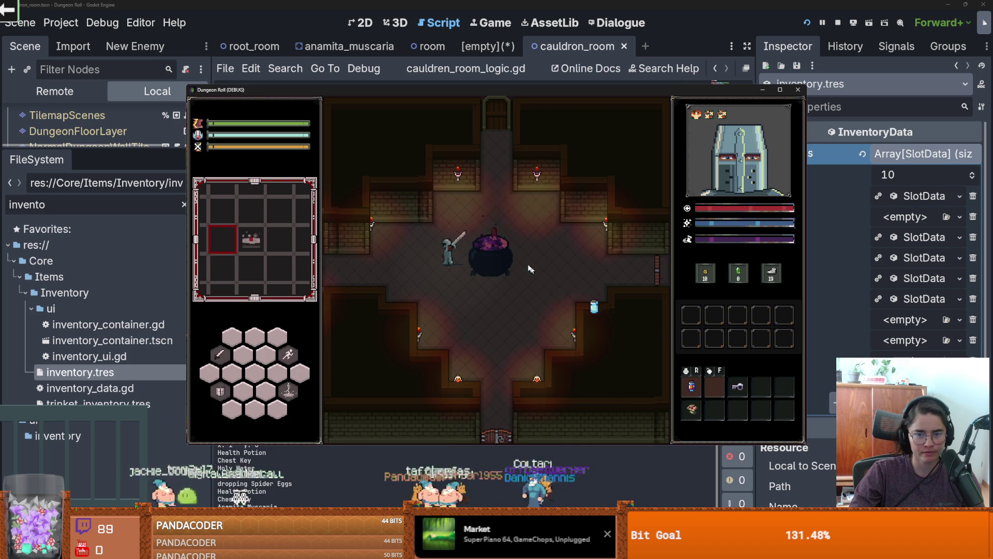
click(491, 253)
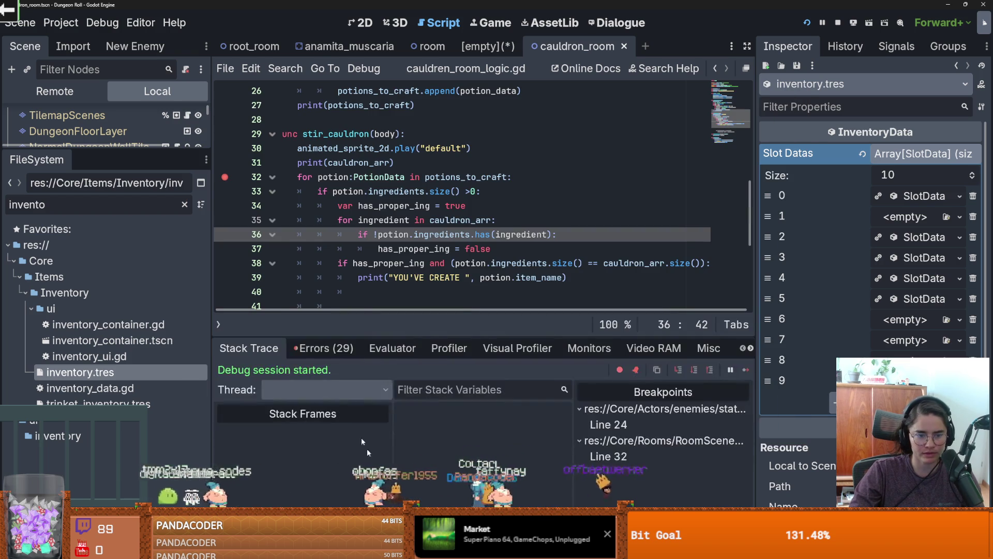
click(321, 348)
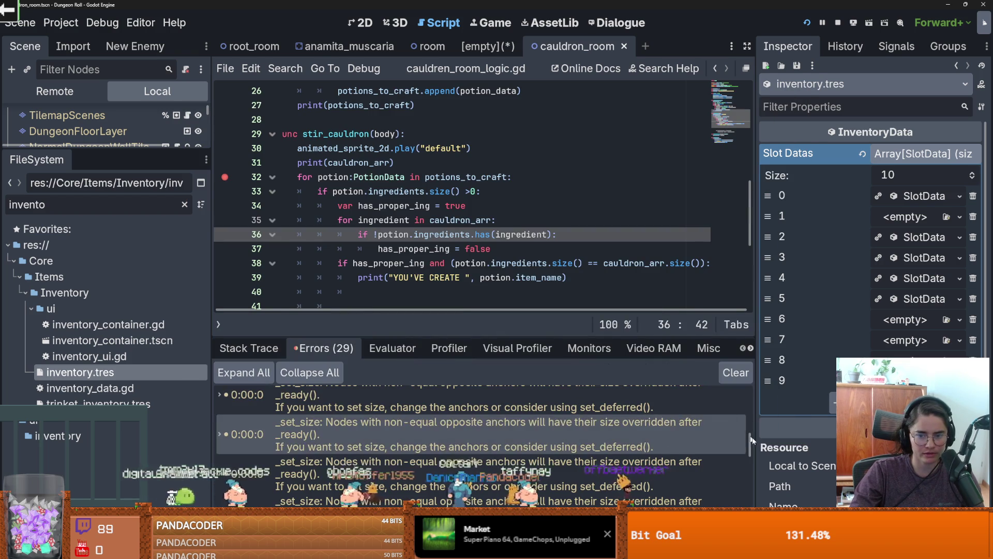
- Jump from the potion_data load error to line 24 and highlight every use of potion_data
drag(751, 445, 749, 445)
scroll(748, 466, down, 3)
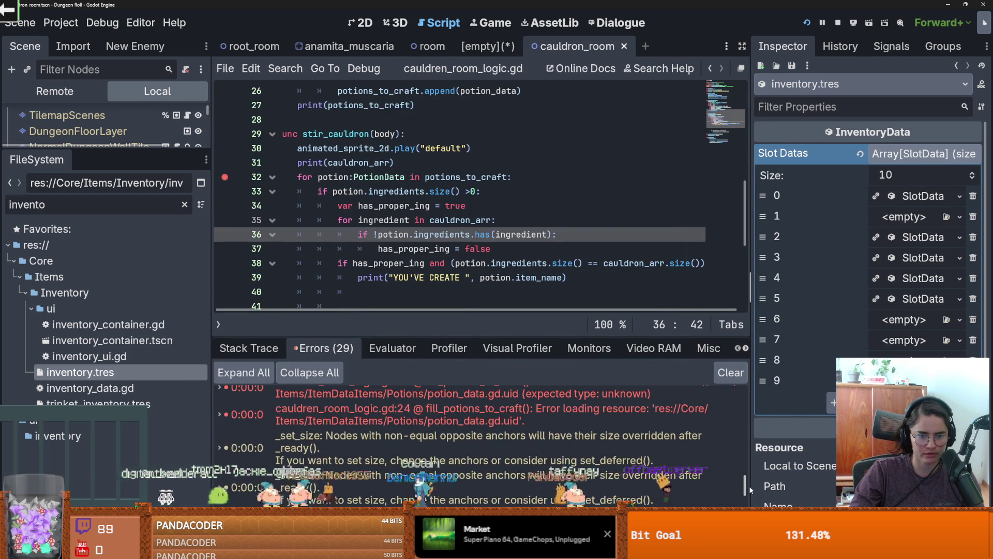
scroll(529, 424, up, 1)
click(529, 424)
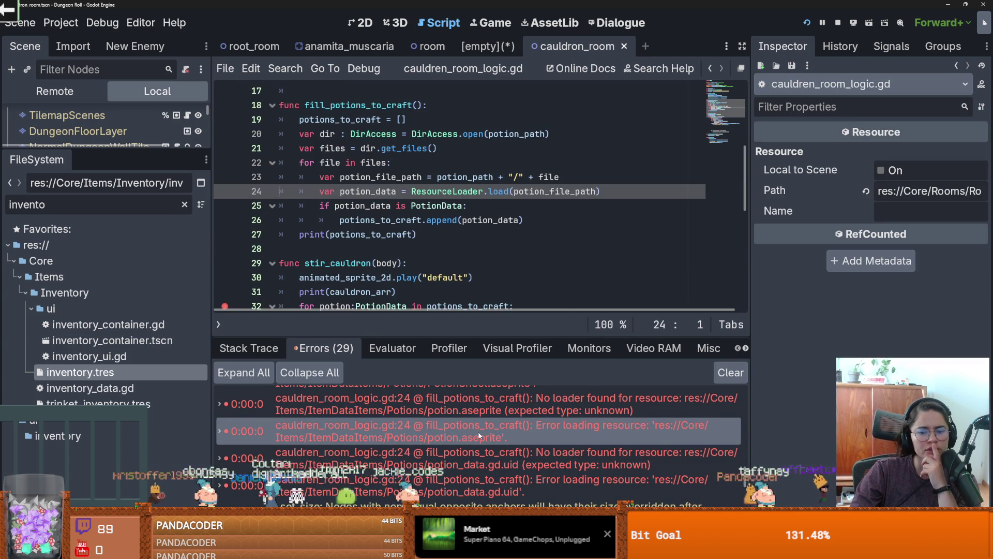
mouse_move(480, 436)
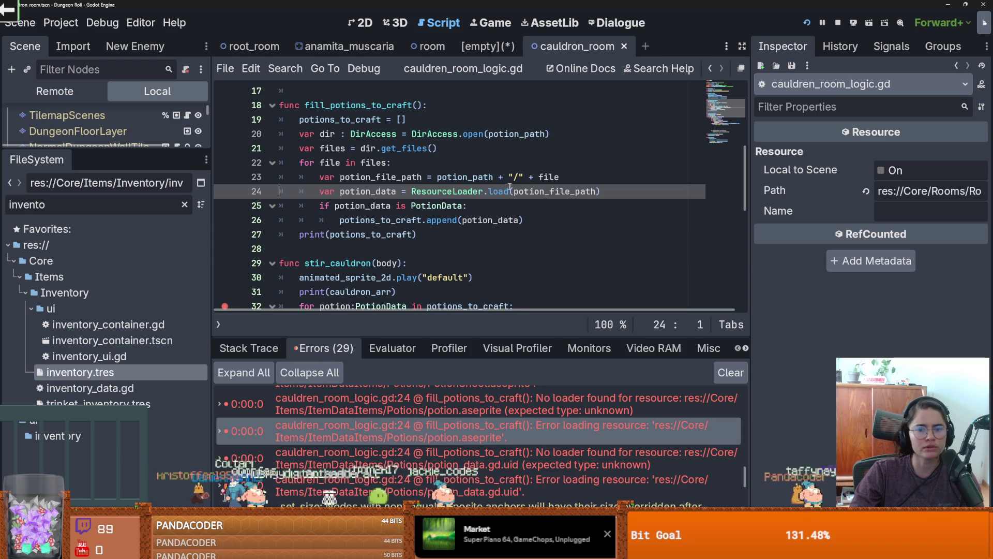
double_click(385, 191)
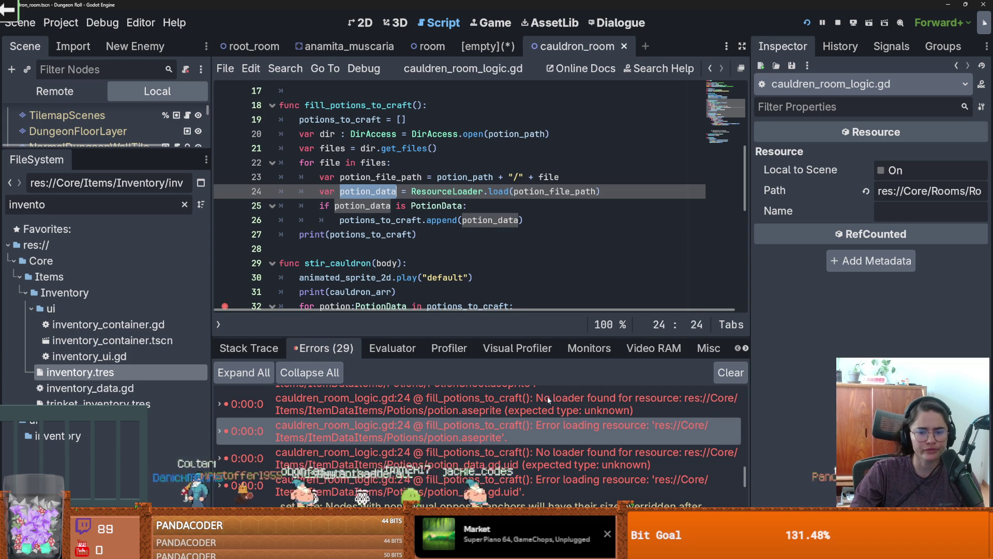
- Insert an empty indented line after line 23, above the ResourceLoader.load call
mouse_move(474, 439)
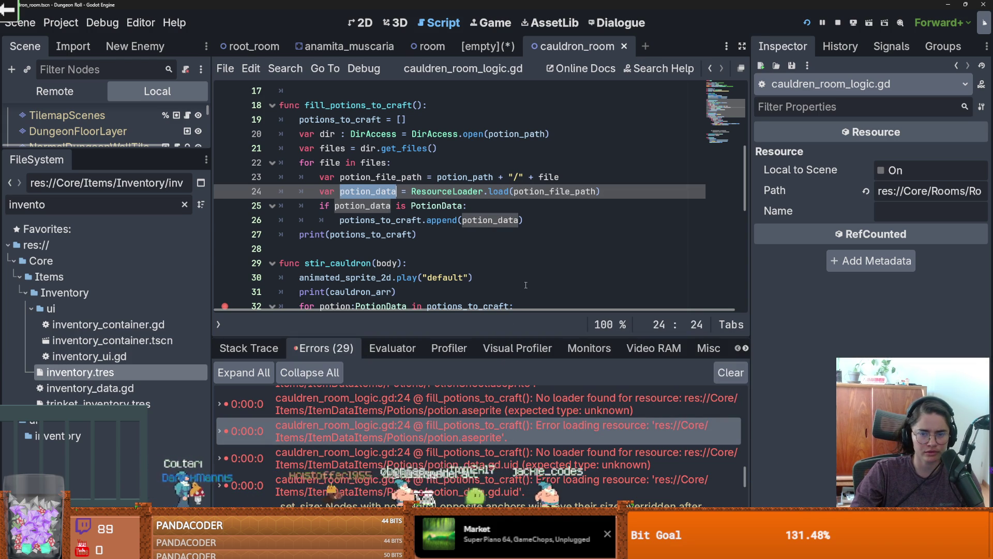
click(580, 180)
key(Return)
text(if)
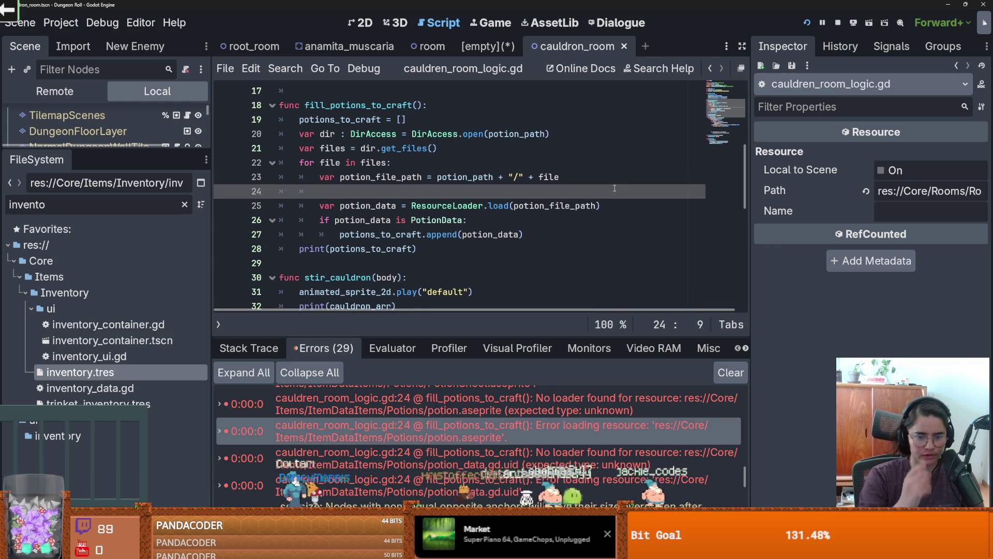
key(BackSpace)
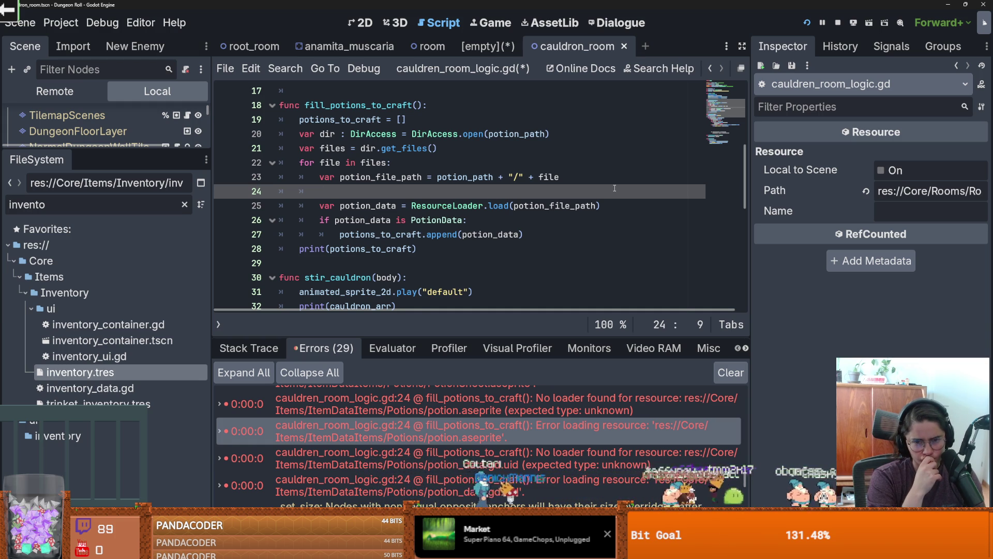
- Look up the String class in the built-in documentation
click(667, 71)
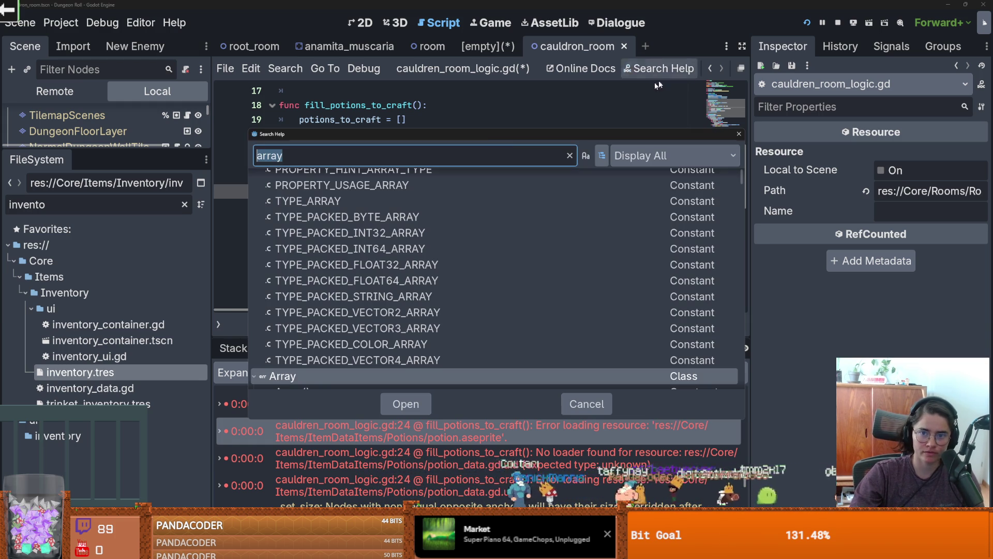
text(String)
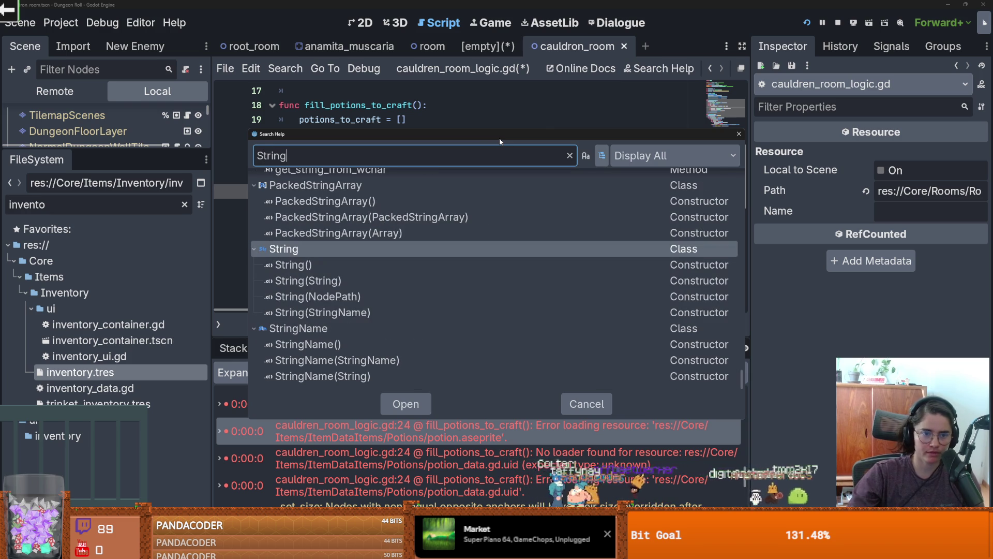
click(405, 403)
scroll(398, 268, down, 10)
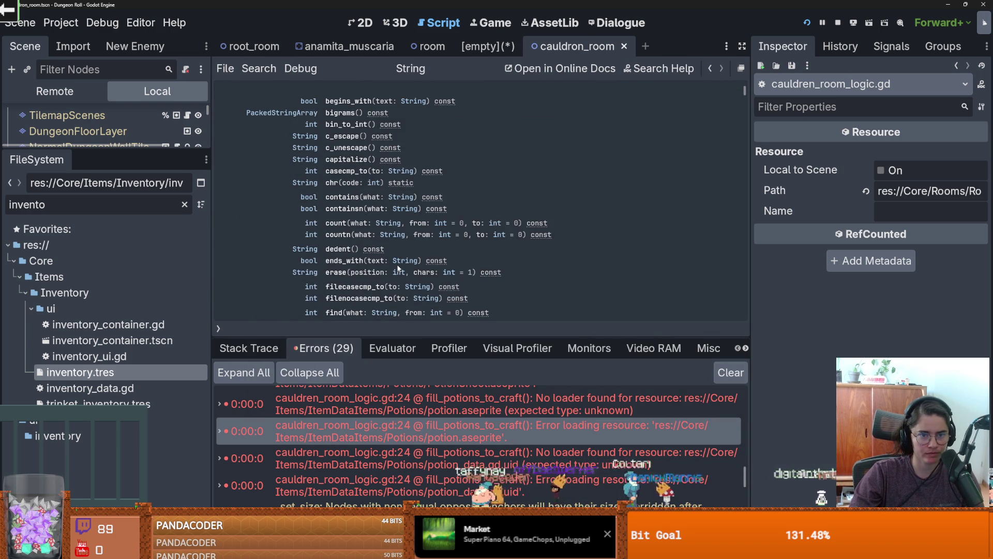
scroll(398, 267, down, 3)
scroll(398, 267, down, 4)
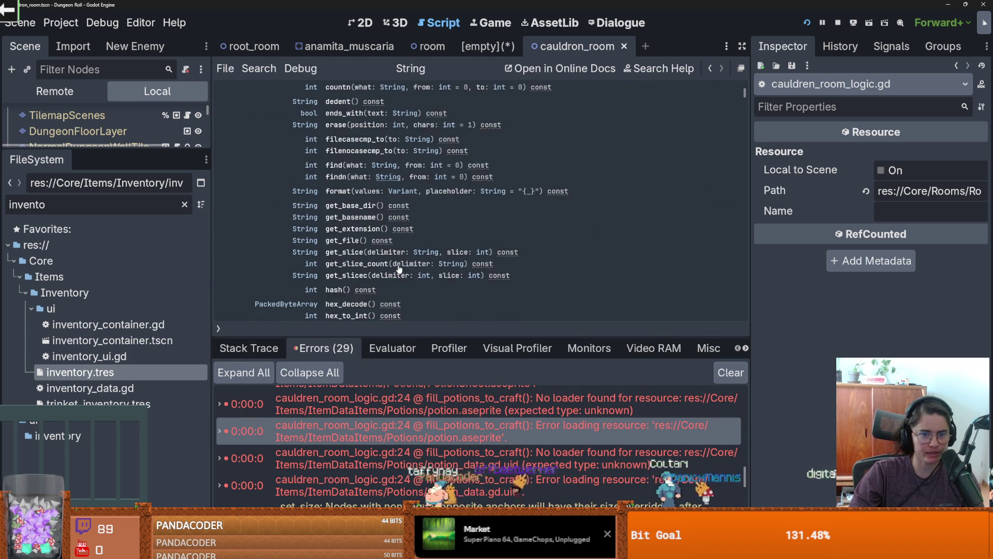
drag(158, 150, 158, 441)
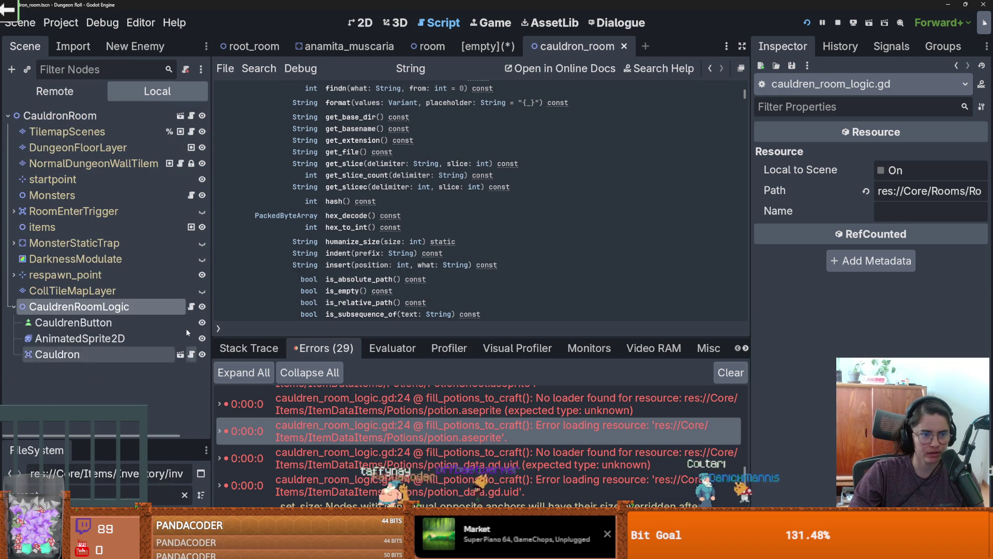
- Wrap the three potion-loading lines in 'if potion_file_path.split(".")[1] == "tres"' and save
click(191, 306)
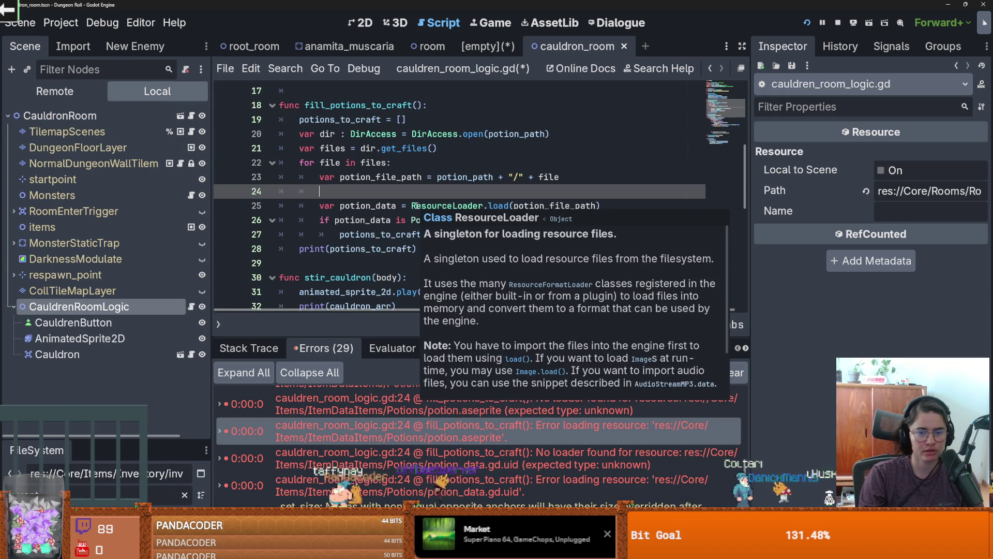
text(if po)
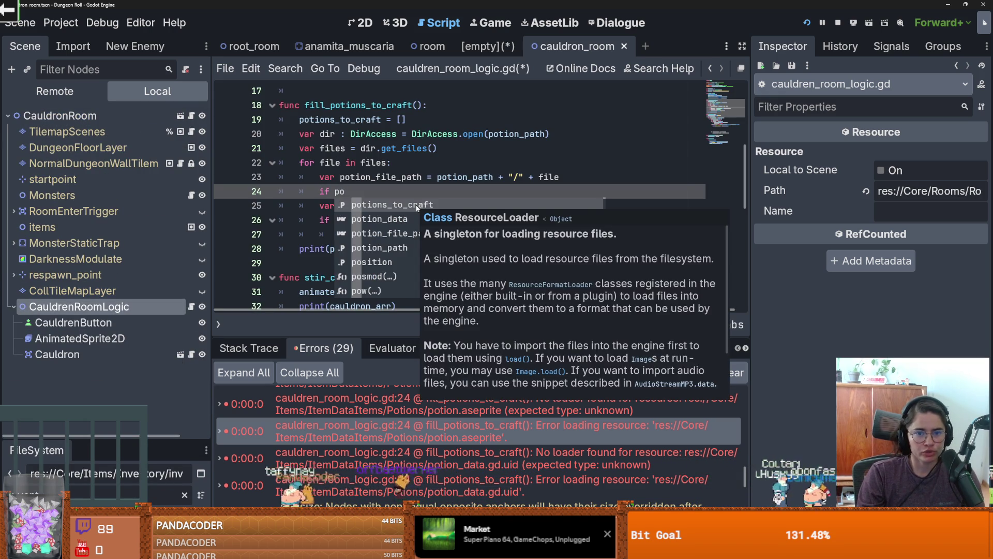
text(top)
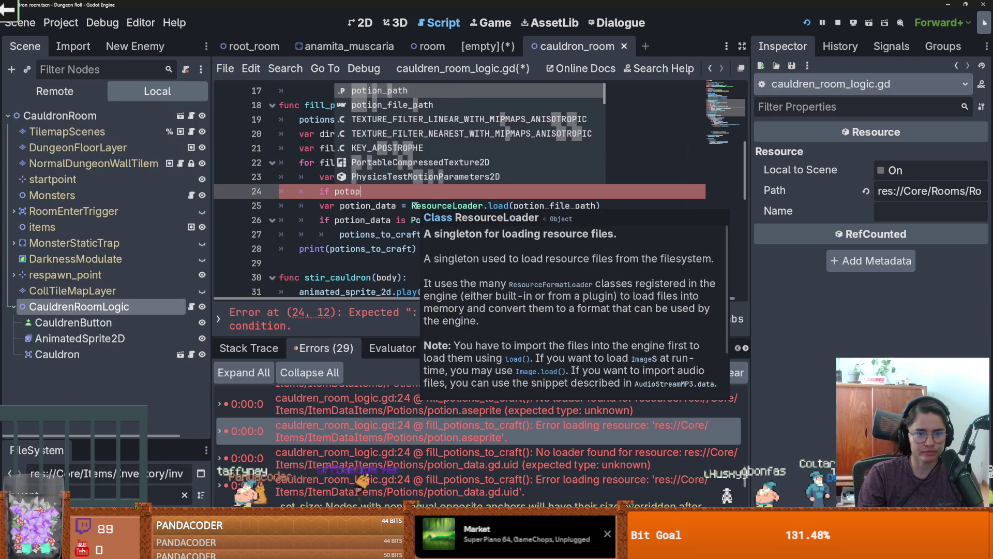
key(BackSpace)
key(BackSpace)
text(ion_file)
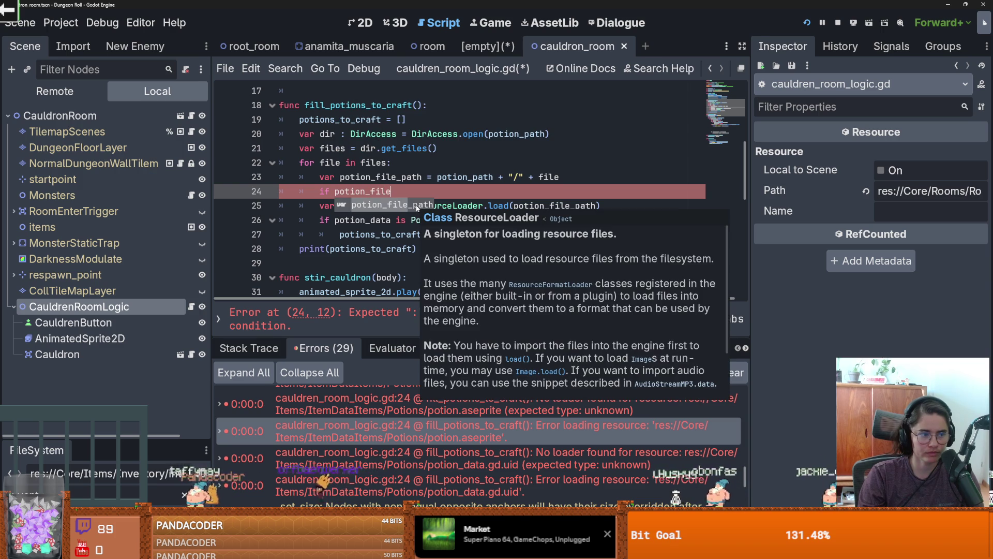
text(_path.split(".")[)
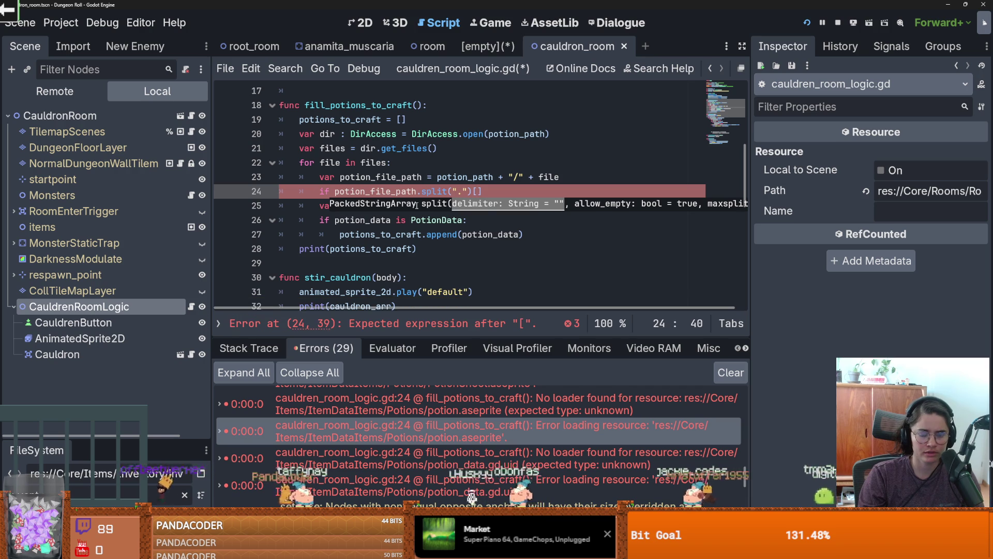
text(1)
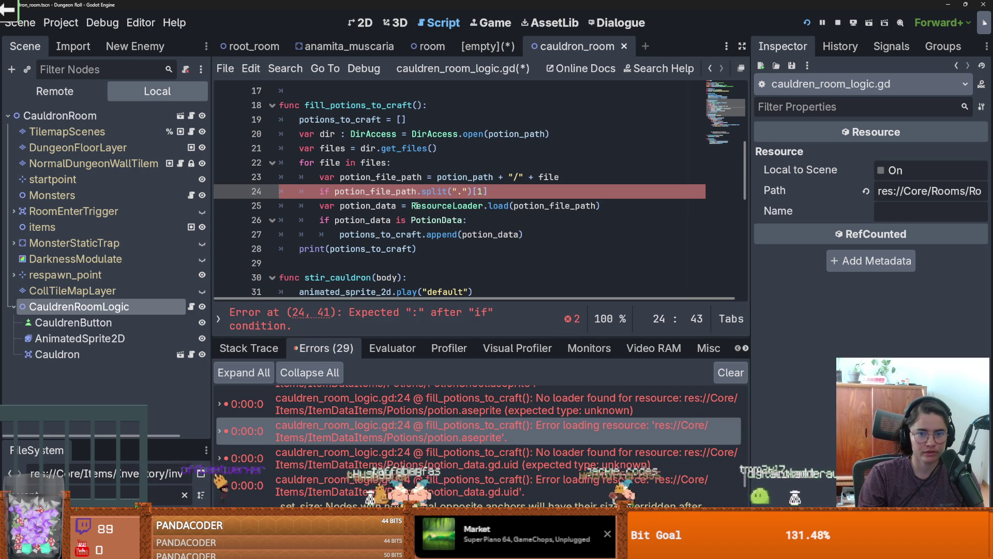
text("tres)
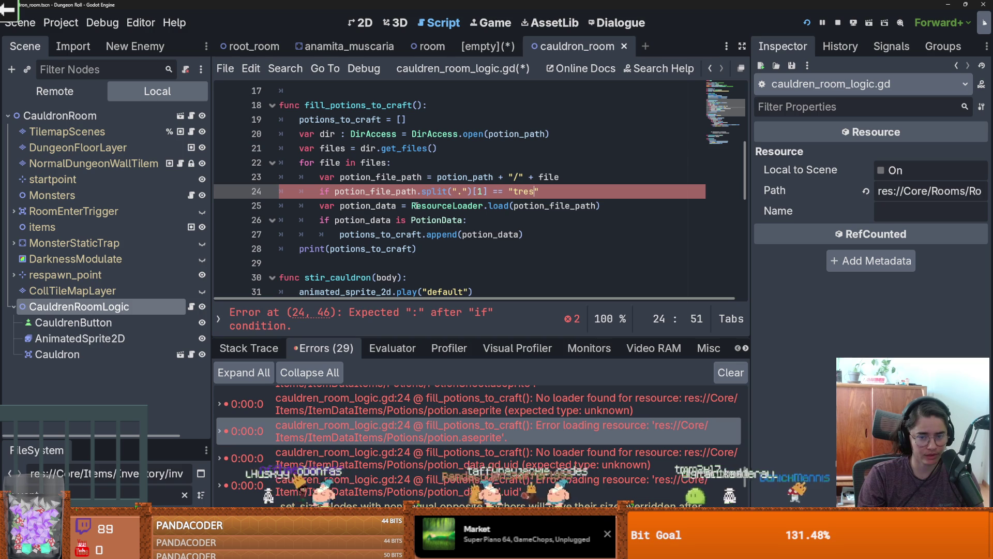
mouse_move(321, 203)
mouse_down()
mouse_move(414, 220)
mouse_move(354, 234)
mouse_up()
key(Tab)
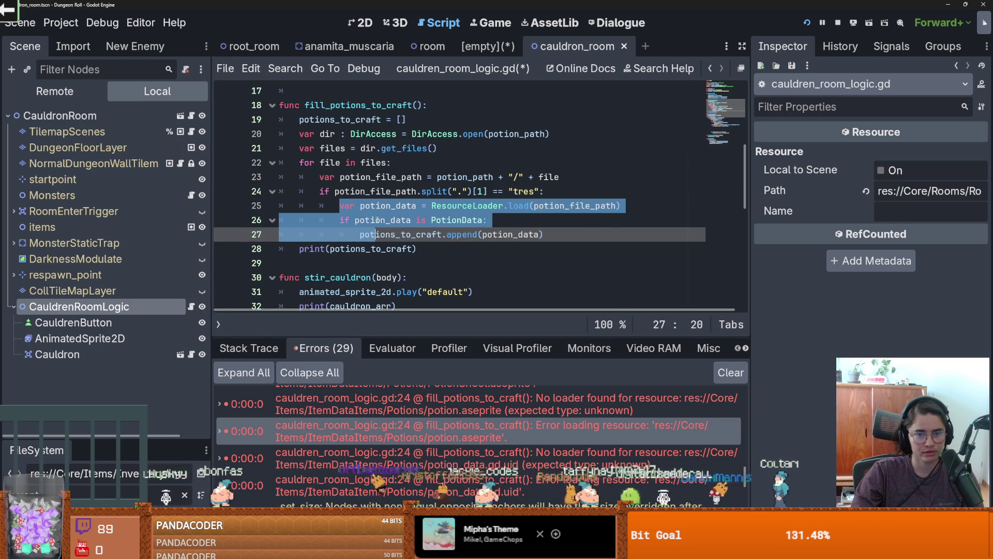
click(376, 220)
key(ctrl+s)
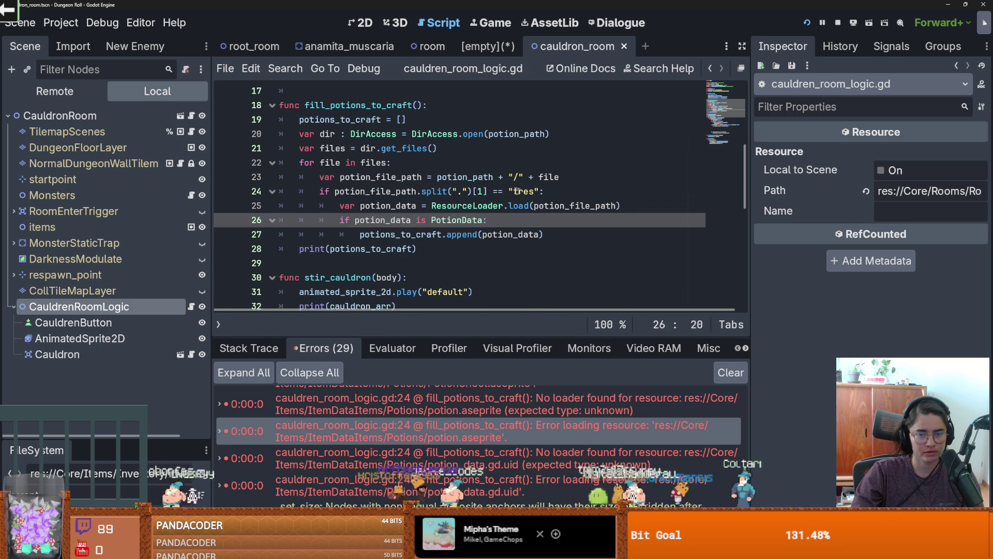
- Store the split expression in a new split_potion_path variable and use it in the if
click(569, 177)
key(Return)
text(var split_potion_path)
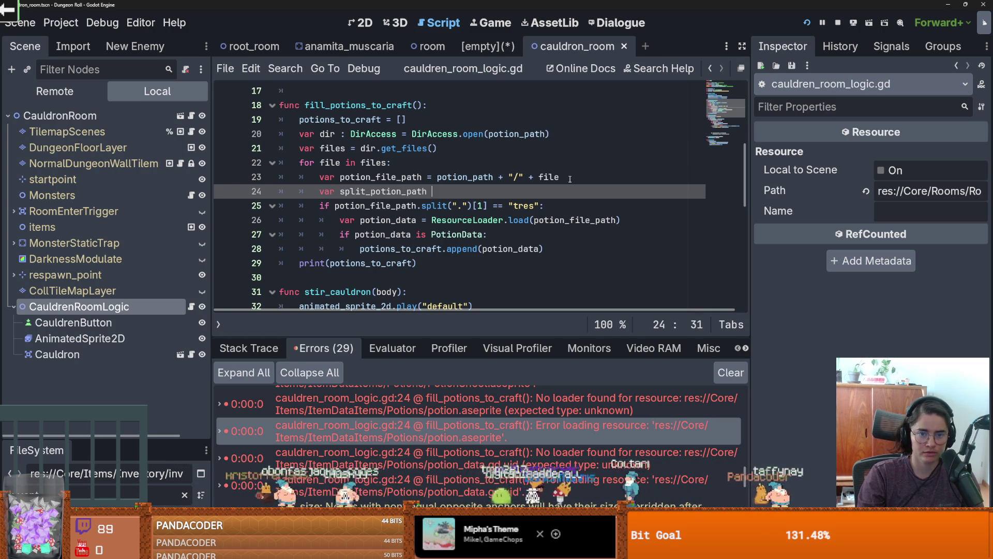
key(Escape)
drag(487, 205, 334, 206)
key(ctrl+c)
click(454, 191)
key(ctrl+v)
drag(488, 206, 351, 205)
double_click(382, 191)
key(ctrl+c)
drag(487, 205, 331, 206)
key(ctrl+v)
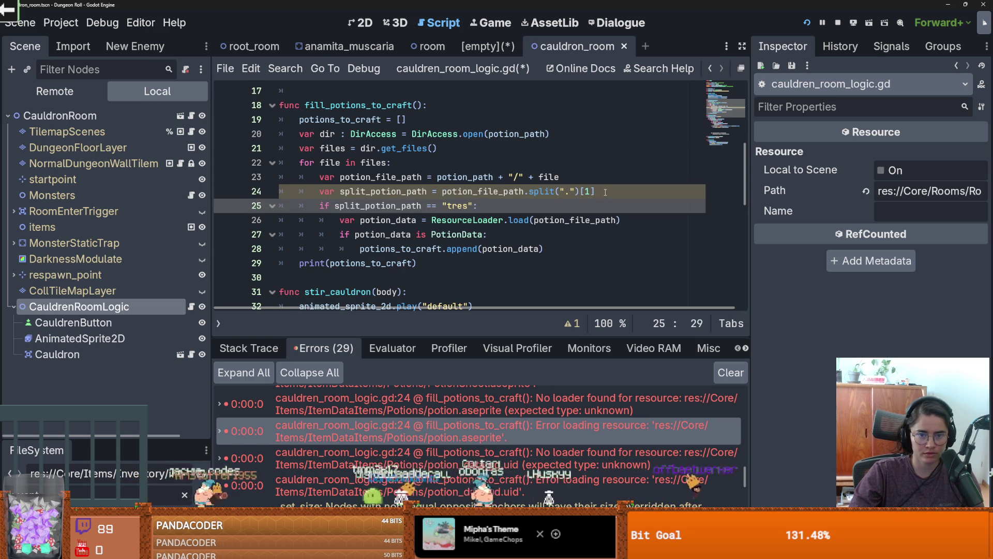
- Add print("split potion path ", split_potion_path) on line 25 and save the script
click(605, 191)
key(Return)
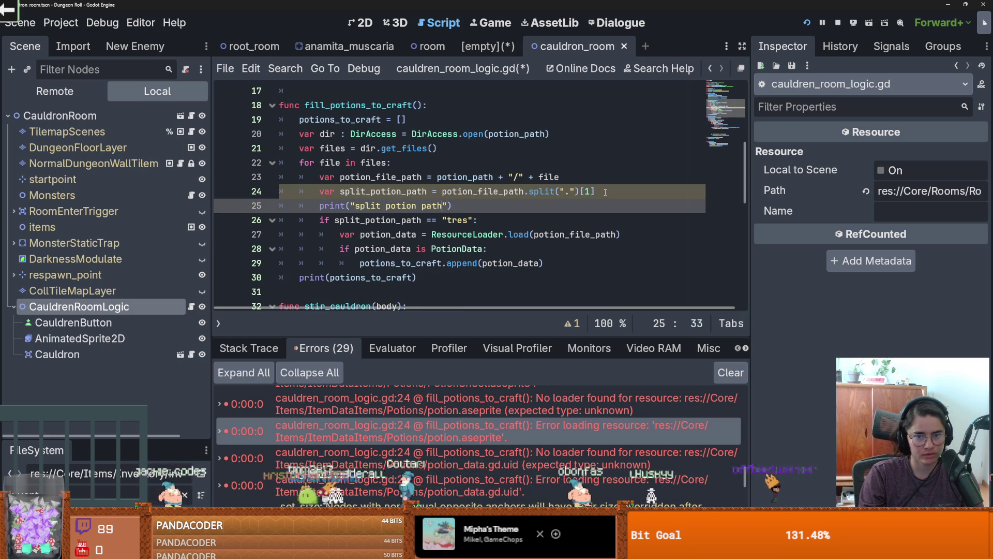
text(", sp)
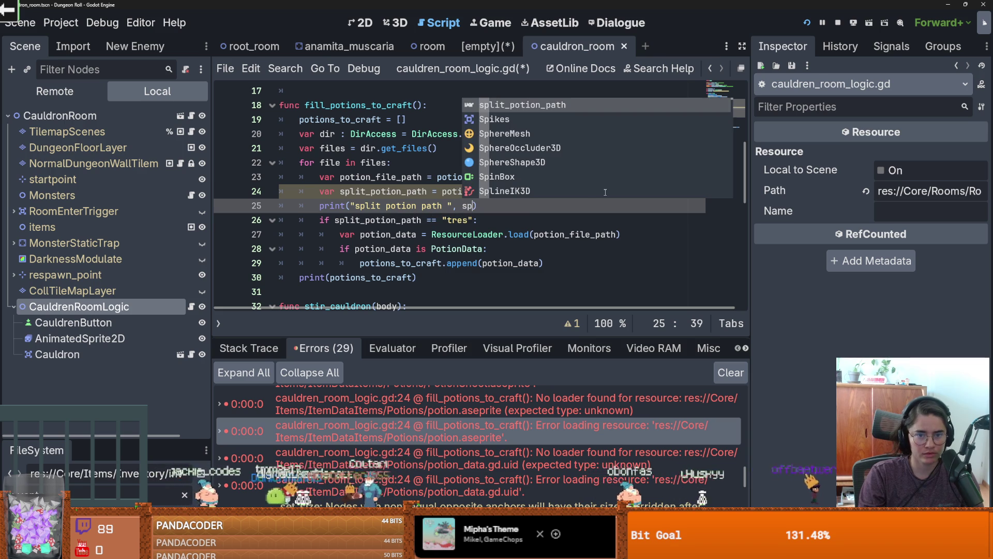
key(Return)
key(ctrl+s)
key(Down)
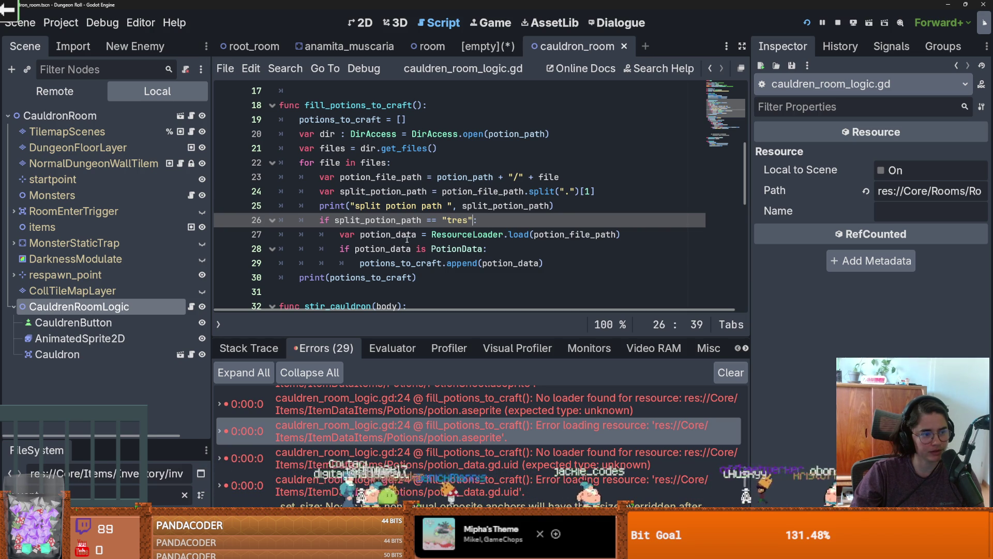
key(ctrl+s)
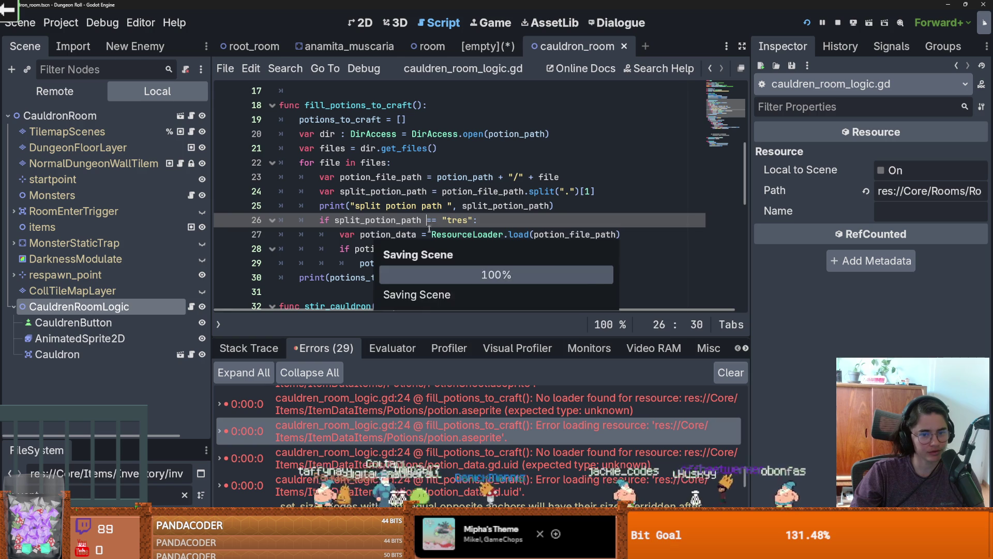
- Check the PotionData line and relaunch the game with the updated script
click(457, 249)
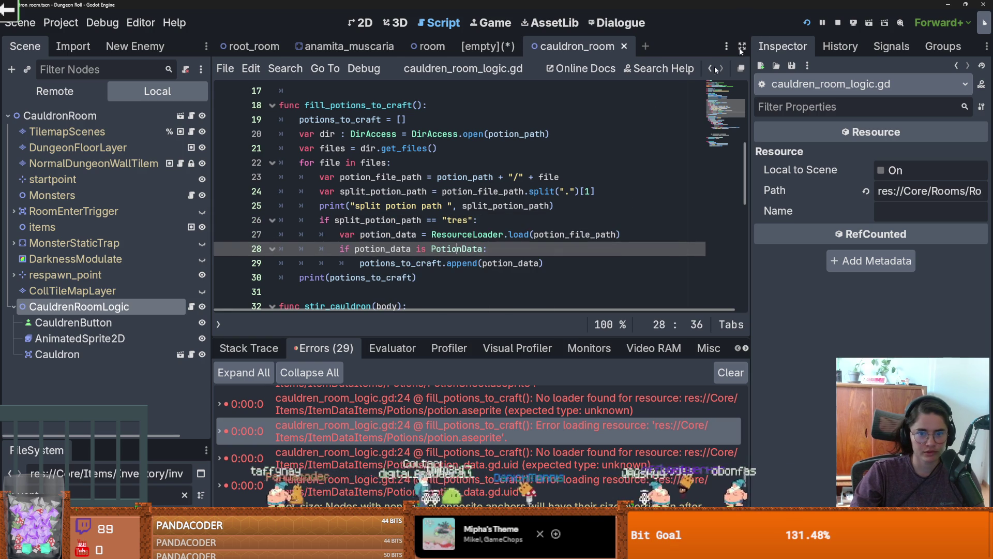
scroll(612, 185, down, 6)
scroll(612, 185, up, 5)
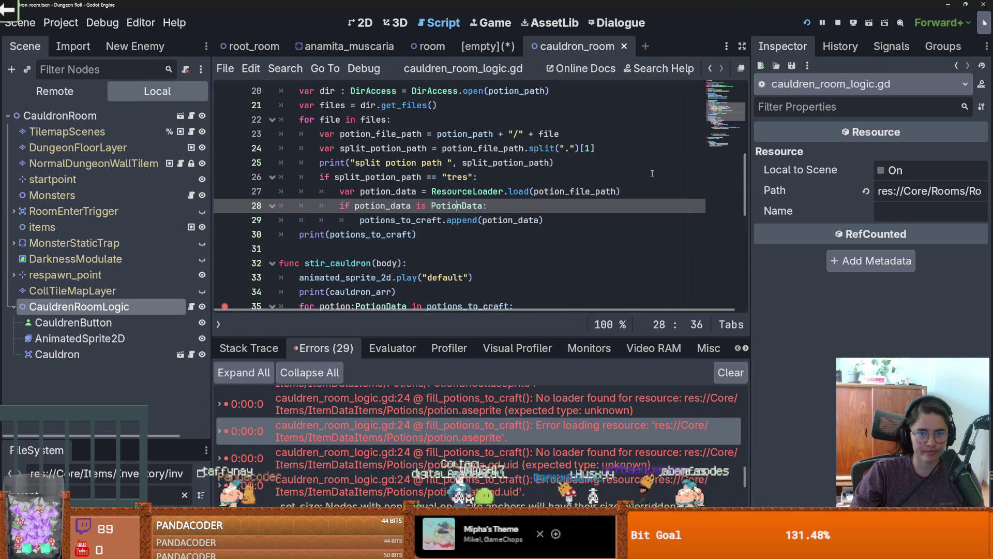
click(807, 23)
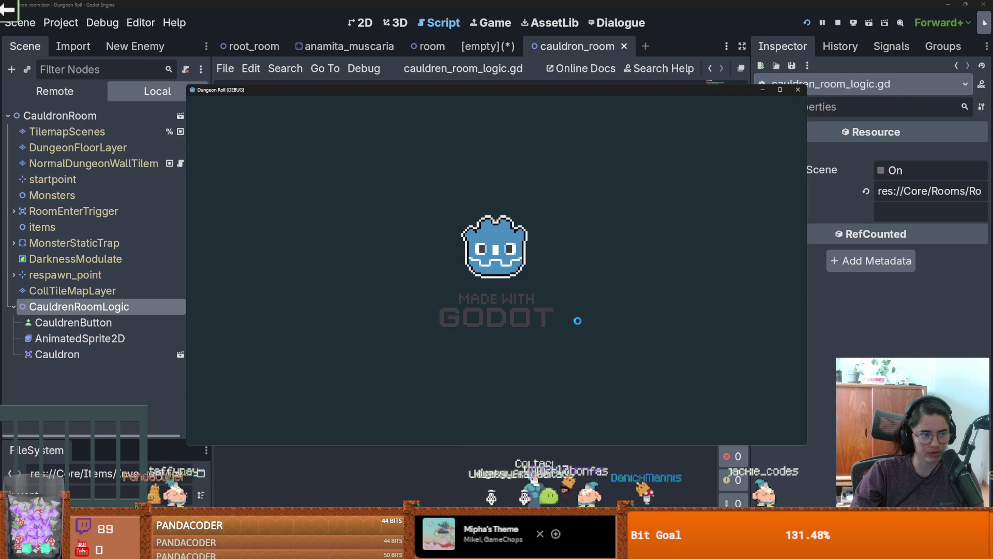
- Restart in the cauldron room and drag bread and another item onto the cauldron to hit the breakpoint
key(d)
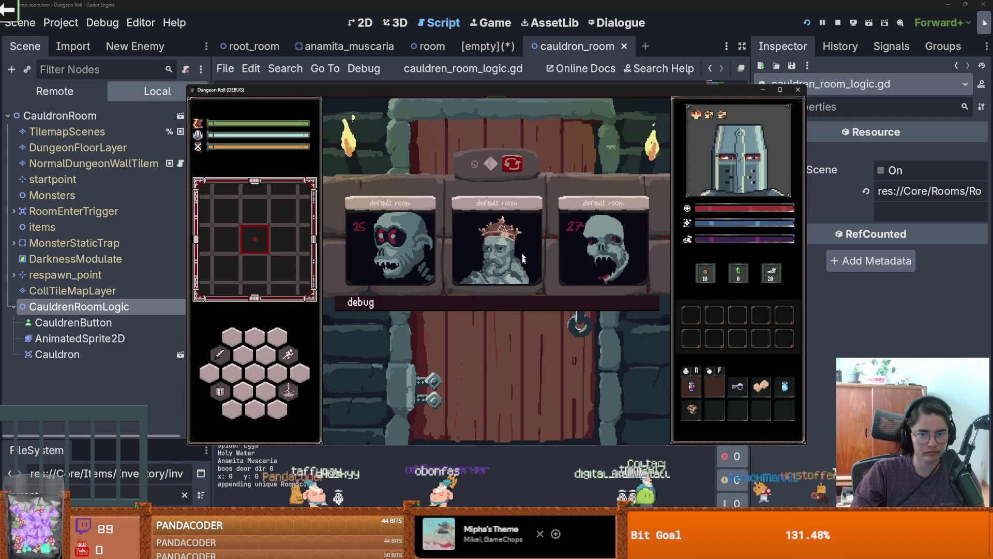
click(519, 220)
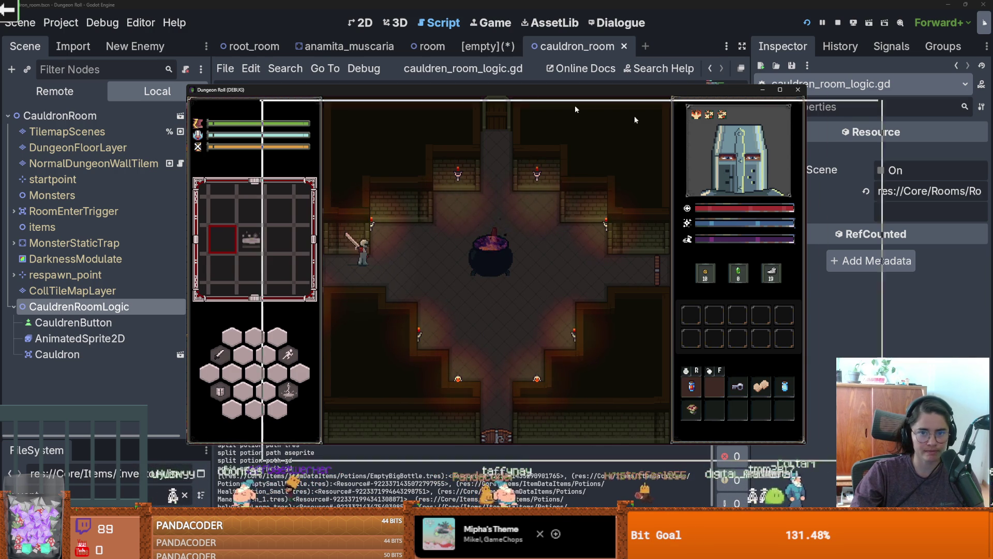
key(F8)
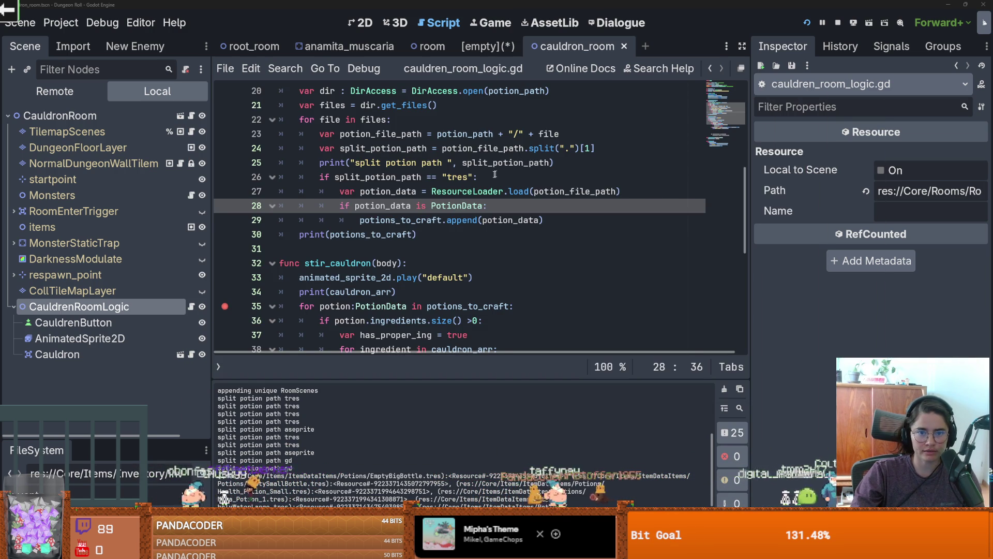
key(F5)
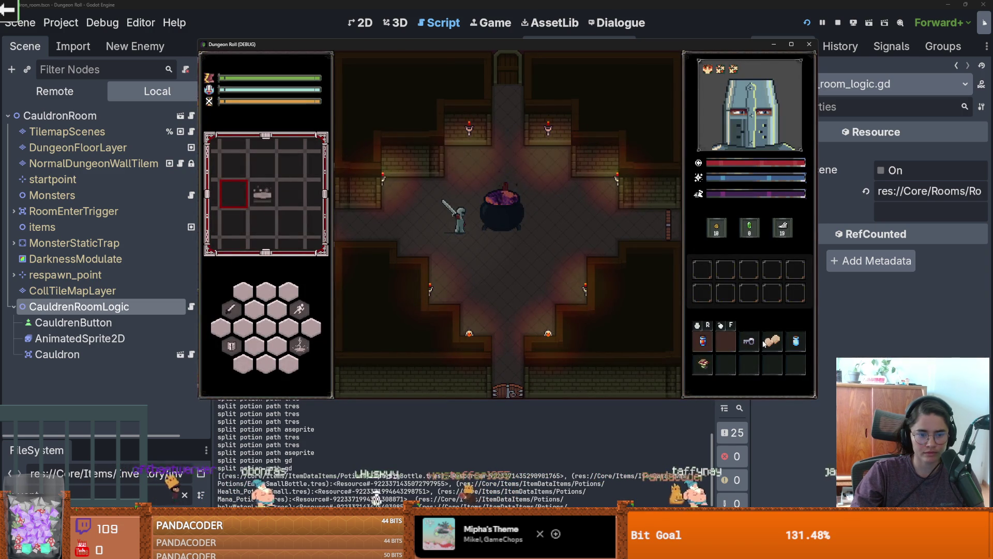
drag(775, 347, 515, 209)
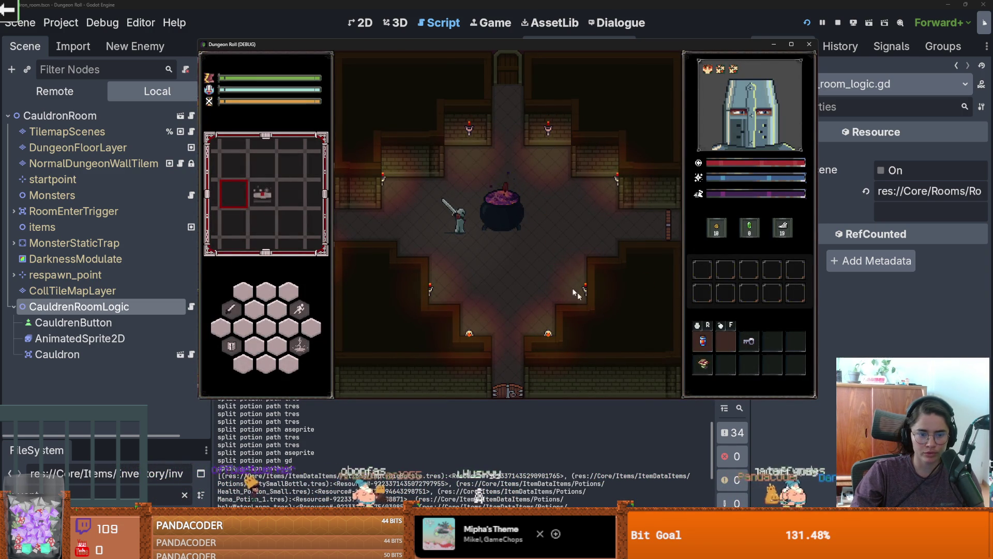
drag(703, 364, 498, 201)
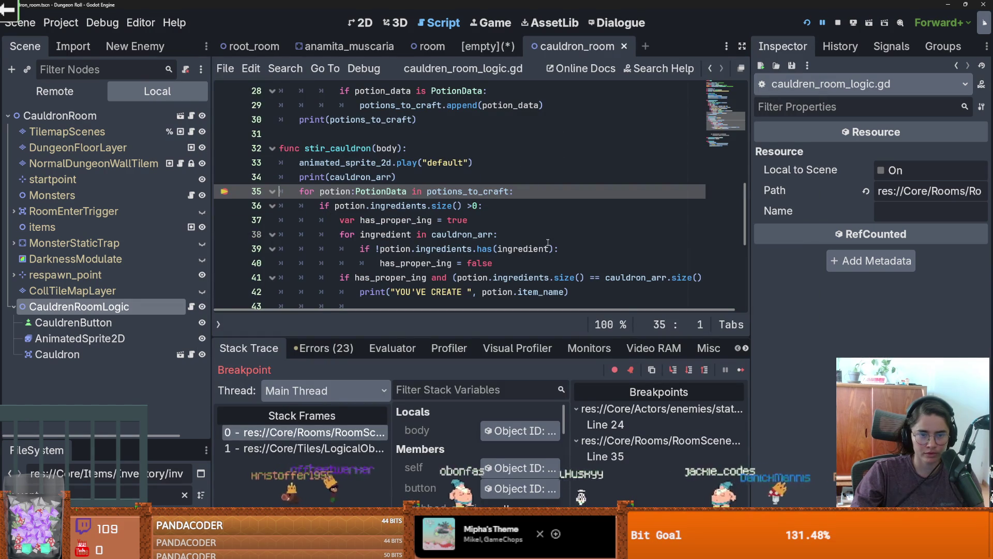
- Step through stir_cauldron to line 37, briefly inspecting the current potion resource
click(673, 370)
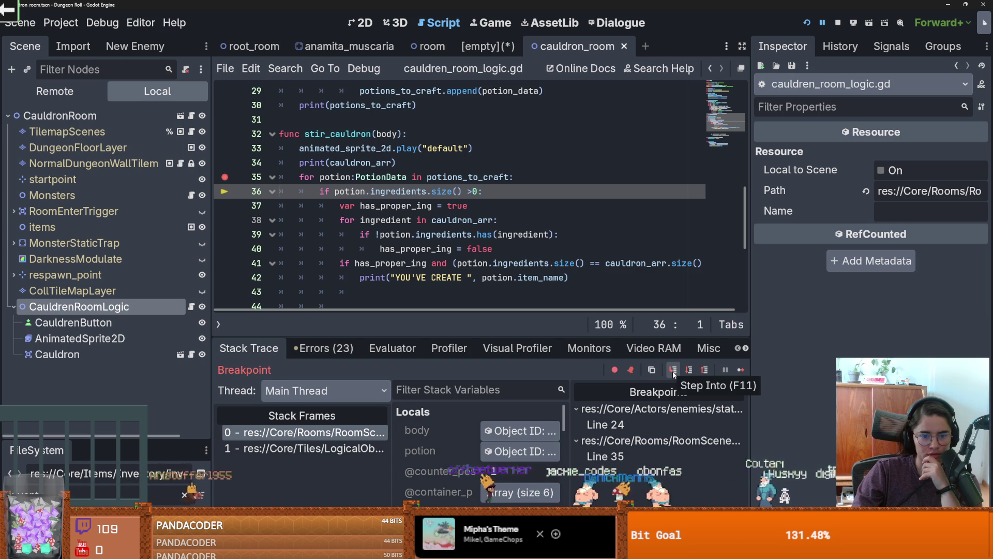
click(520, 451)
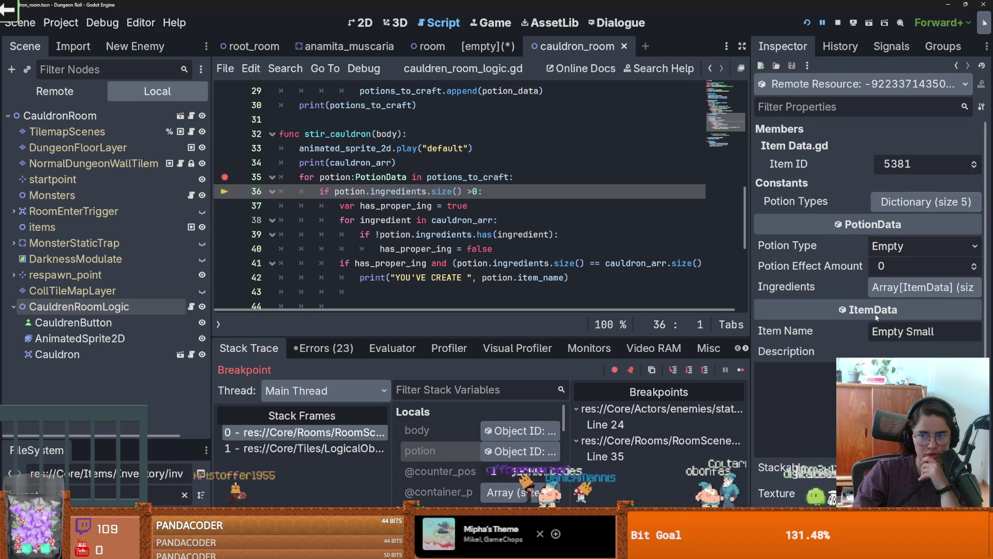
click(673, 370)
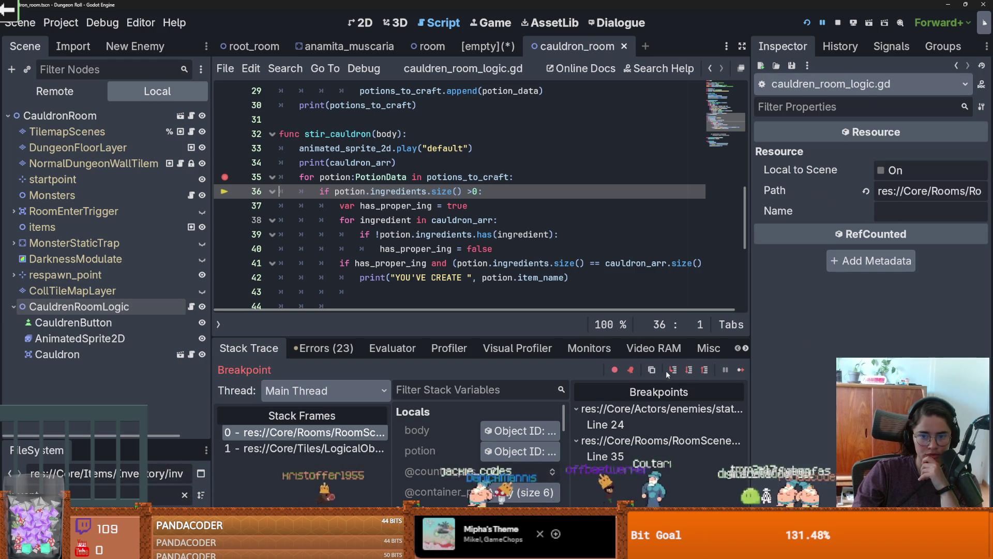
click(673, 370)
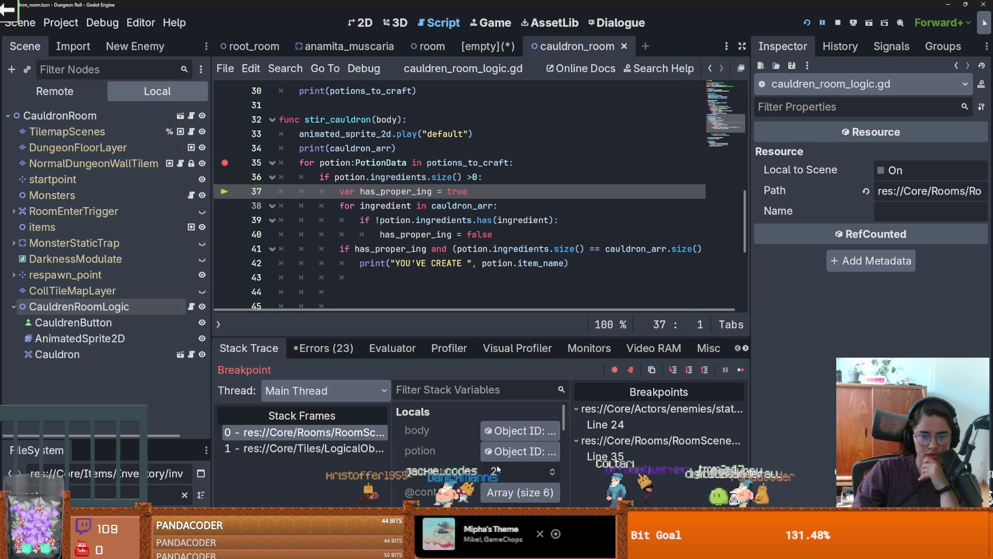
- Inspect the potion's Ingredients list, opening Holy Water, then step into the ingredient check at line 40
click(533, 443)
scroll(926, 207, down, 3)
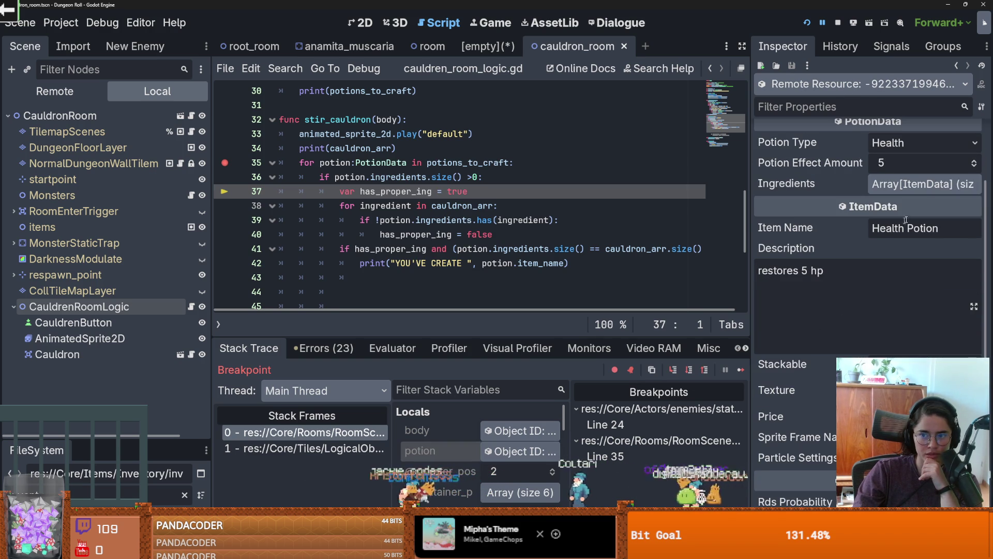
click(934, 185)
click(890, 227)
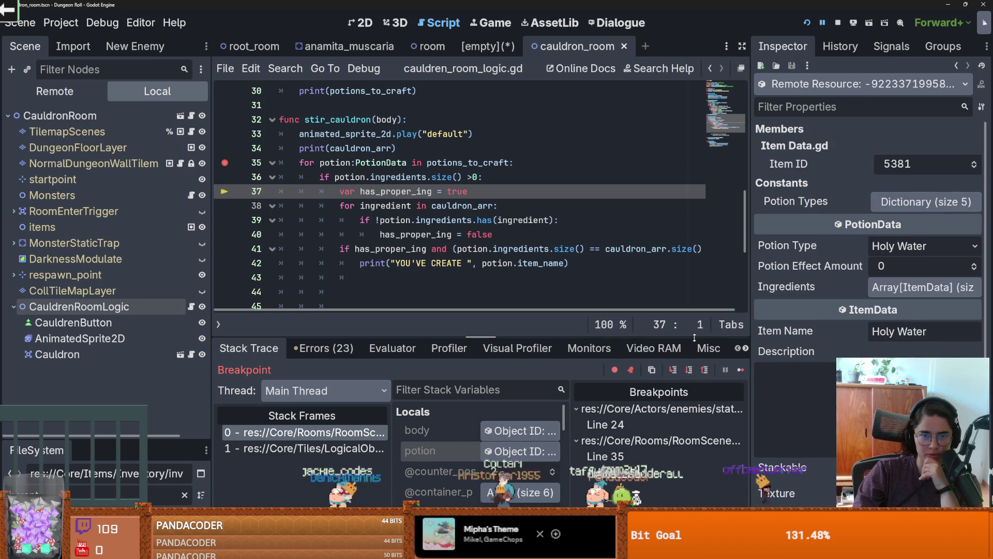
click(672, 369)
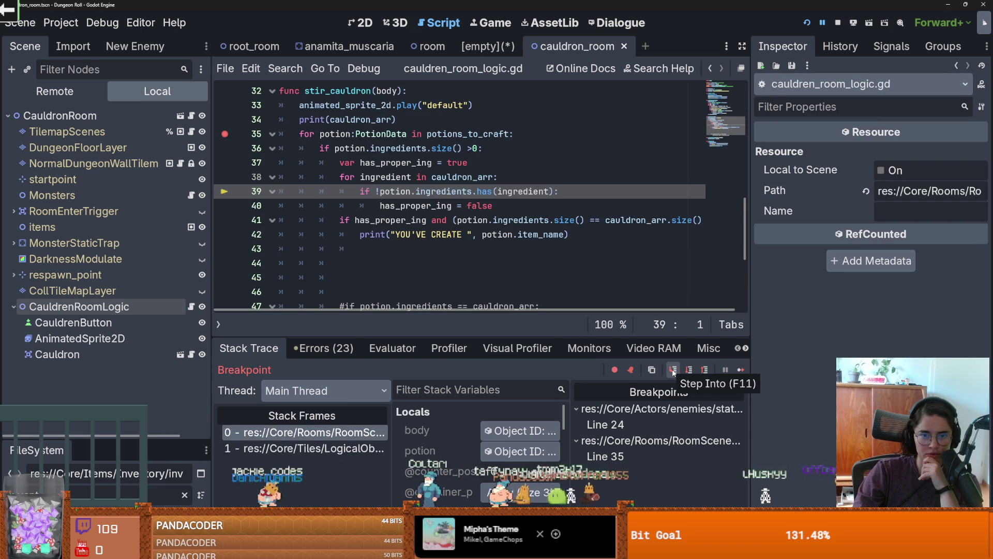
click(672, 370)
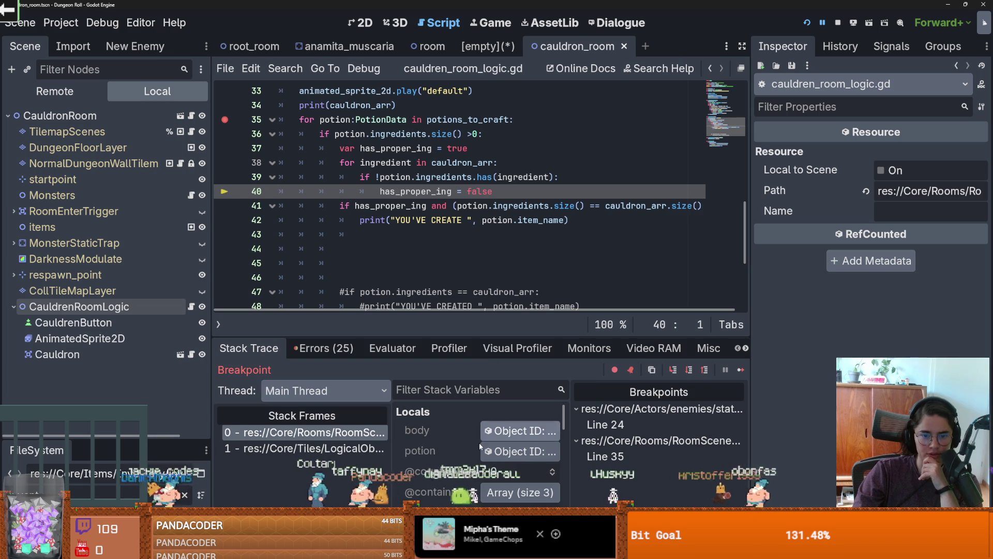
- Enlarge the debugger panels and examine the Spider Eggs ingredient and the cauldron_arr uses
drag(570, 462, 671, 462)
drag(492, 336, 492, 257)
scroll(480, 370, down, 1)
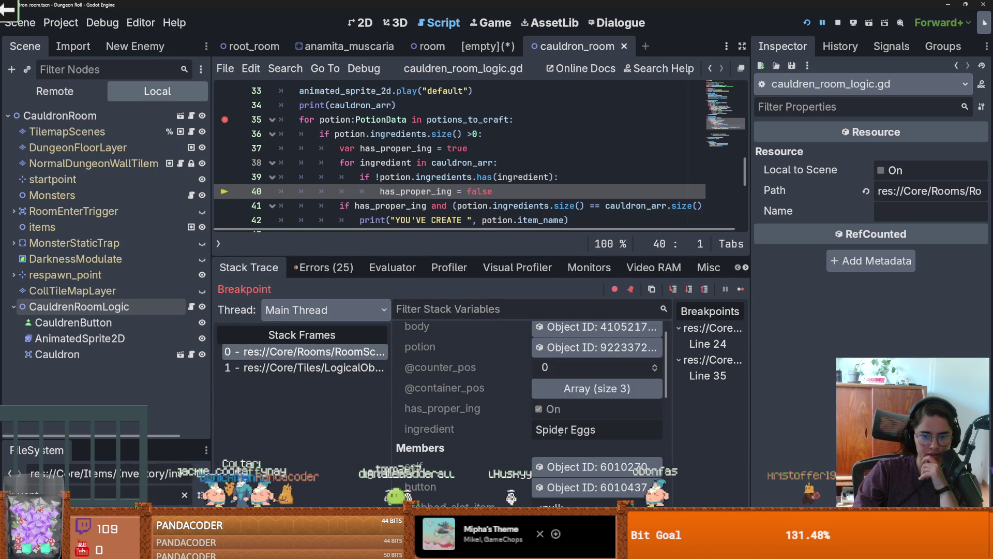
triple_click(603, 430)
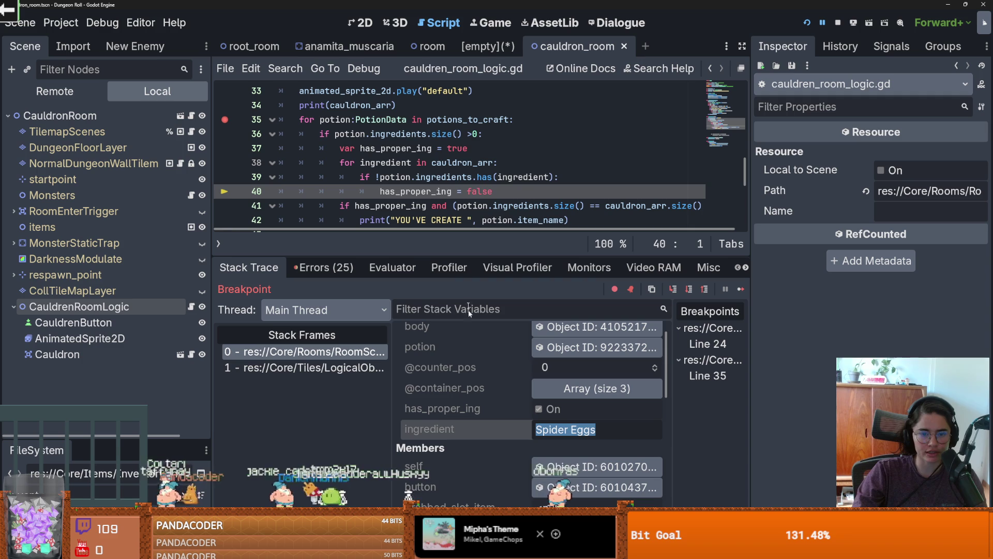
click(524, 177)
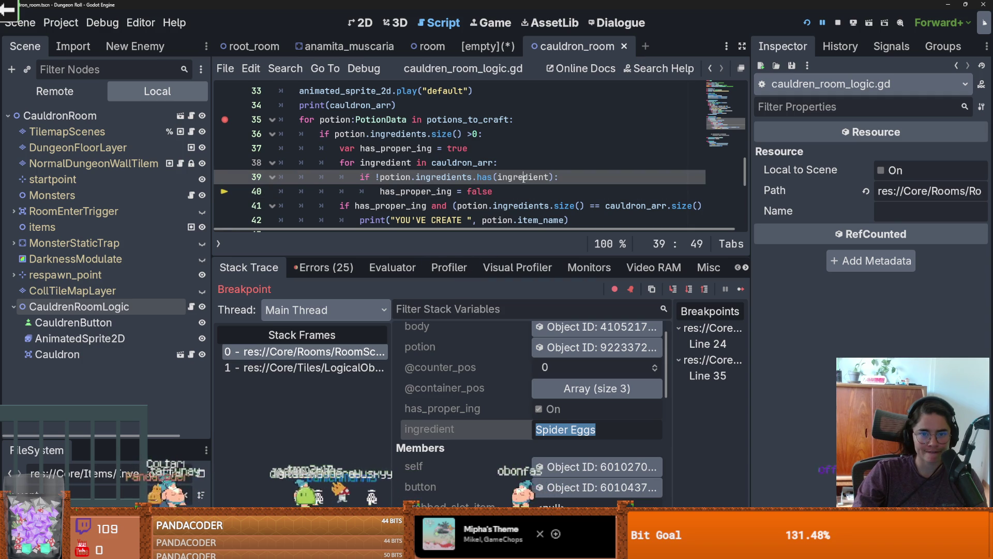
double_click(400, 163)
double_click(462, 163)
drag(450, 257, 450, 395)
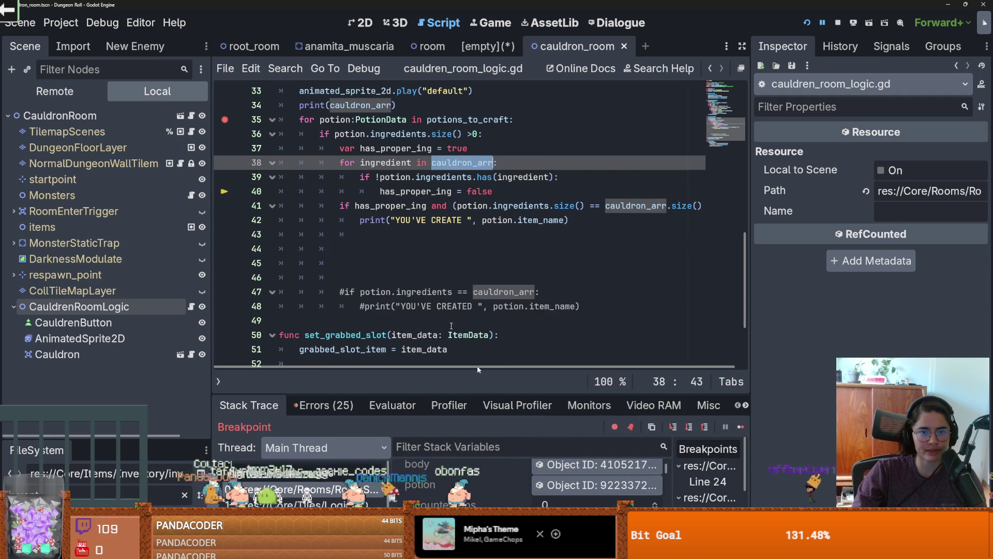
- Remove .item_name from the cauldron_arr.append call on line 55 and save the script
scroll(439, 257, up, 3)
scroll(440, 257, up, 1)
click(432, 278)
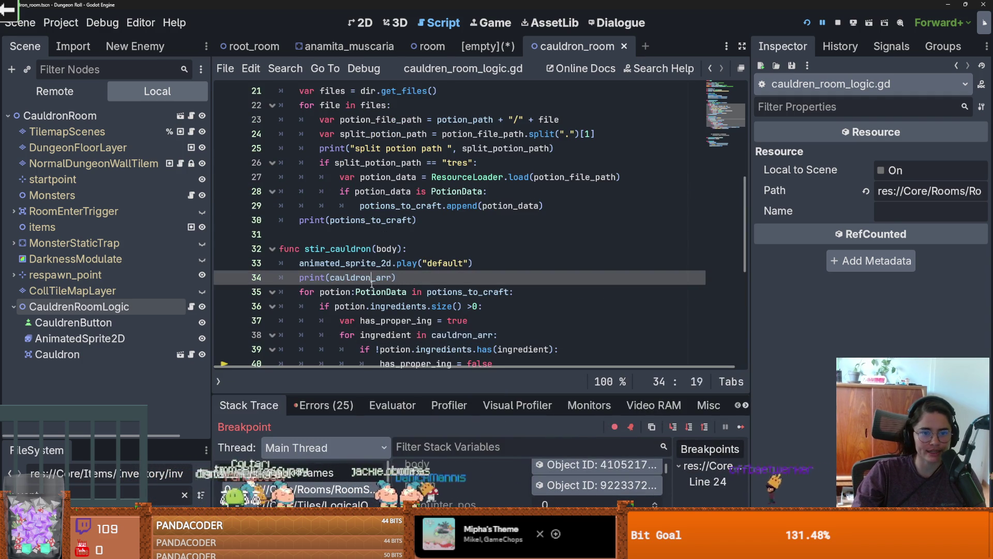
scroll(421, 282, down, 6)
scroll(419, 285, up, 2)
scroll(424, 286, down, 2)
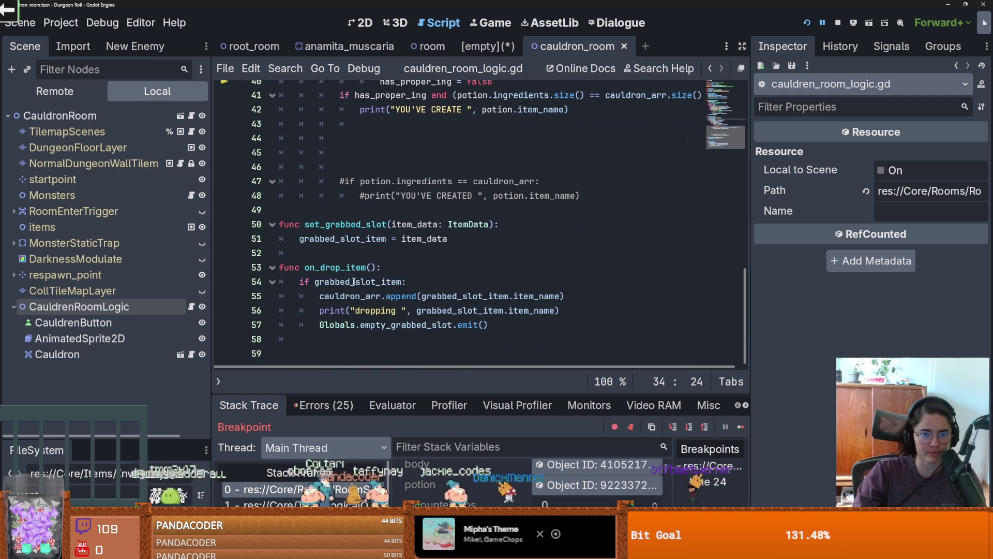
click(417, 268)
key(Down)
key(Down)
key(Down)
double_click(460, 296)
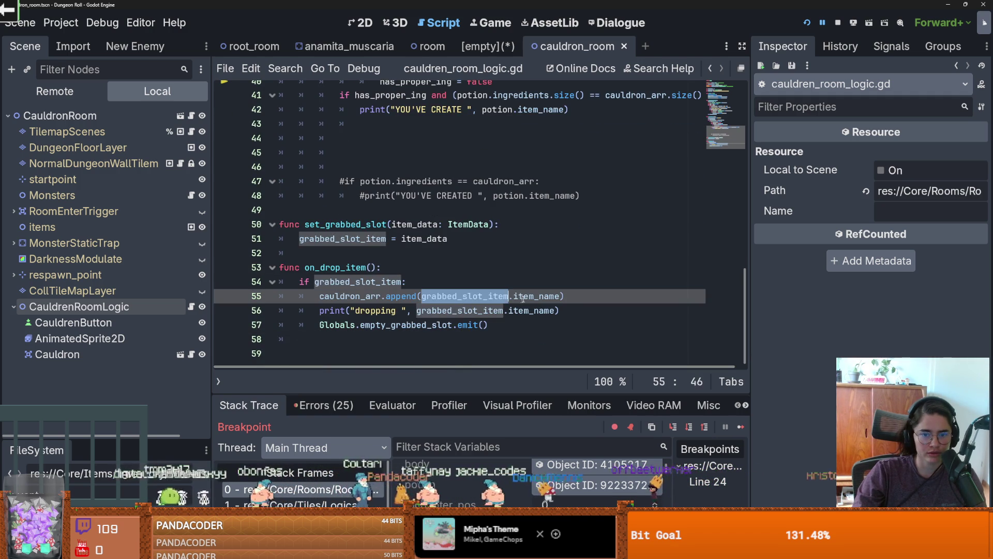
double_click(536, 296)
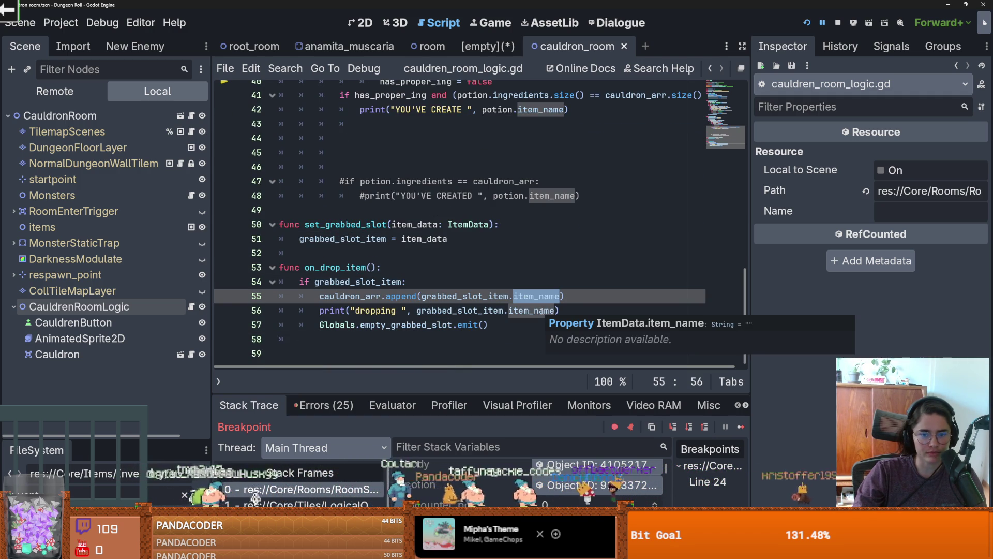
key(BackSpace)
key(BackSpace)
key(ctrl+s)
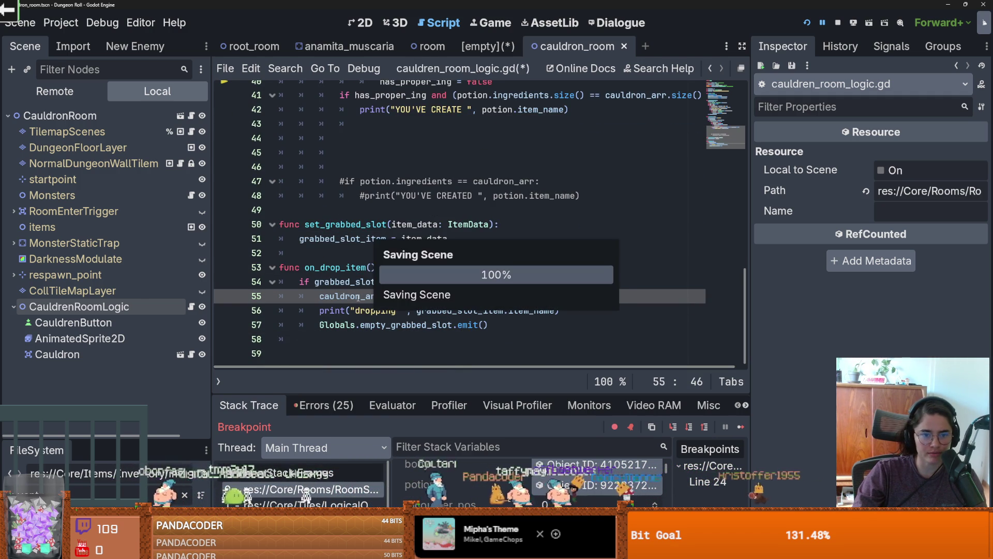
- Review the cauldron_arr usage and line 56, then run the project again
double_click(350, 296)
double_click(530, 310)
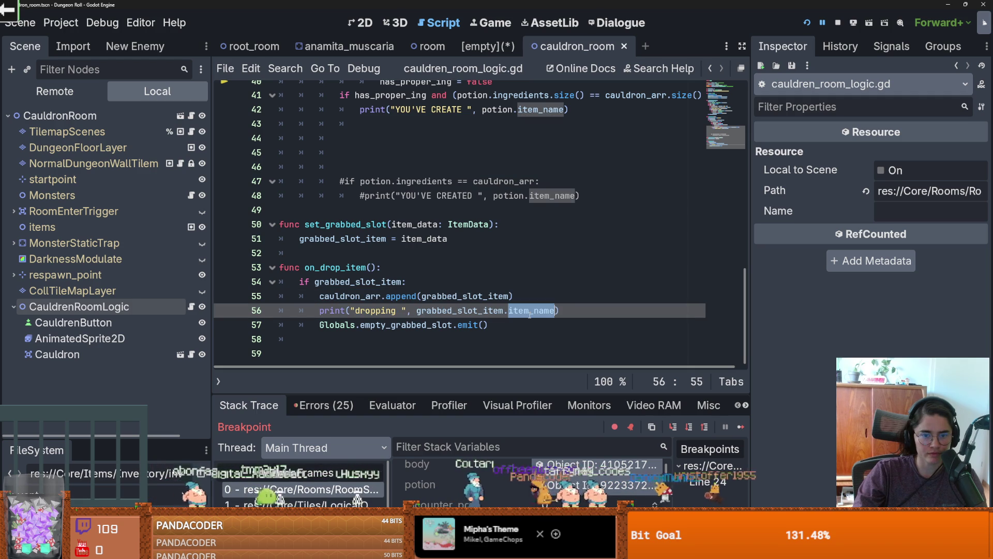
click(807, 22)
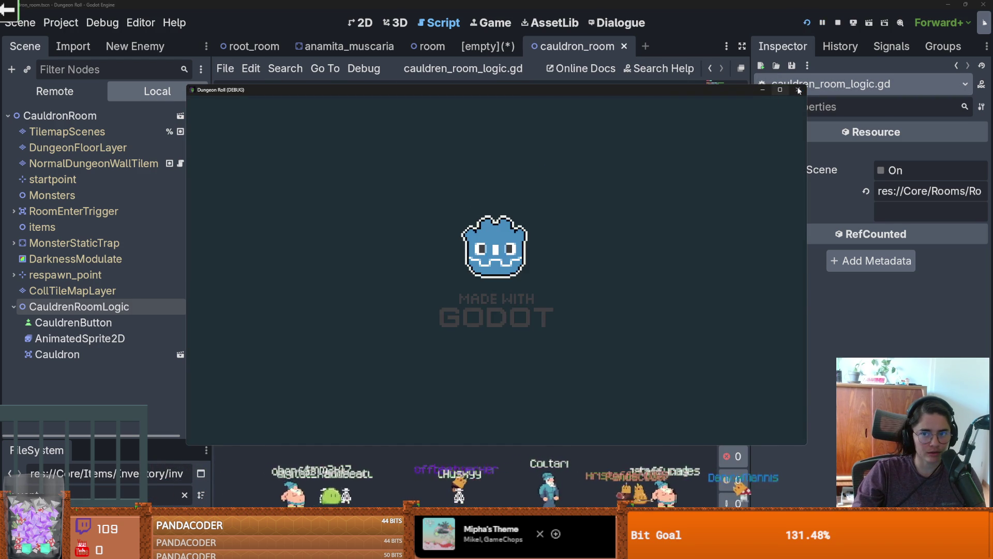
- Stop the running game and review where cauldron_arr is used in the script
click(797, 90)
double_click(337, 307)
scroll(355, 279, up, 5)
scroll(355, 279, up, 8)
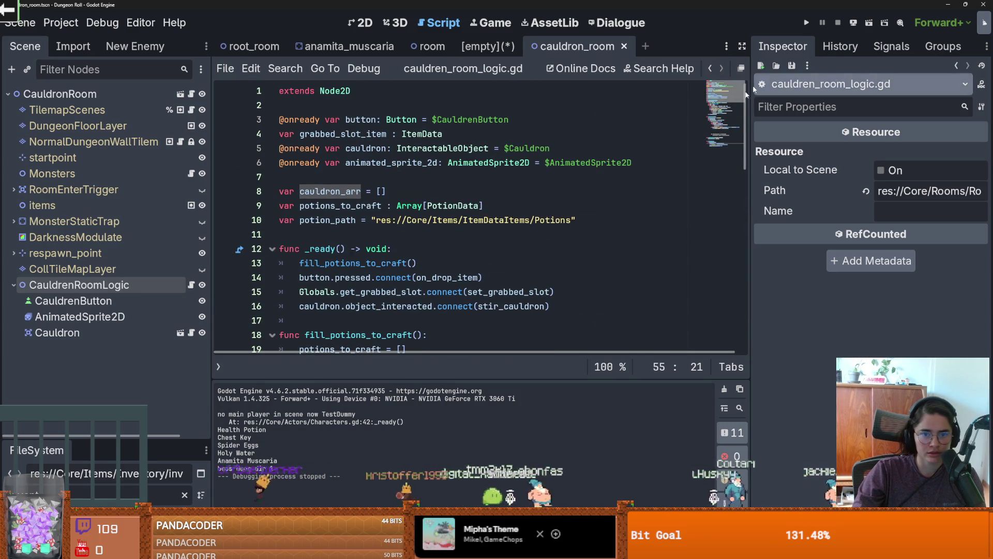
scroll(349, 249, down, 10)
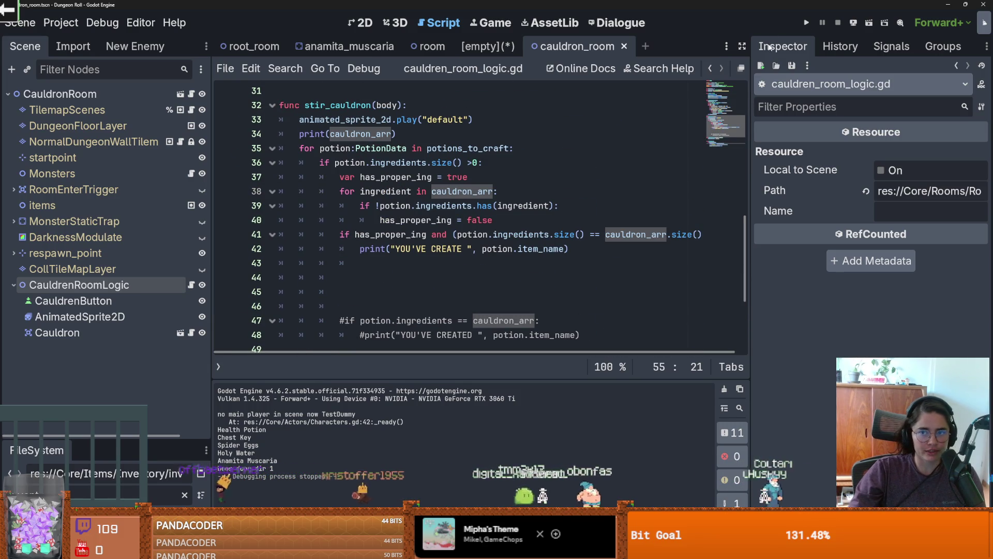
- Run the game, go to the Cauldron Room, drop ingredients, stir, and close the game window
click(808, 20)
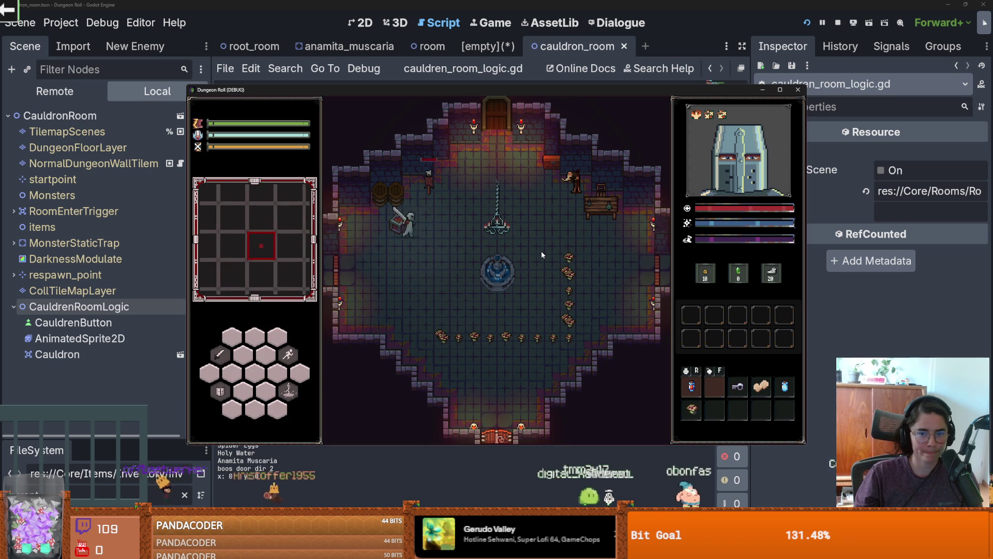
key(d)
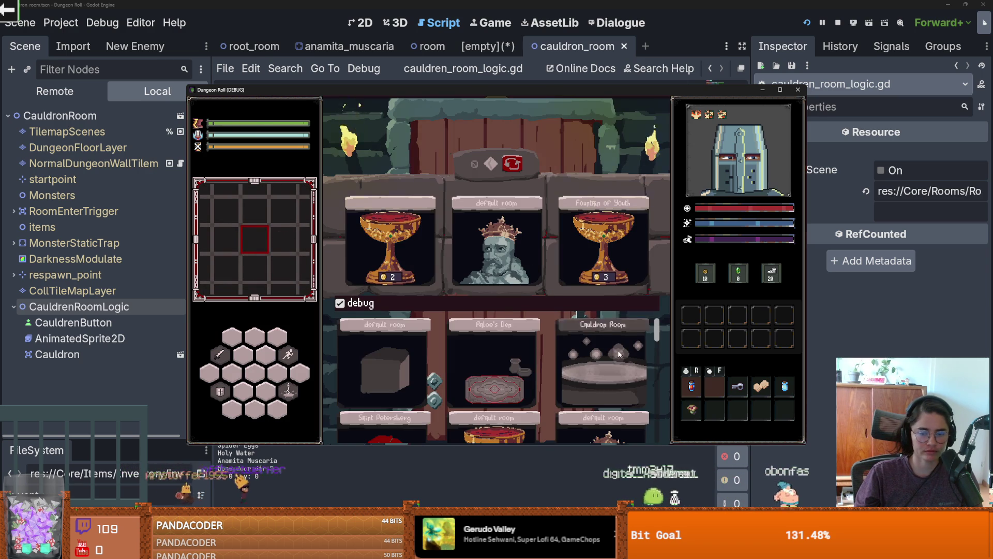
click(624, 351)
key(d)
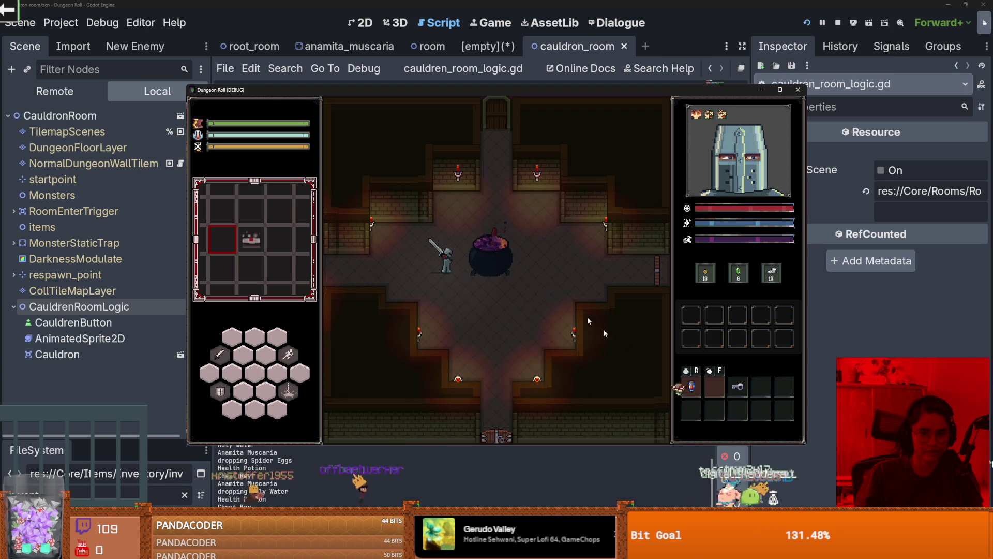
key(d)
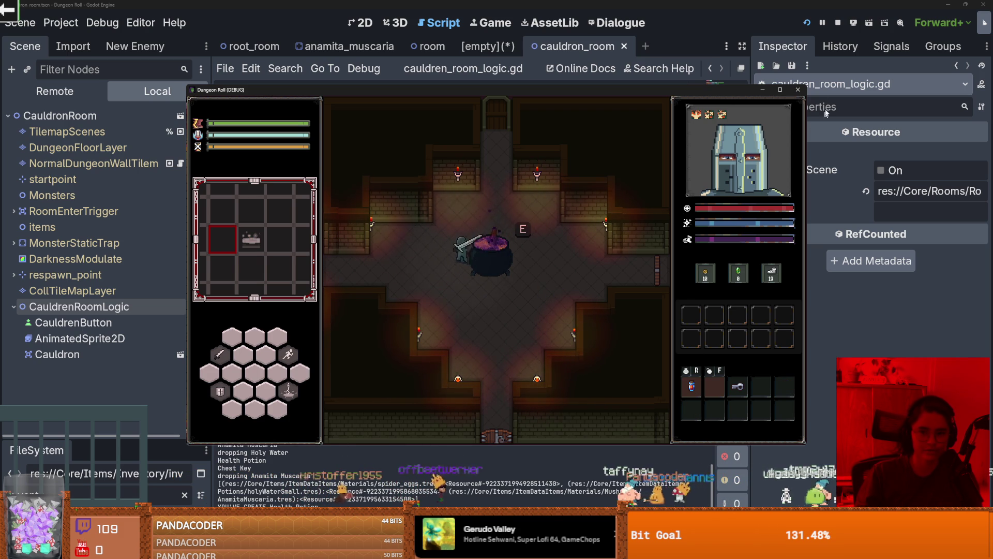
click(798, 90)
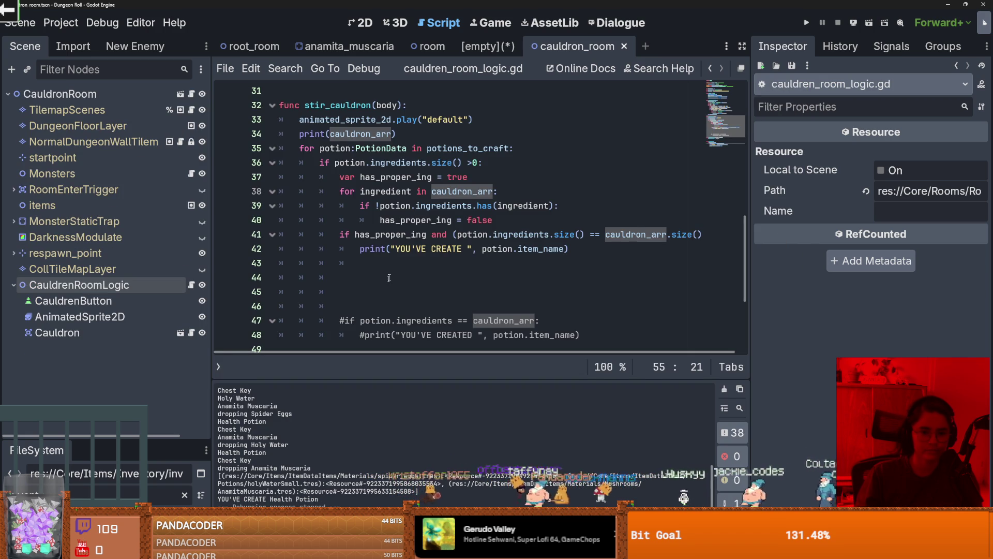
- Delete blank lines 44–46 and insert an empty line above the YOU'VE CREATE print on line 42
drag(397, 285, 318, 287)
key(BackSpace)
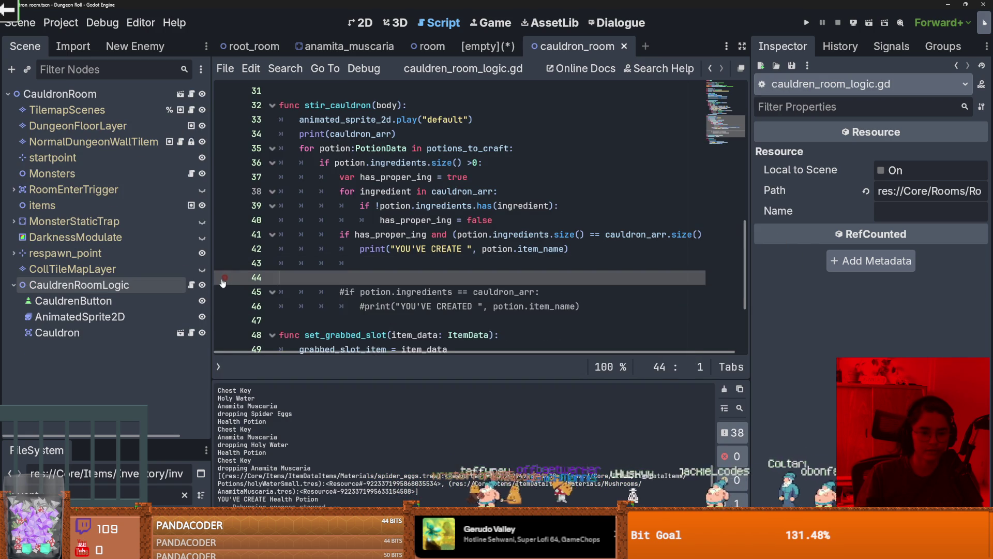
click(425, 249)
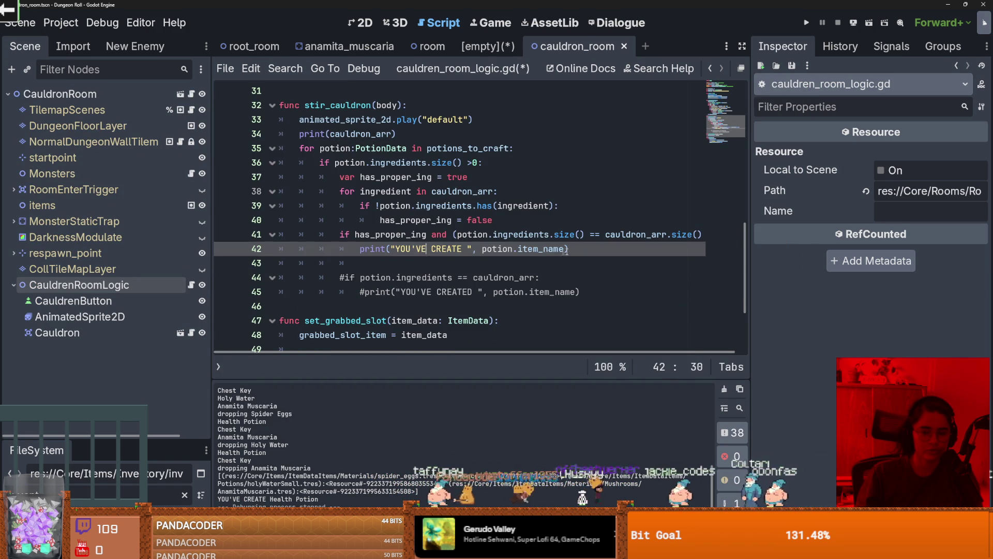
key(Return)
key(Up)
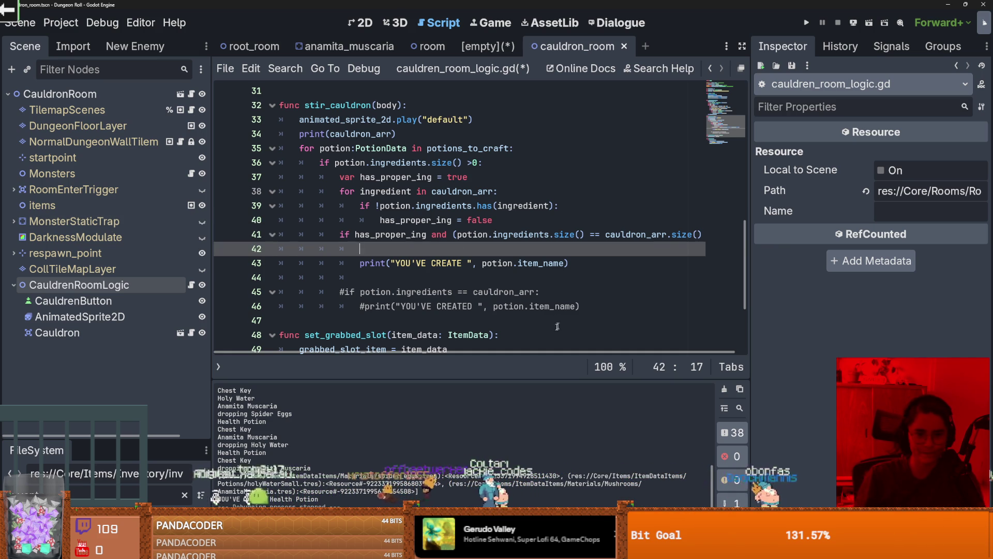
- Delete the commented-out #if lines and the empty line above the print, then save
key(ctrl+s)
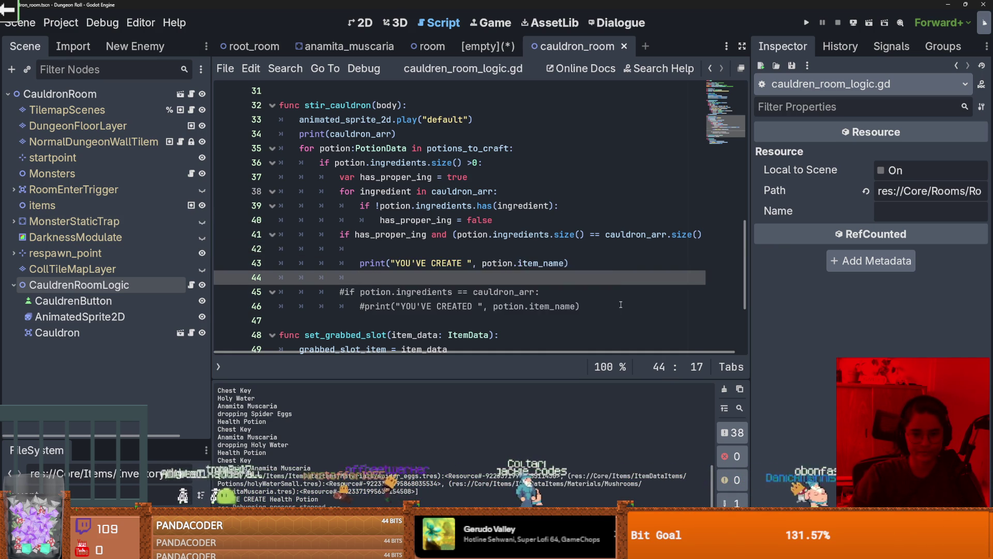
drag(580, 306, 202, 292)
key(Delete)
click(365, 249)
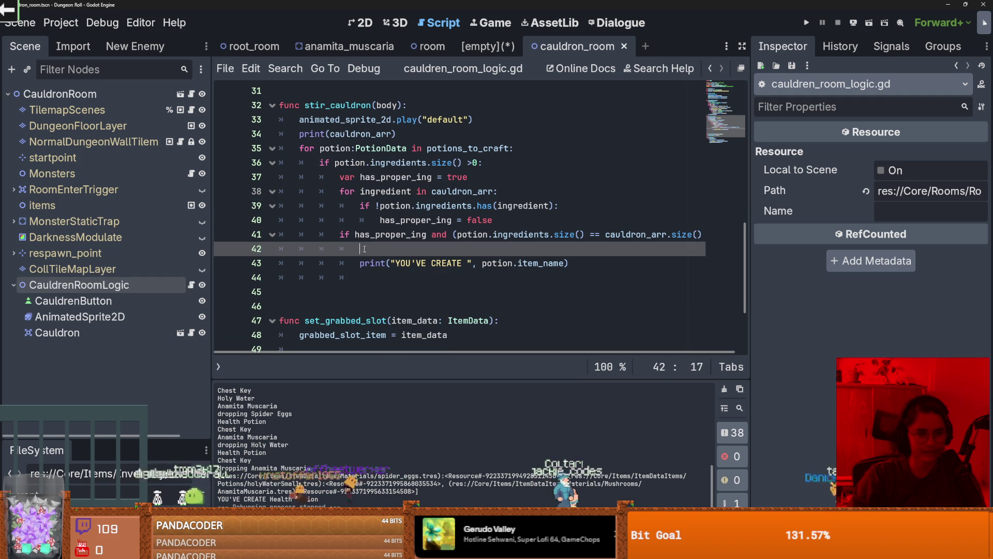
key(BackSpace)
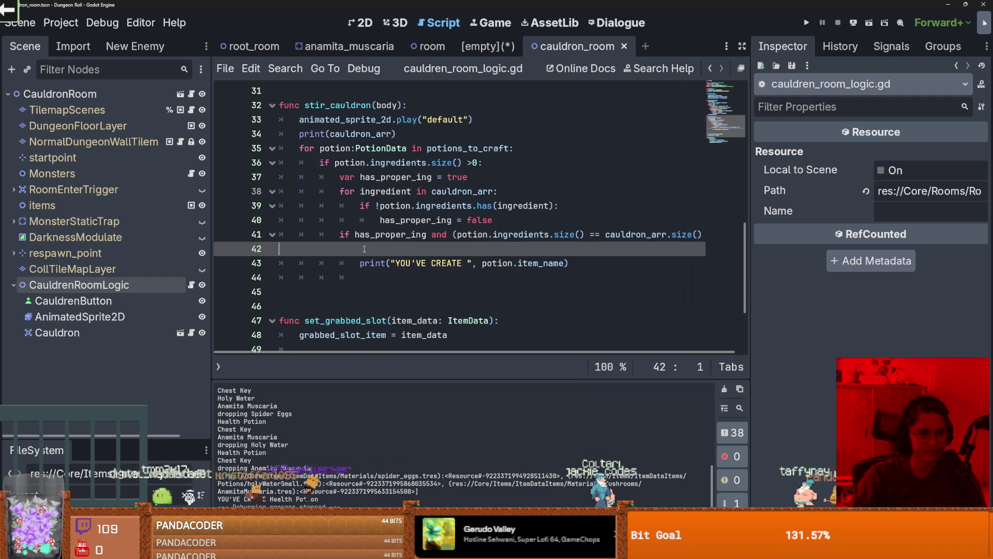
key(BackSpace)
key(ctrl+s)
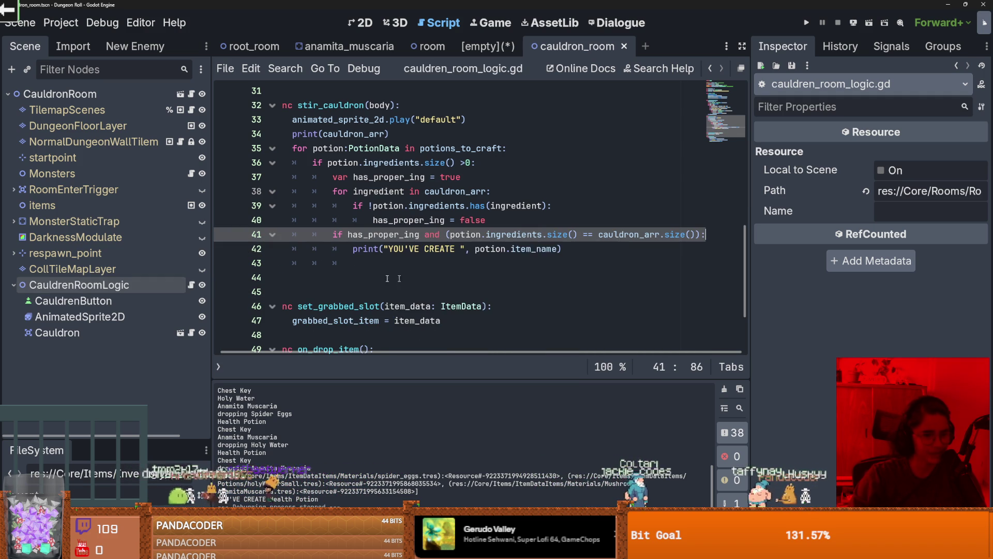
- Remove the remaining blank and empty indented lines around the loop and save the script
click(345, 278)
key(BackSpace)
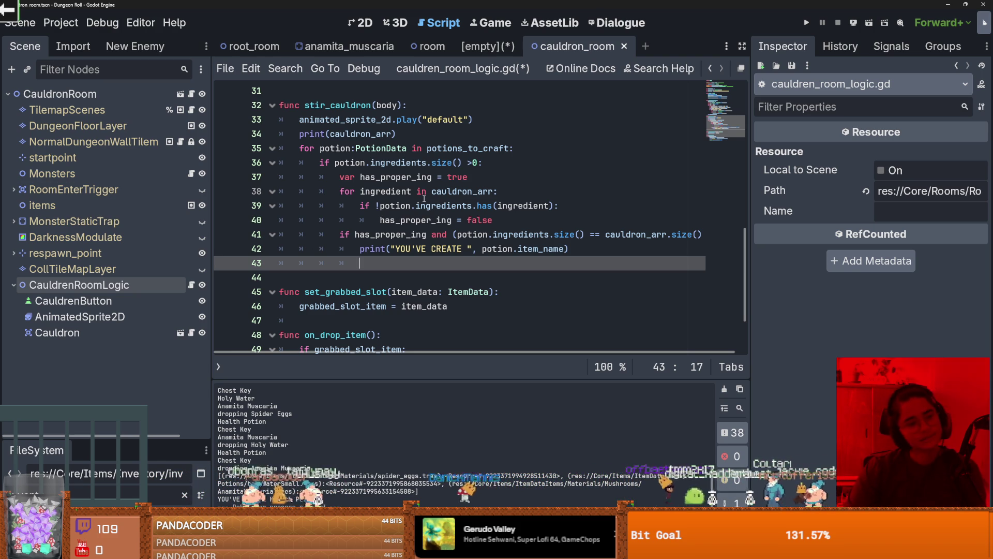
mouse_move(427, 202)
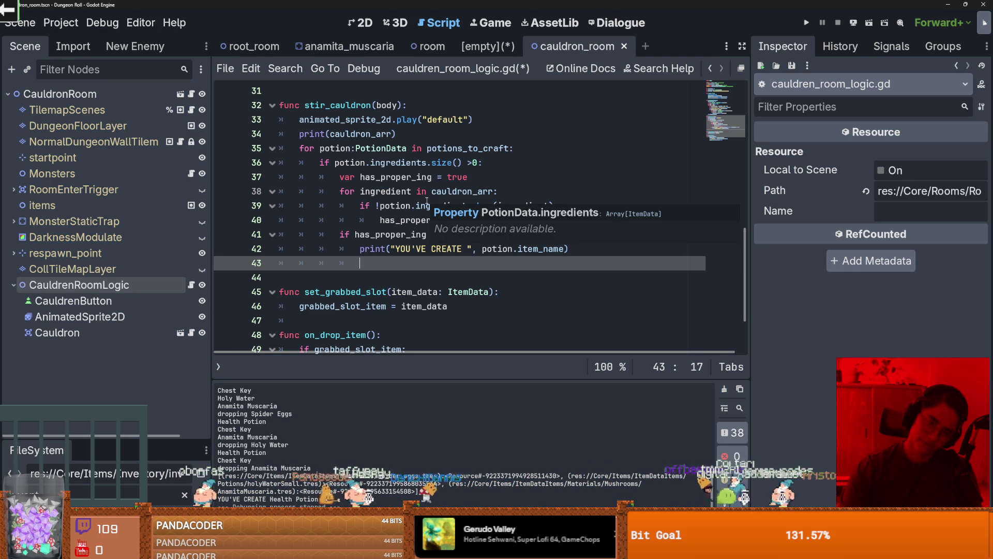
key(ctrl+s)
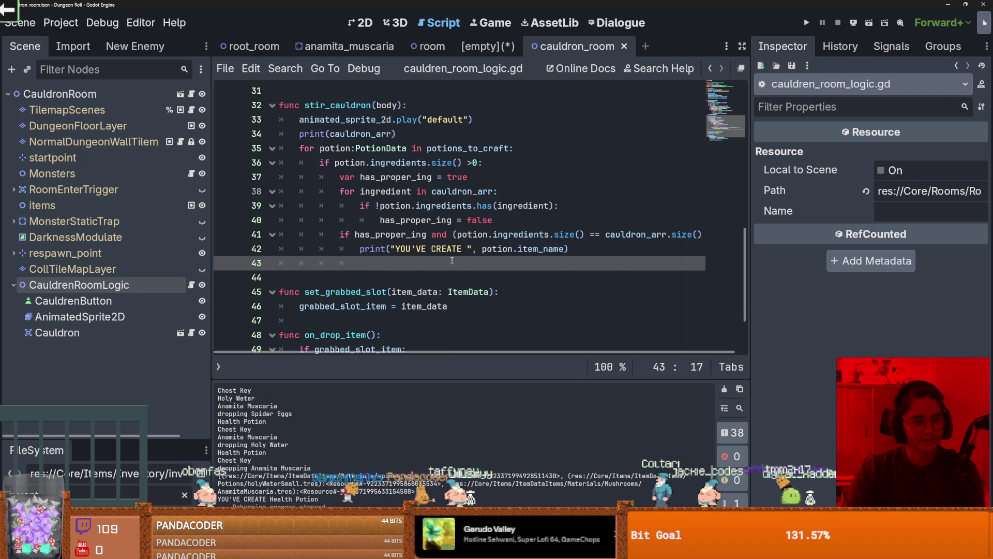
scroll(448, 262, up, 3)
scroll(452, 261, down, 3)
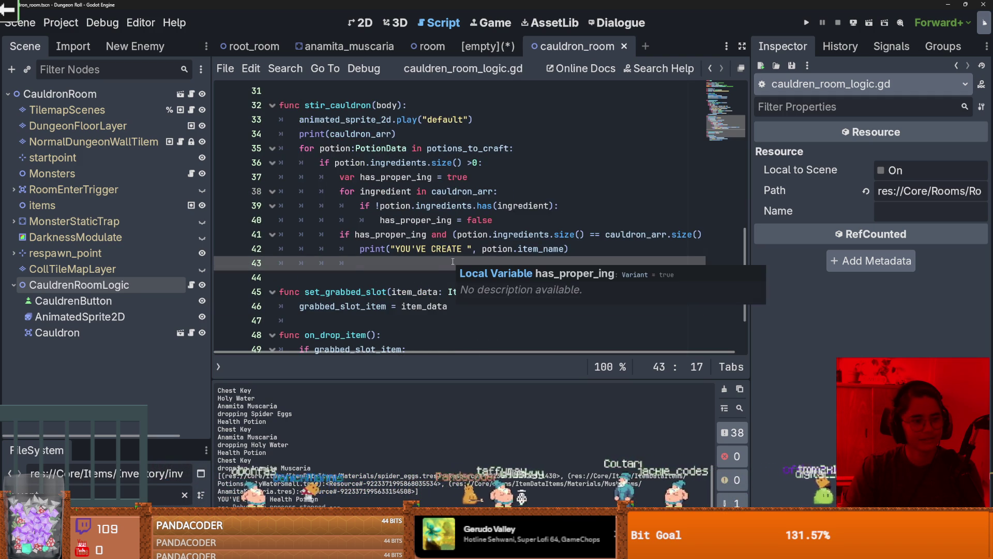
click(460, 275)
key(ctrl+s)
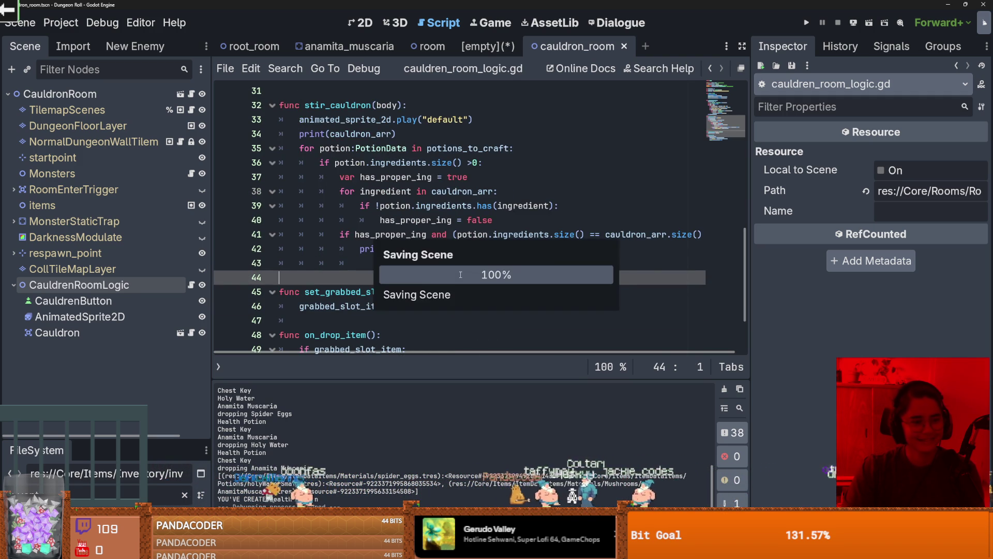
drag(455, 263, 245, 266)
key(BackSpace)
key(BackSpace)
key(ctrl+s)
scroll(366, 286, down, 1)
mouse_move(367, 287)
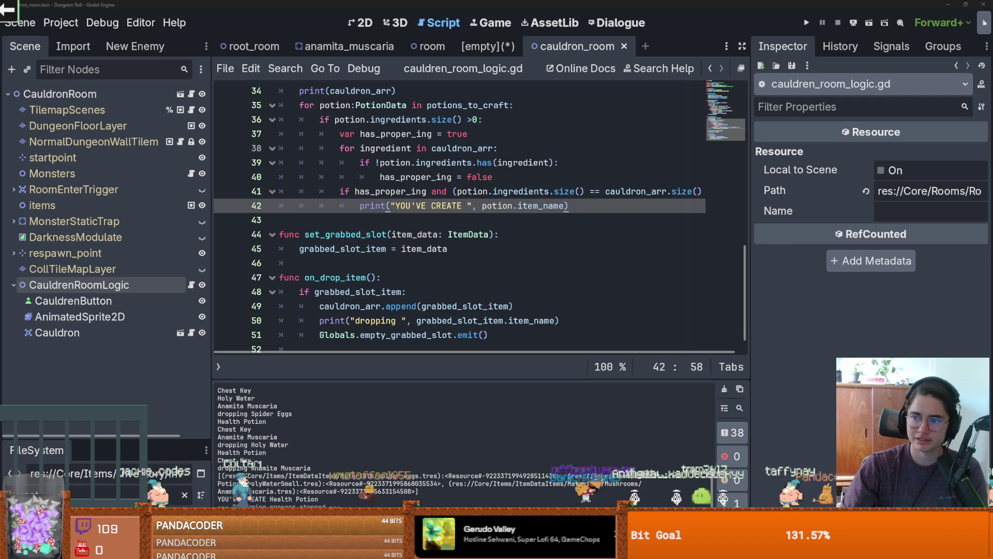
key(alt+Tab)
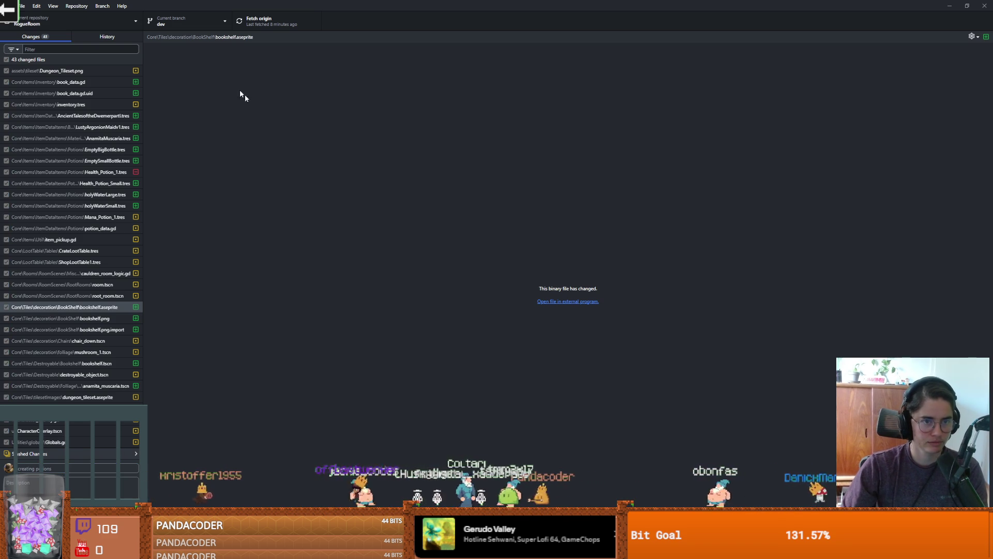
- Commit all 43 changed files to dev and return to Godot
click(264, 25)
key(alt+Tab)
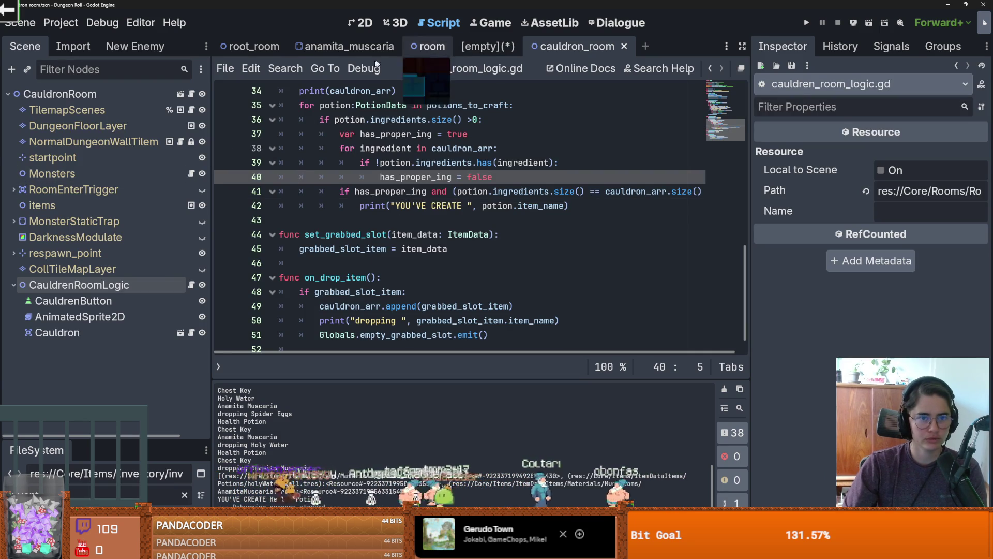
- Switch to the root_room scene, filter the FileSystem by 'loot_dro', and open loot_dropper.tscn
click(343, 51)
click(248, 52)
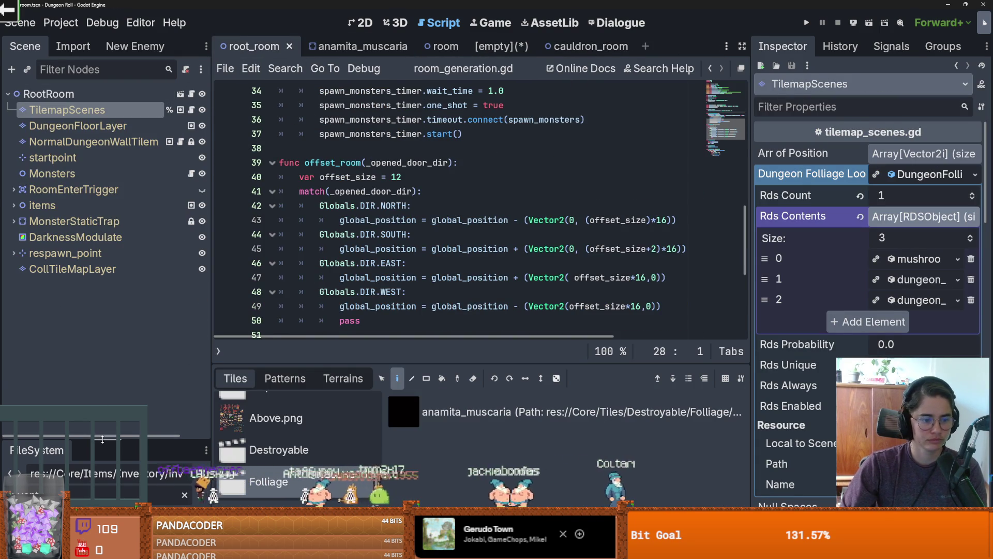
drag(103, 439, 106, 187)
text(loot_dro)
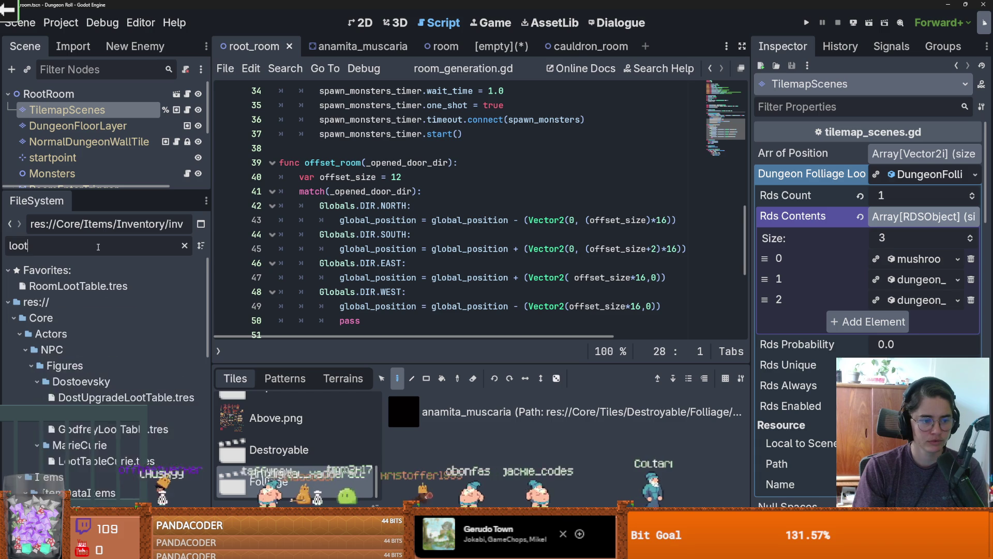
double_click(90, 366)
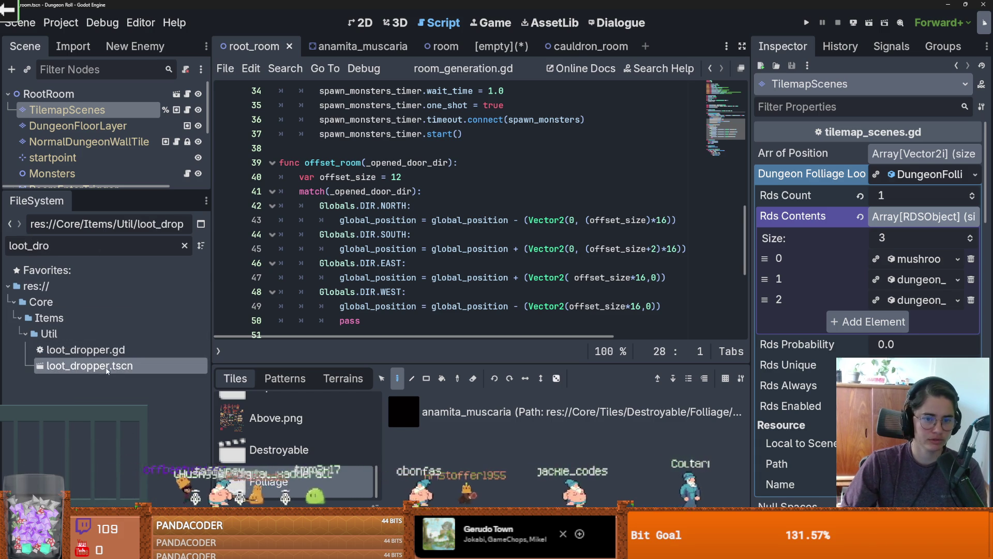
- Review loot_dropper.gd, select its whole spawn_item function, and return to the cauldron_room scene
click(191, 94)
scroll(379, 235, down, 5)
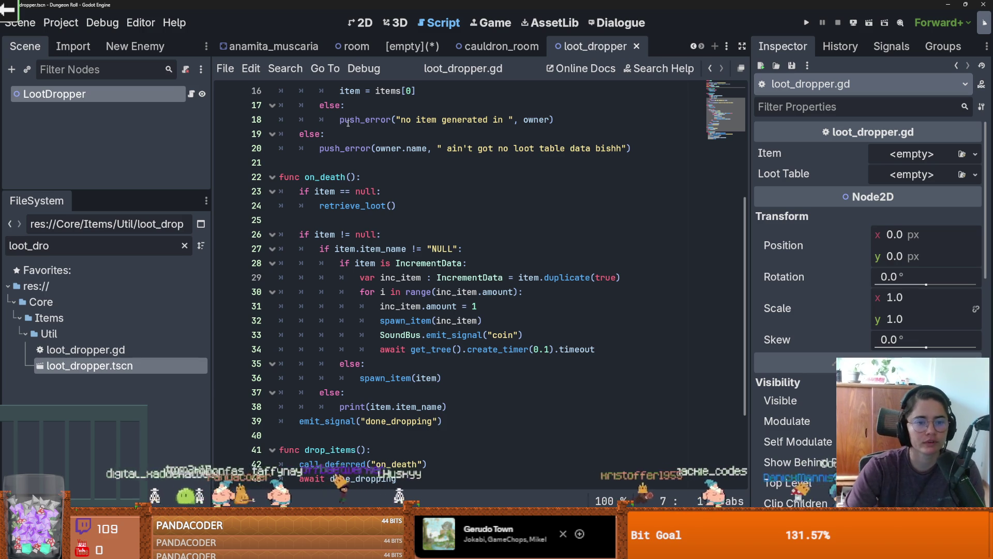
scroll(337, 250, up, 4)
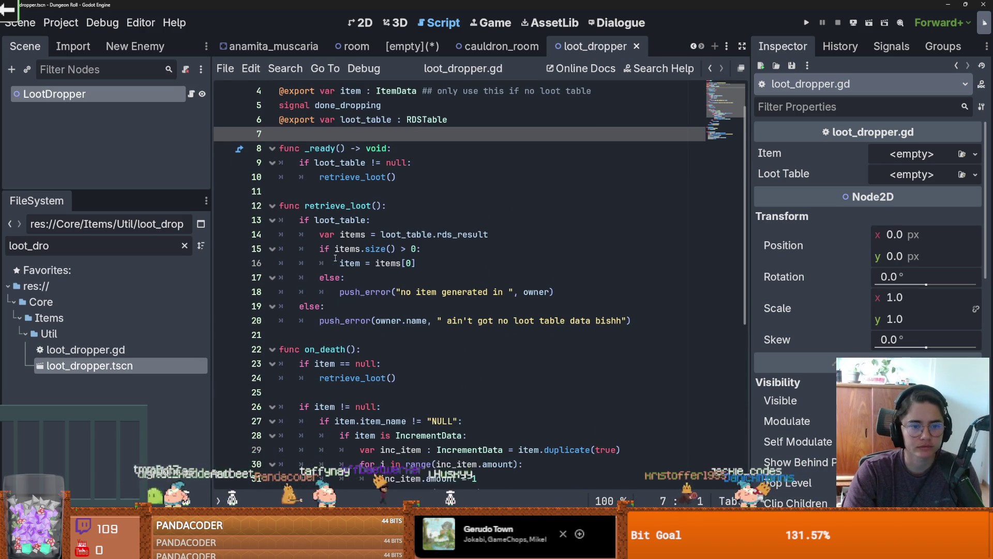
scroll(351, 217, down, 7)
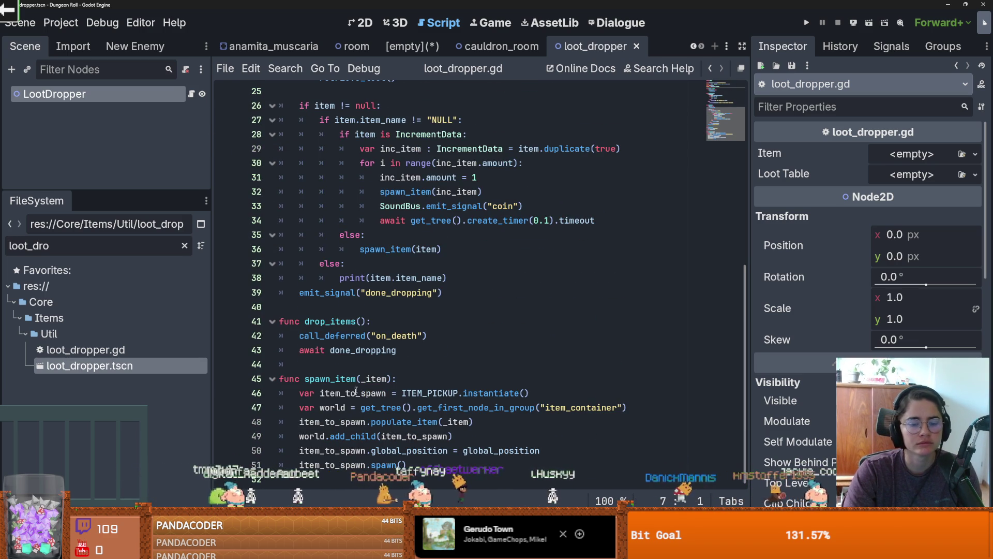
double_click(352, 388)
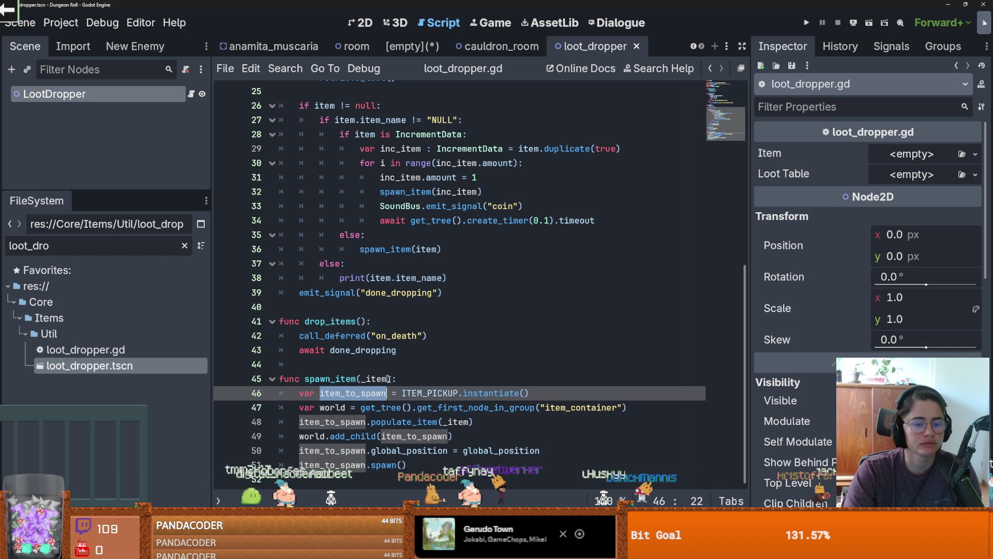
drag(409, 465, 228, 369)
key(ctrl+c)
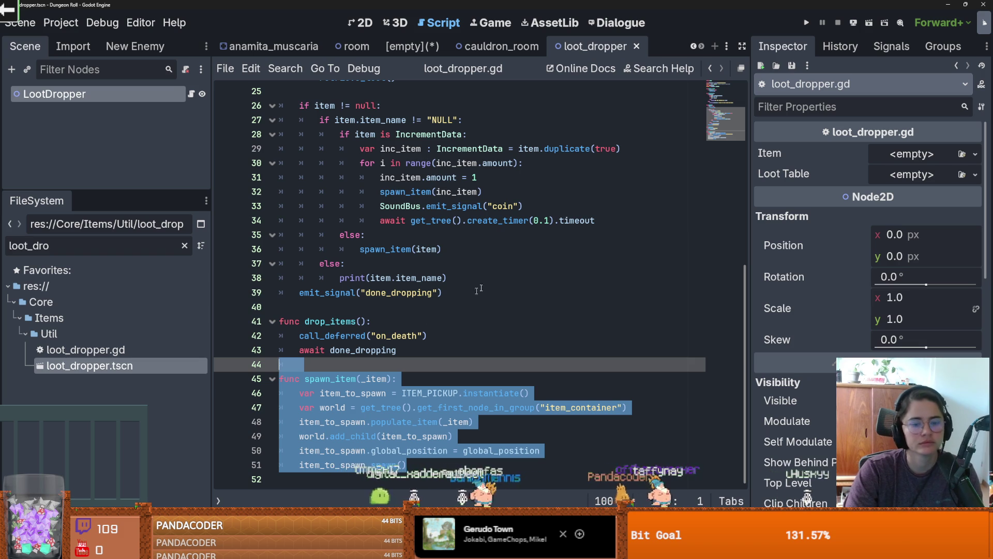
click(497, 46)
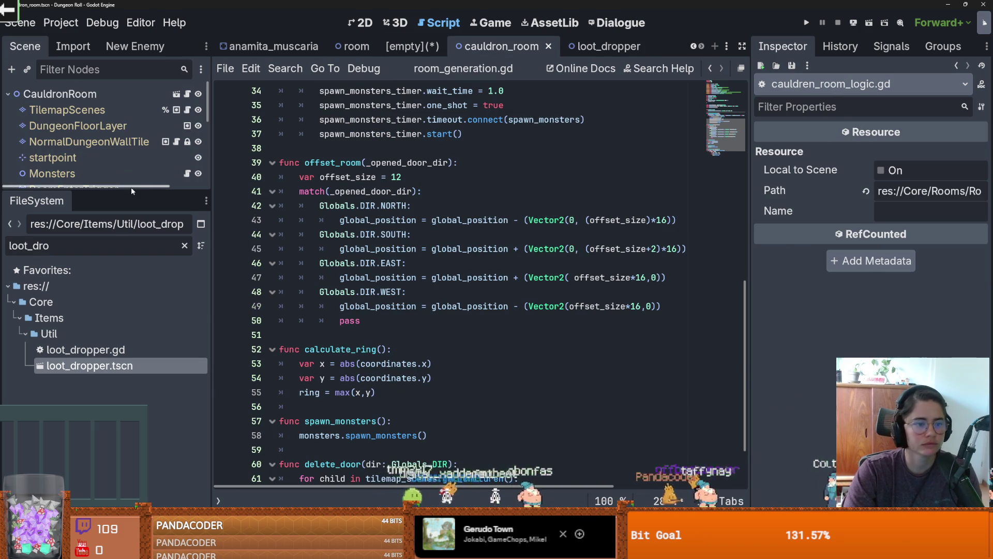
- Open cauldren_room_logic.gd and paste the spawn_item function after stir_cauldron
drag(132, 192, 134, 347)
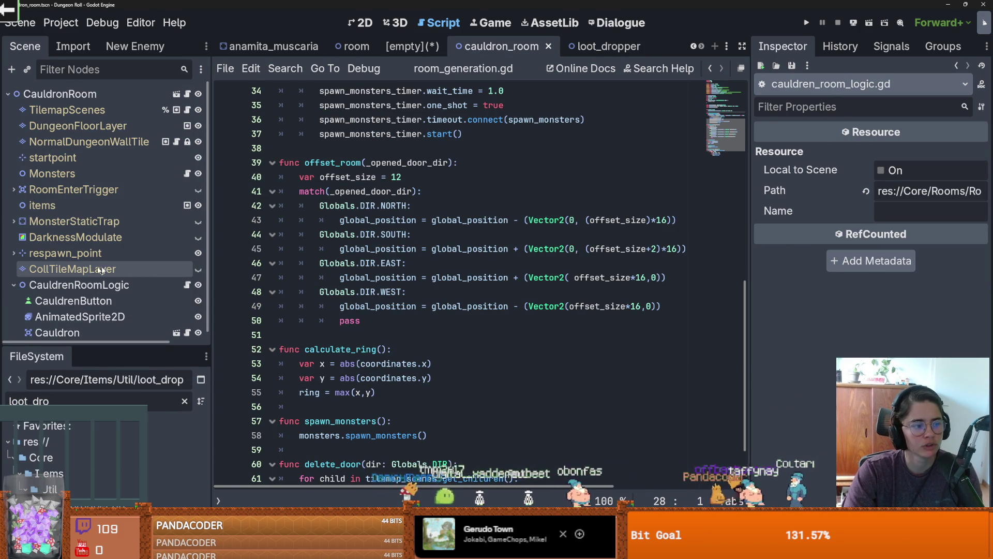
click(187, 285)
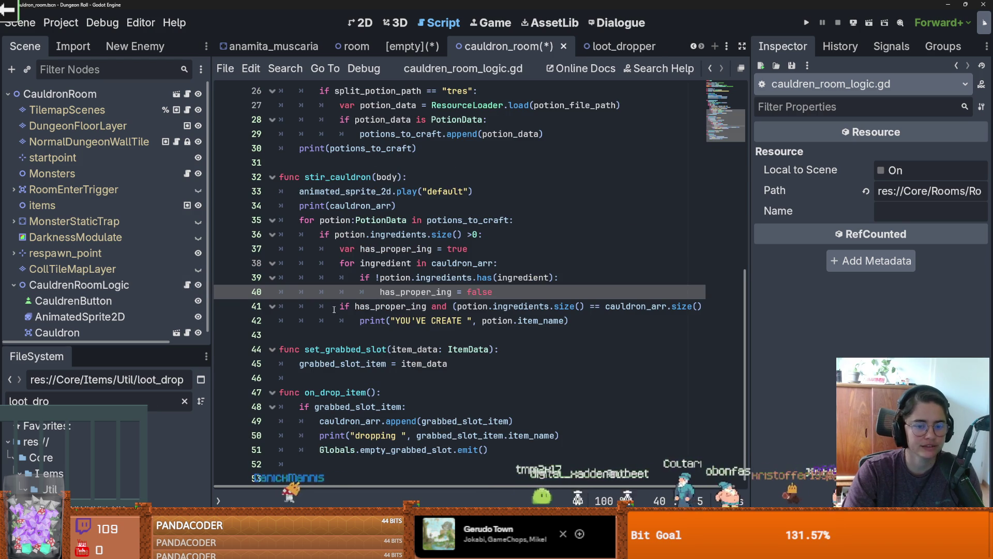
scroll(310, 248, up, 2)
click(310, 248)
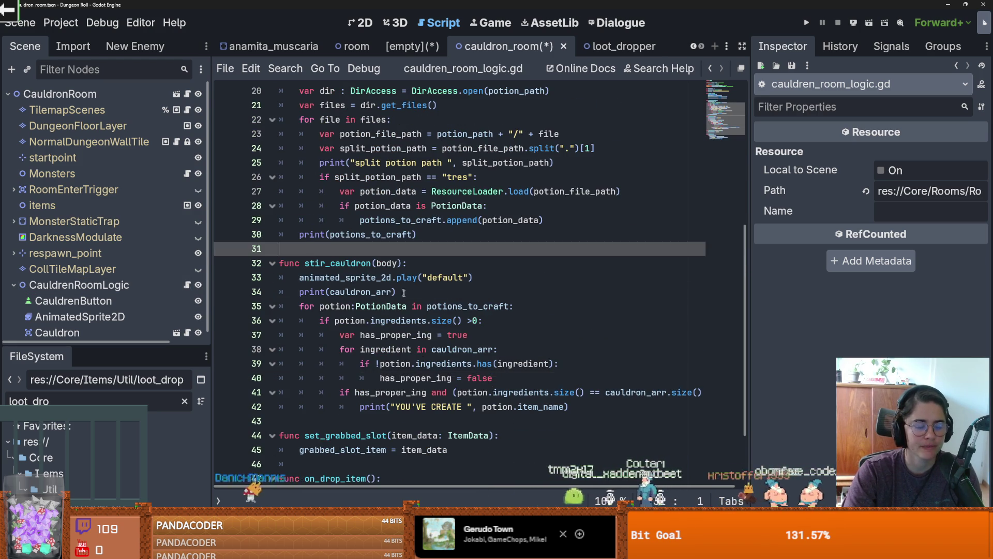
scroll(310, 249, down, 2)
click(350, 334)
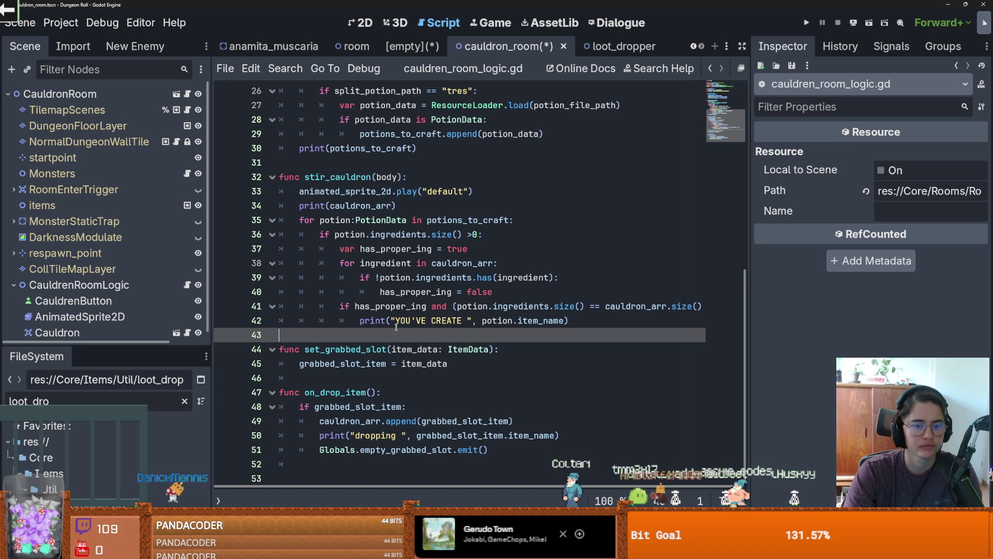
key(Return)
key(Return)
click(309, 350)
text(nc)
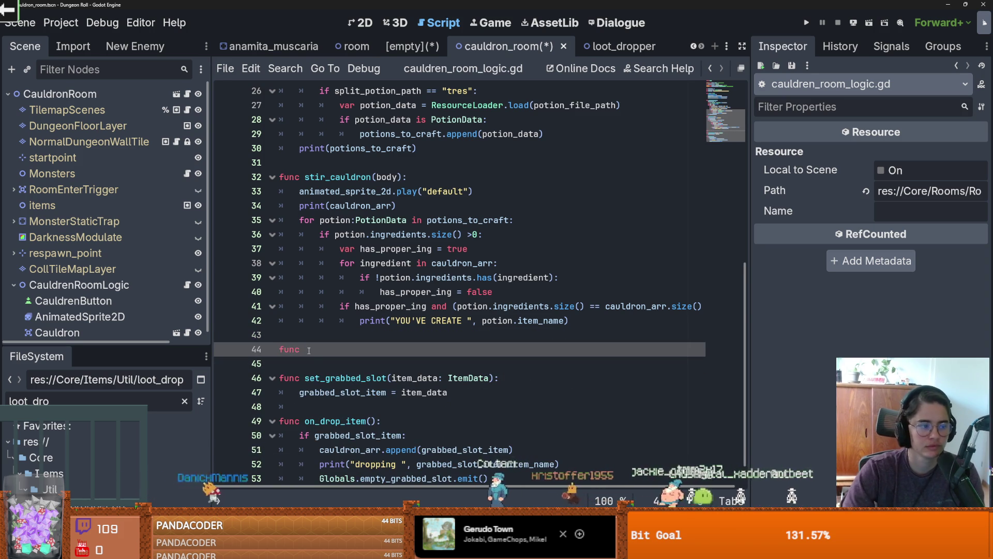
key(BackSpace)
key(BackSpace)
key(BackSpace)
key(ctrl+v)
key(Return)
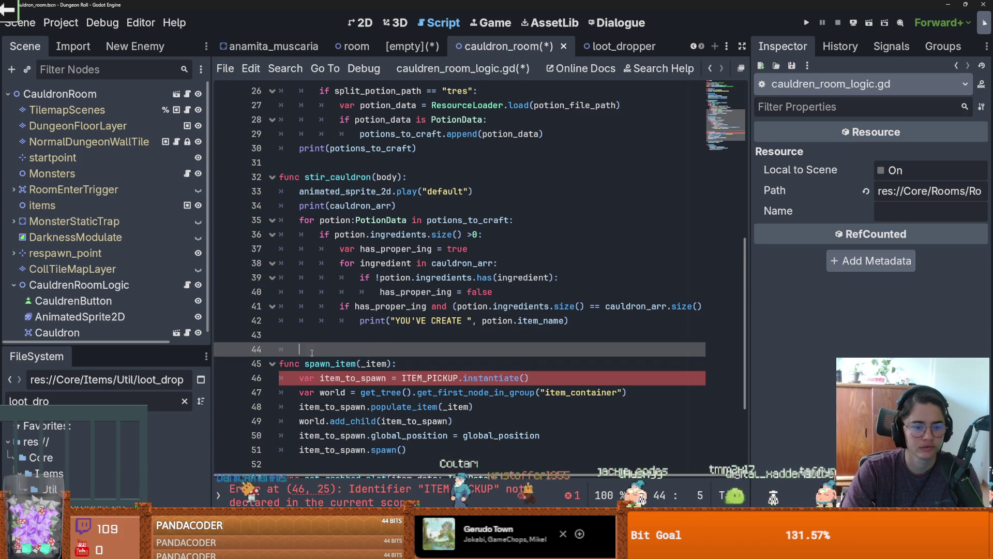
key(BackSpace)
key(BackSpace)
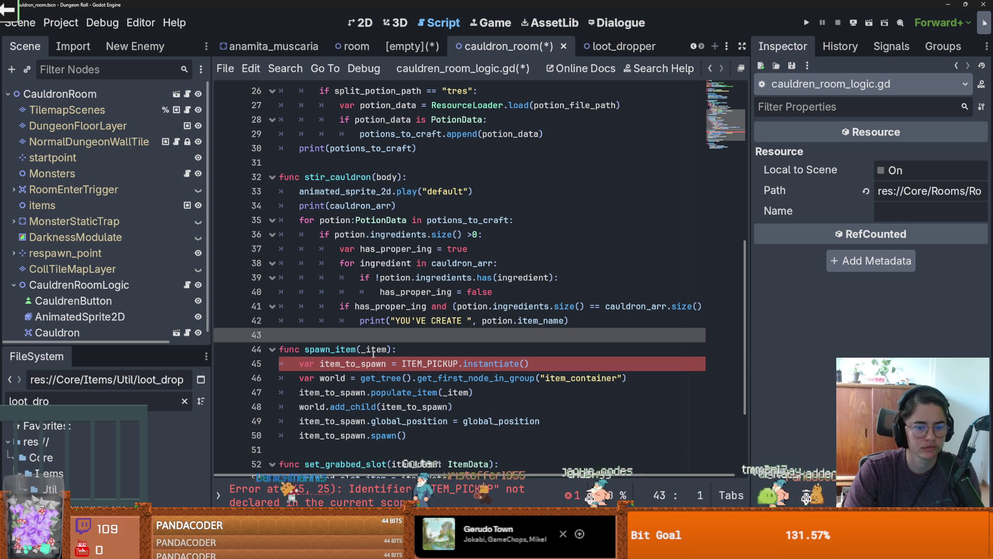
- Add a spawn_item call after the YOU'VE CREATE print and rename the _item parameter to item
drag(393, 350, 305, 349)
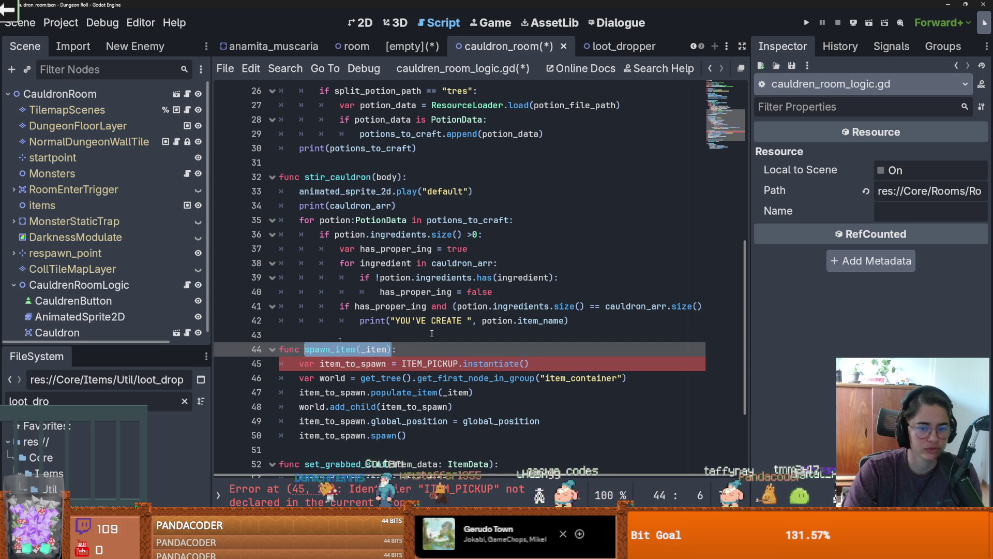
click(586, 322)
key(Return)
text(spawn_item(_item))
scroll(435, 355, down, 1)
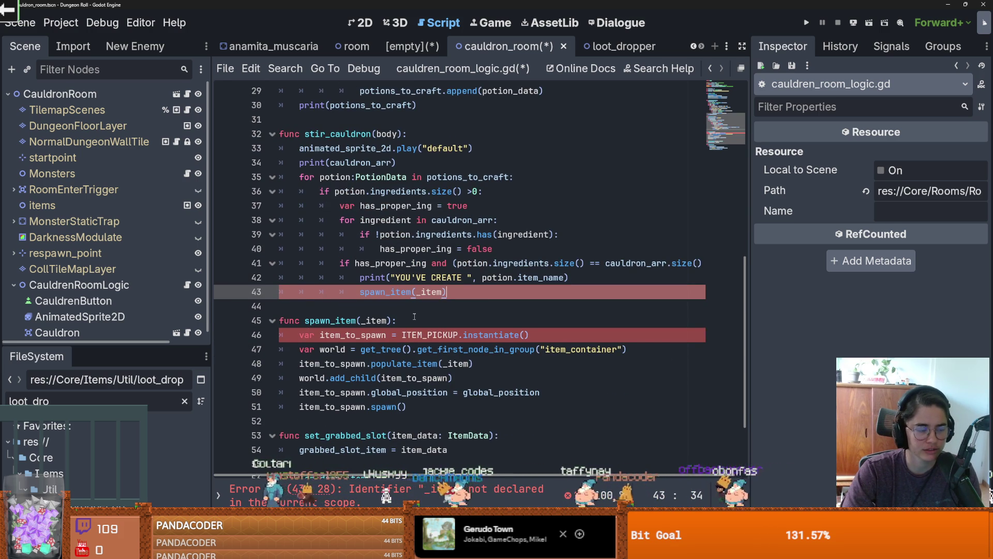
double_click(427, 292)
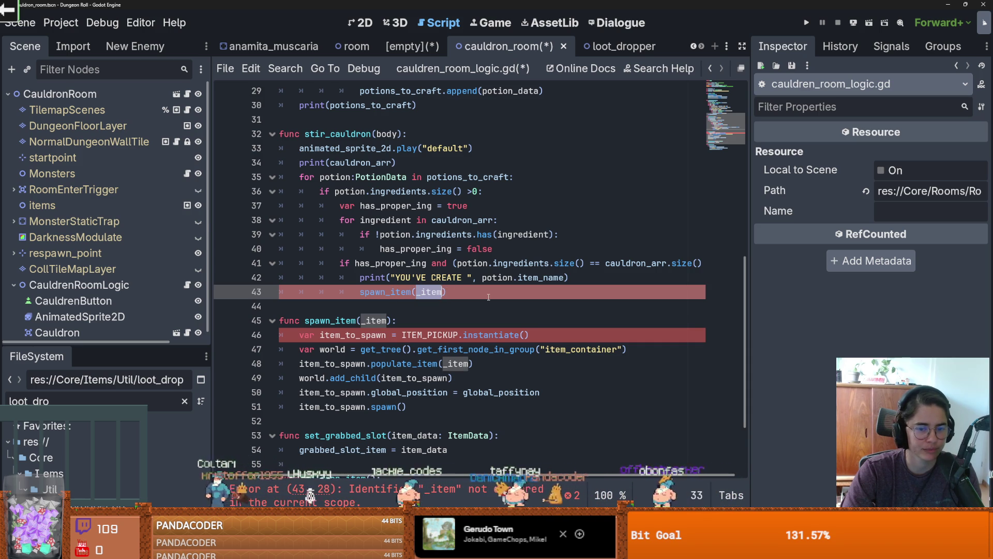
click(369, 321)
double_click(376, 321)
click(445, 364)
key(BackSpace)
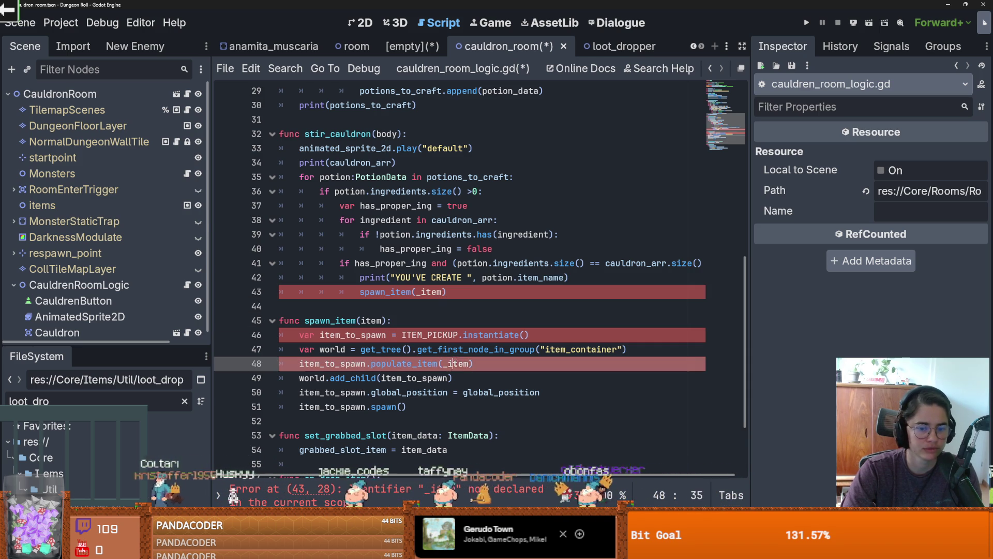
click(425, 310)
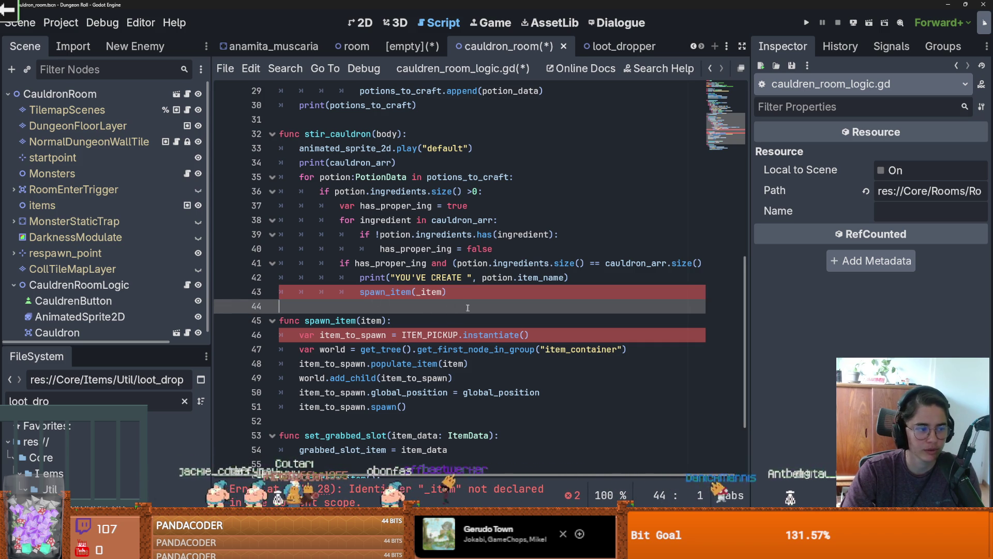
- Pass potion as the argument of the new spawn_item call
click(420, 293)
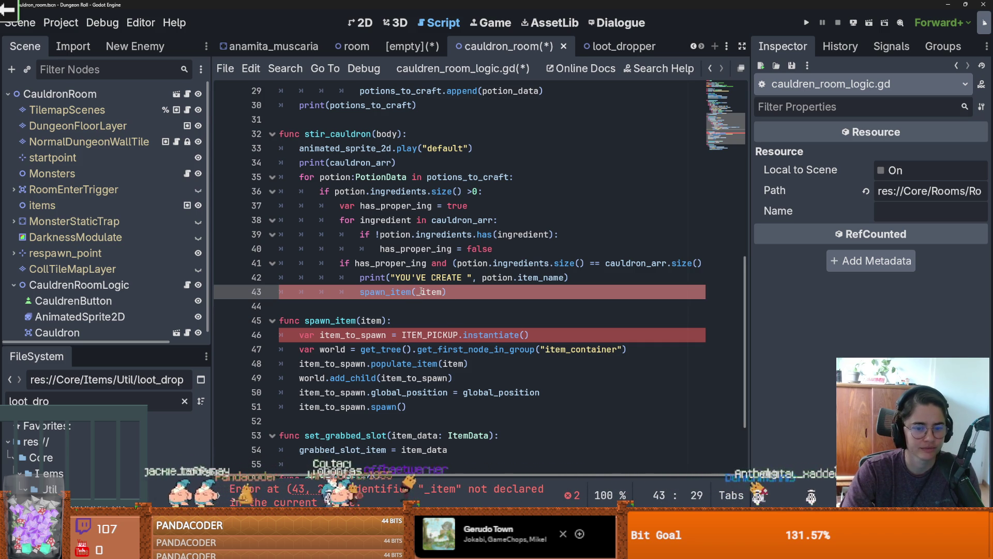
key(BackSpace)
click(438, 293)
text(potion)
scroll(457, 297, down, 1)
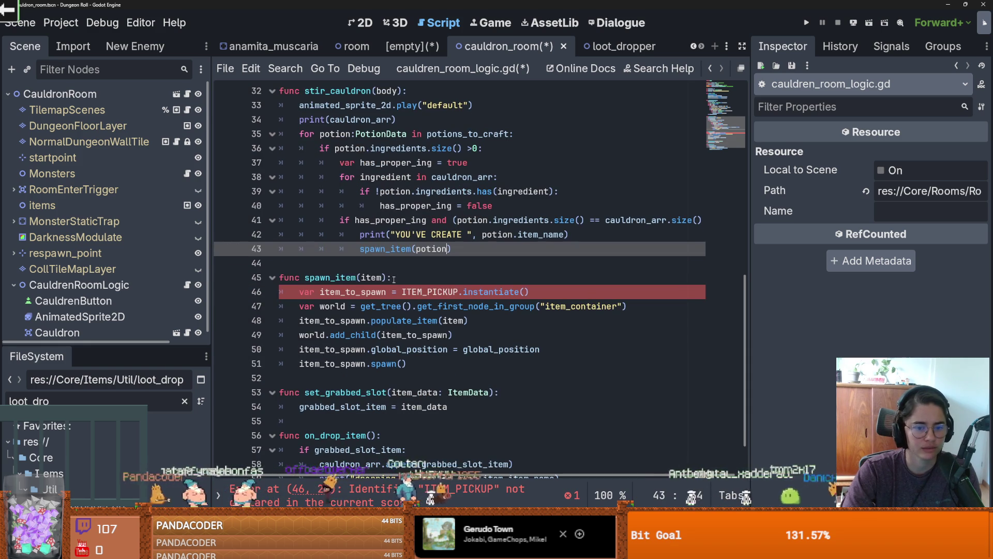
key(Down)
key(Down)
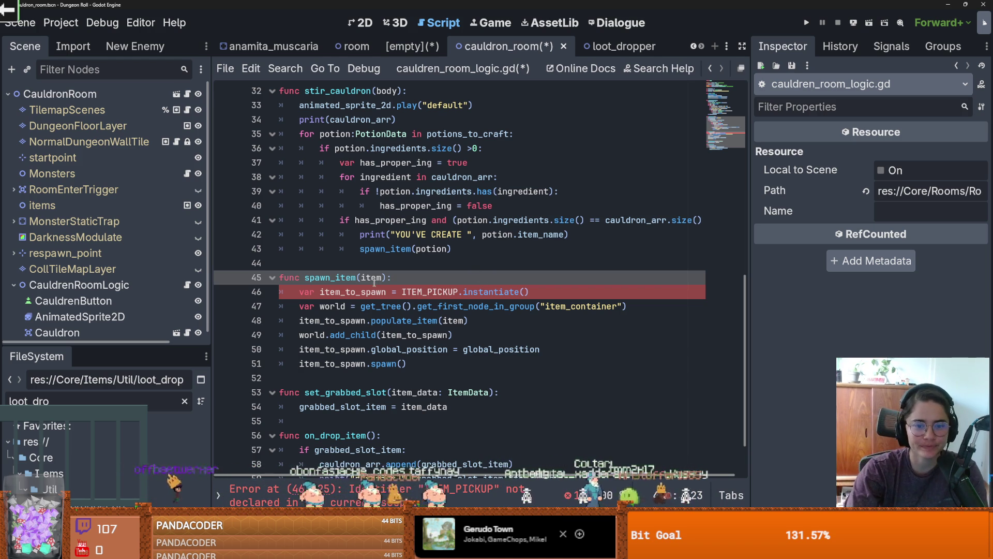
- Filter the FileSystem for item_pickup and add a const ITEM_PICKUP preload of item_pickup.tscn
scroll(426, 295, up, 10)
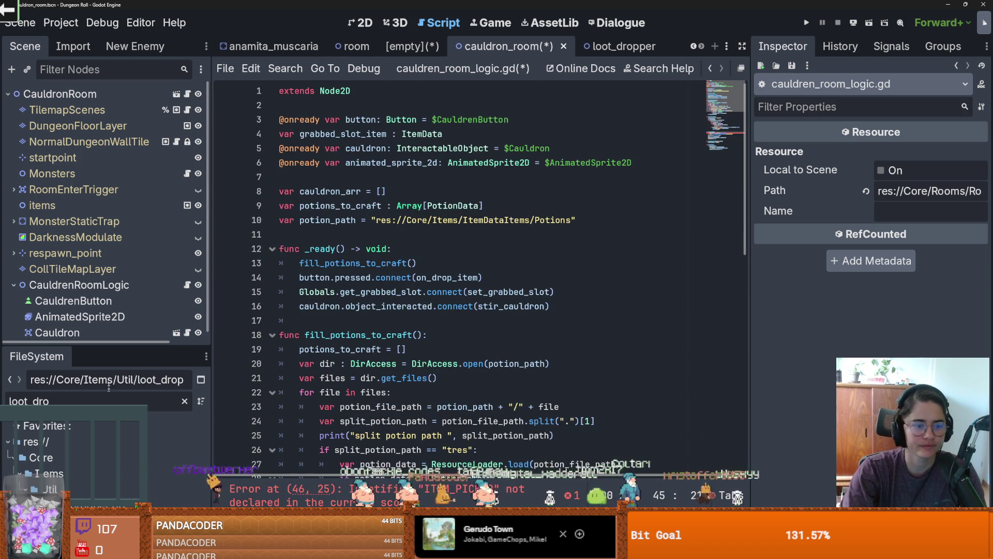
text(item_pci)
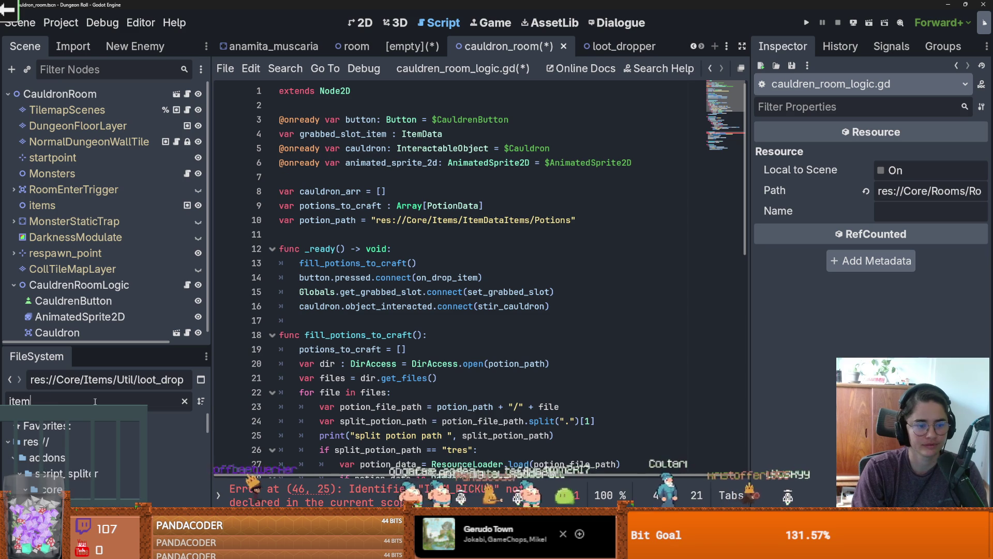
key(BackSpace)
key(BackSpace)
text(ic)
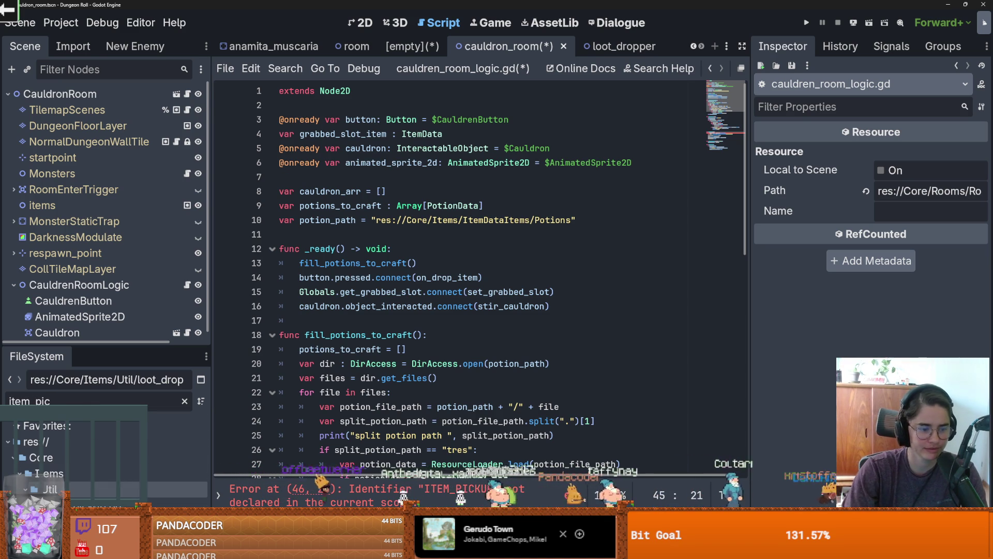
mouse_move(57, 504)
mouse_down()
mouse_move(456, 245)
mouse_move(362, 163)
mouse_move(322, 232)
mouse_up()
double_click(326, 234)
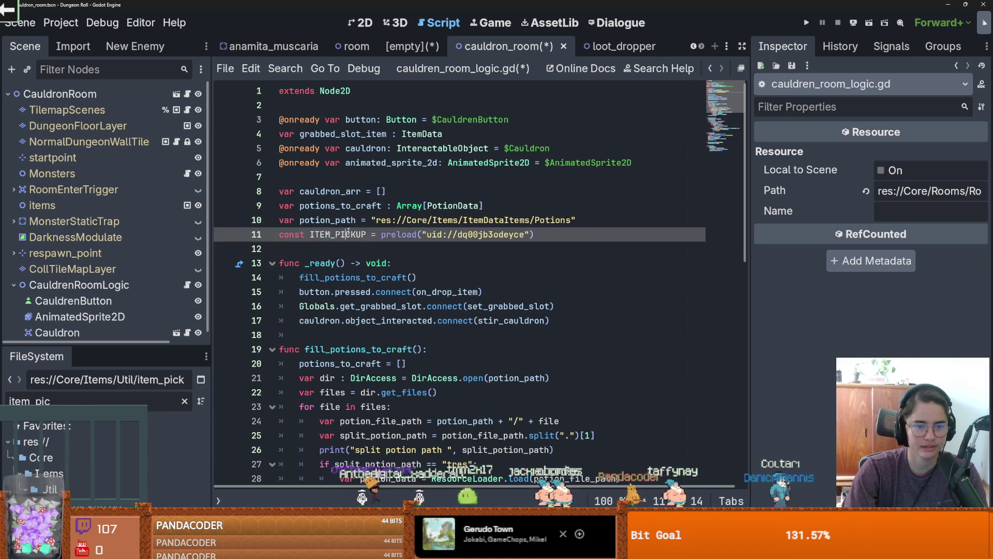
- Check the spawn_item function and its call, then launch the game to test potion crafting
scroll(416, 286, down, 5)
scroll(416, 286, down, 5)
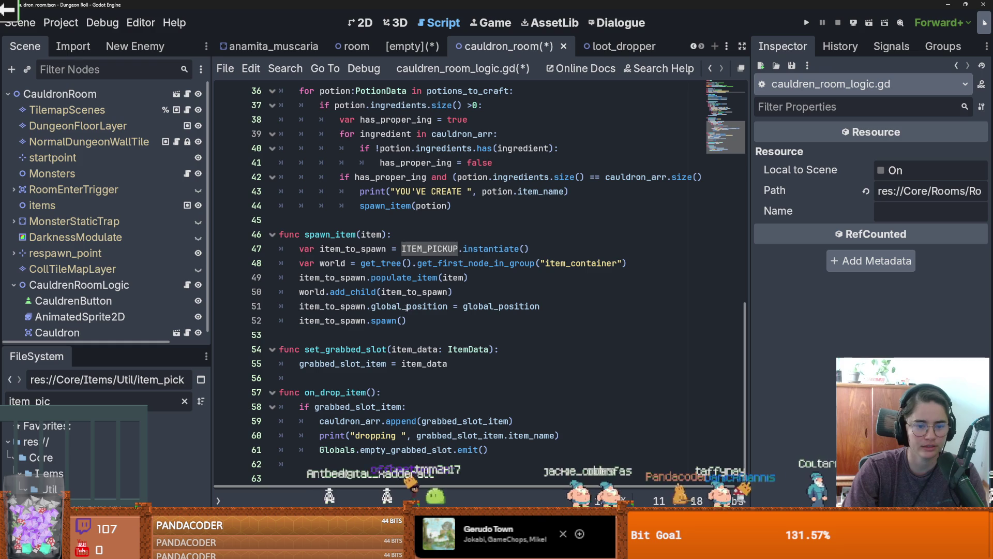
click(427, 253)
double_click(329, 236)
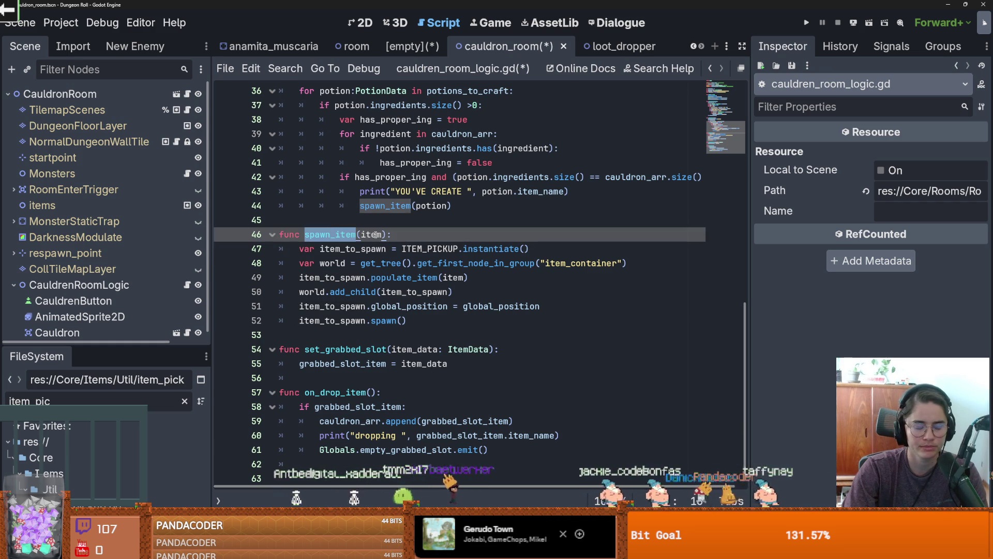
click(402, 207)
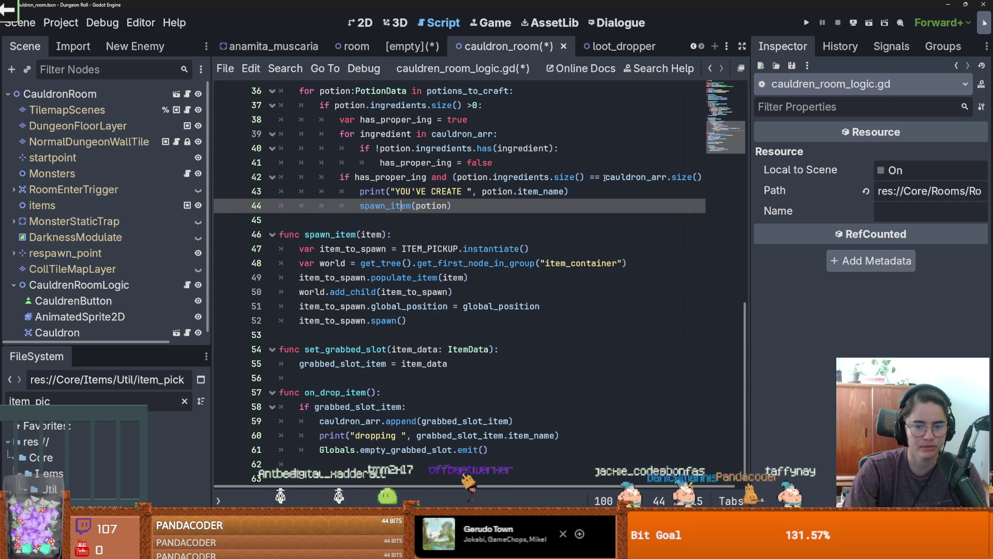
click(810, 30)
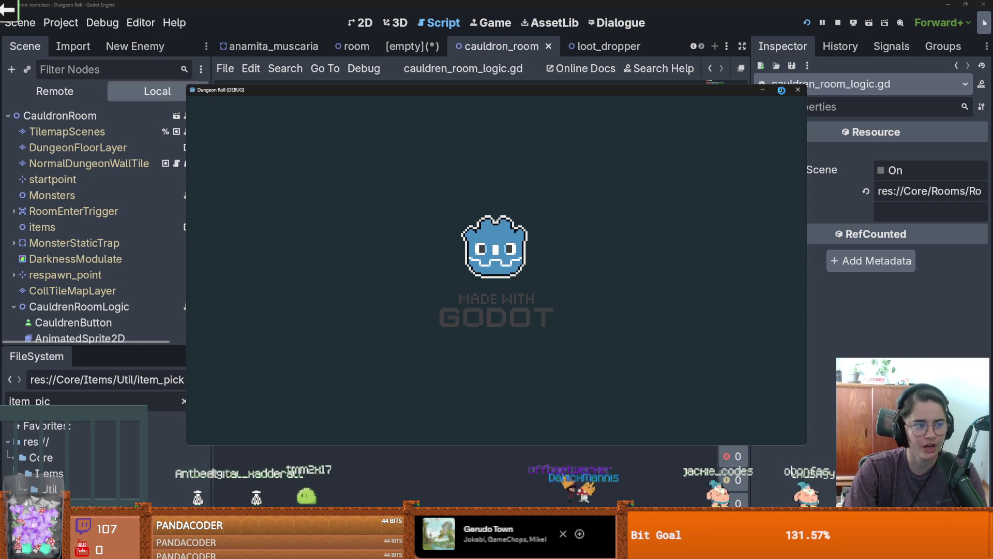
- Walk the knight through the starting room's right door into the Cauldron Room
key(d)
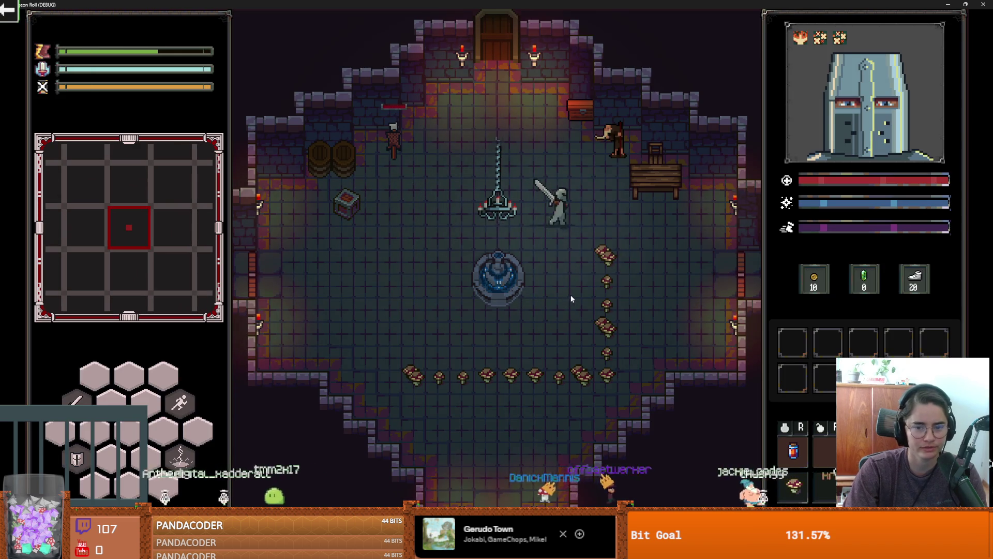
key(d)
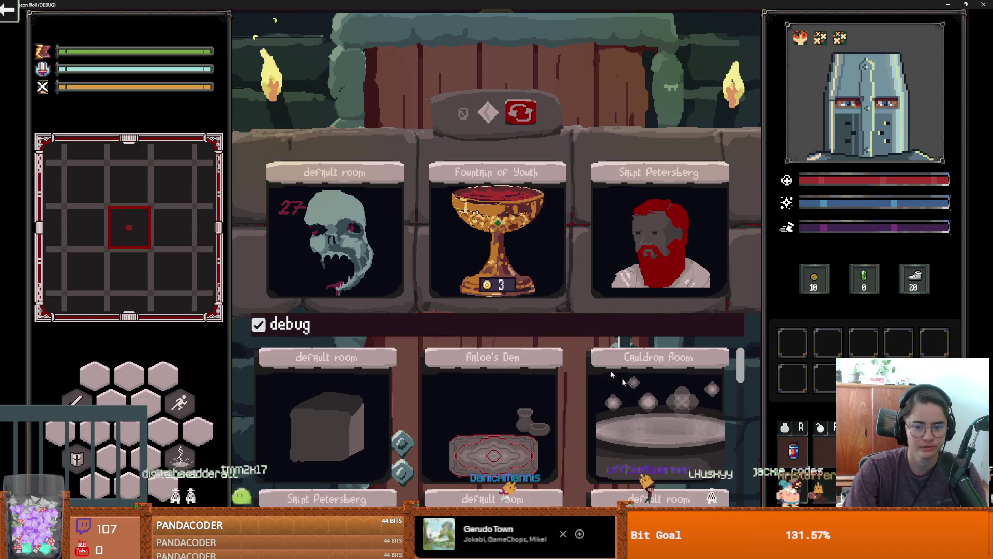
click(670, 405)
key(d)
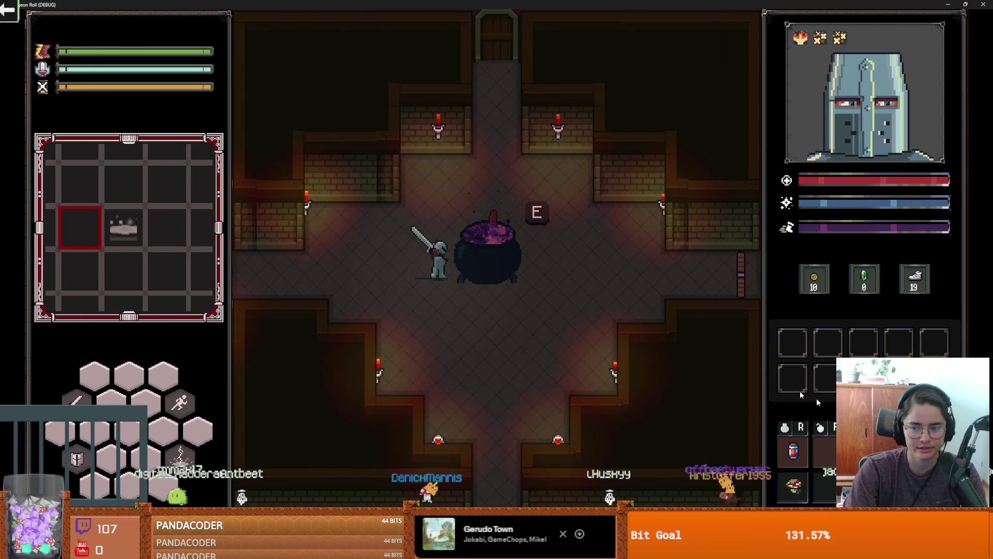
- Drop the blue potion into the cauldron, stir it, and pick up the spawned Health Potion
click(492, 234)
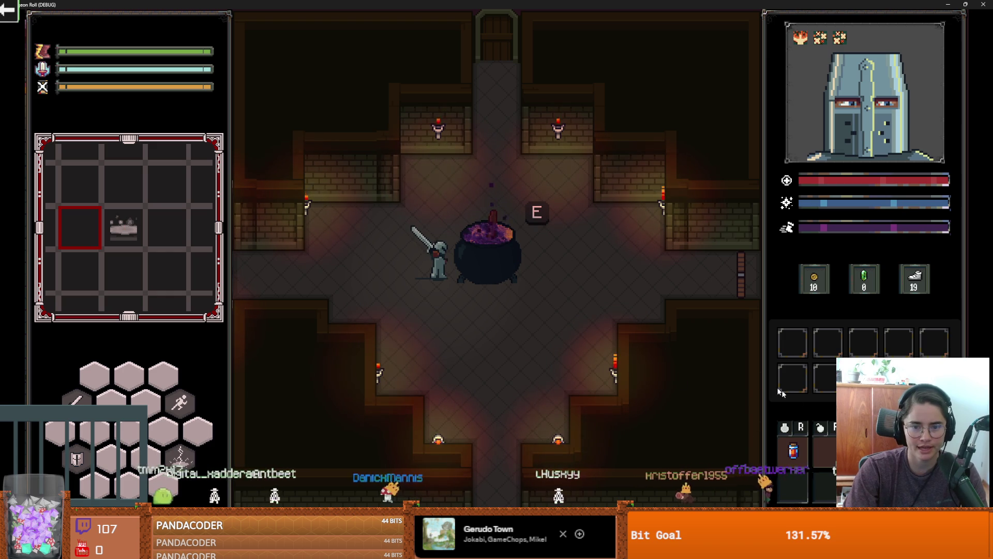
key(s)
key(a)
key(d)
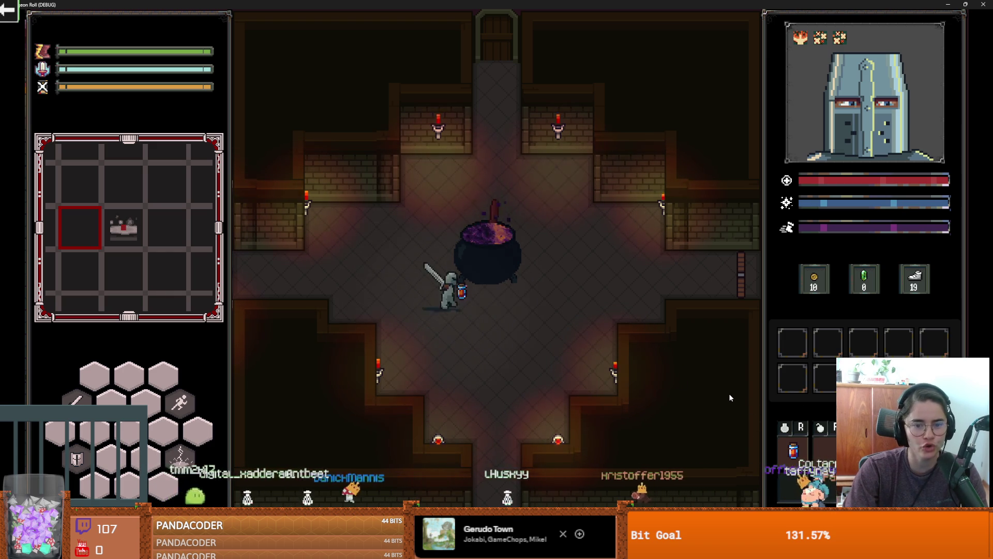
key(a)
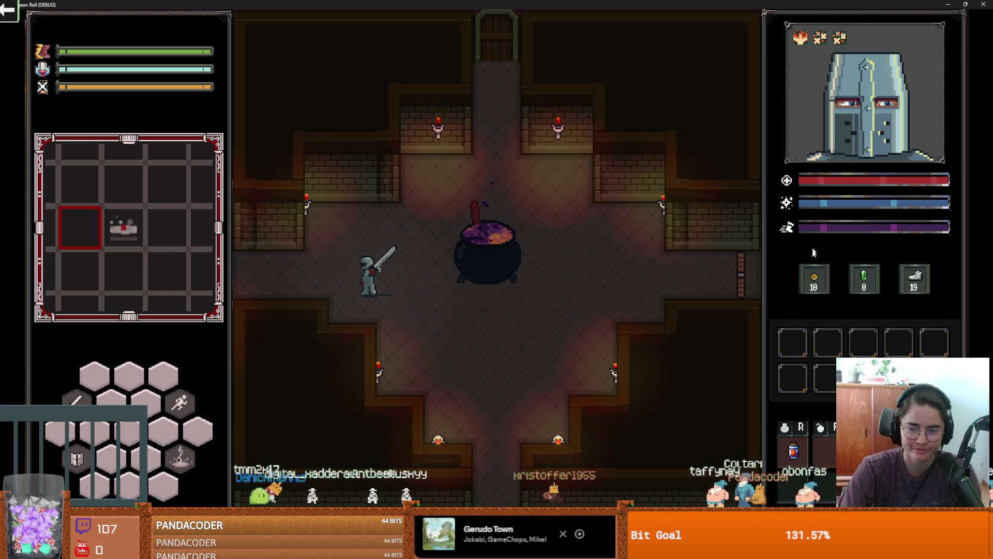
- Close the running game window and enlarge the scene tree panel
double_click(673, 5)
click(648, 153)
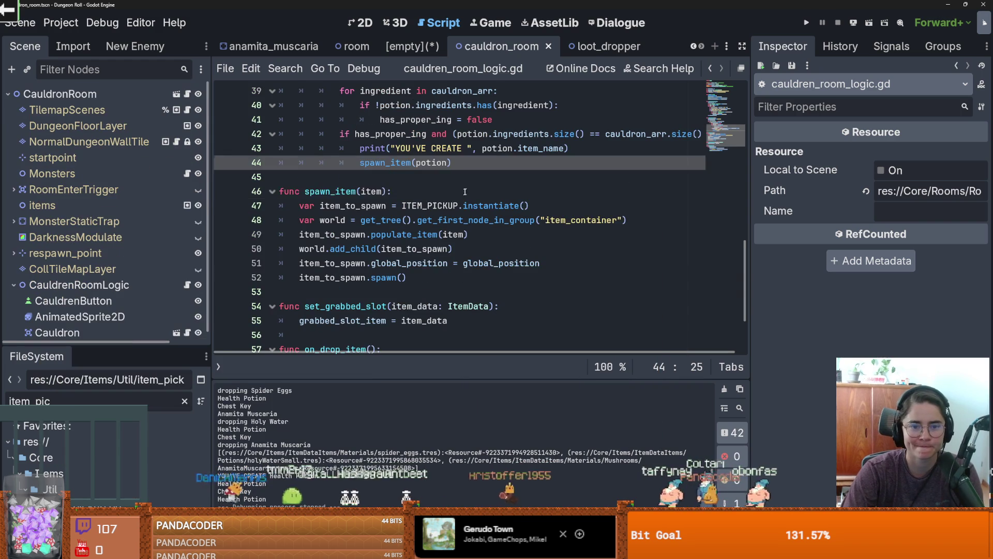
drag(96, 344, 95, 379)
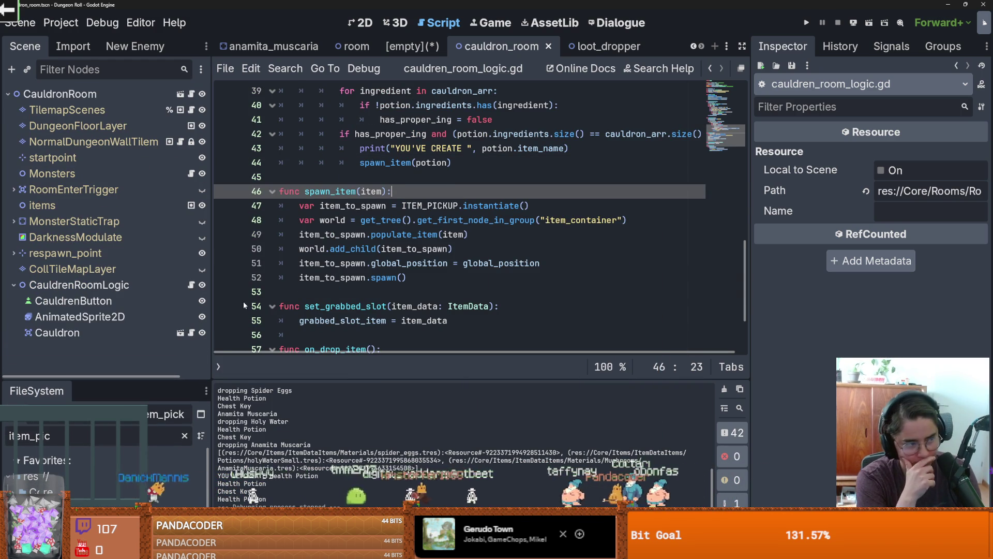
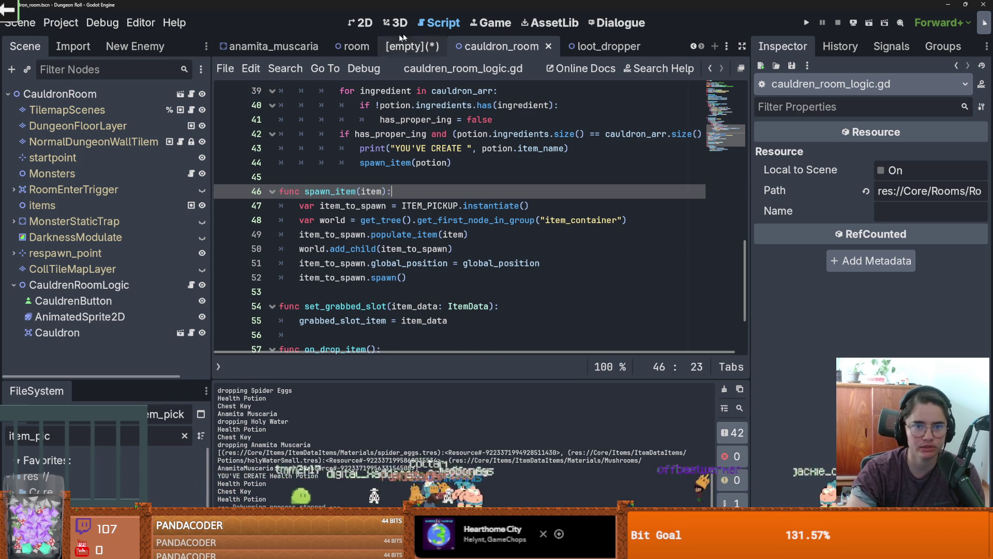
- Show and save the cauldron_room scene in 2D view, enlarge the scene tree, and select AnimatedSprite2D
click(694, 47)
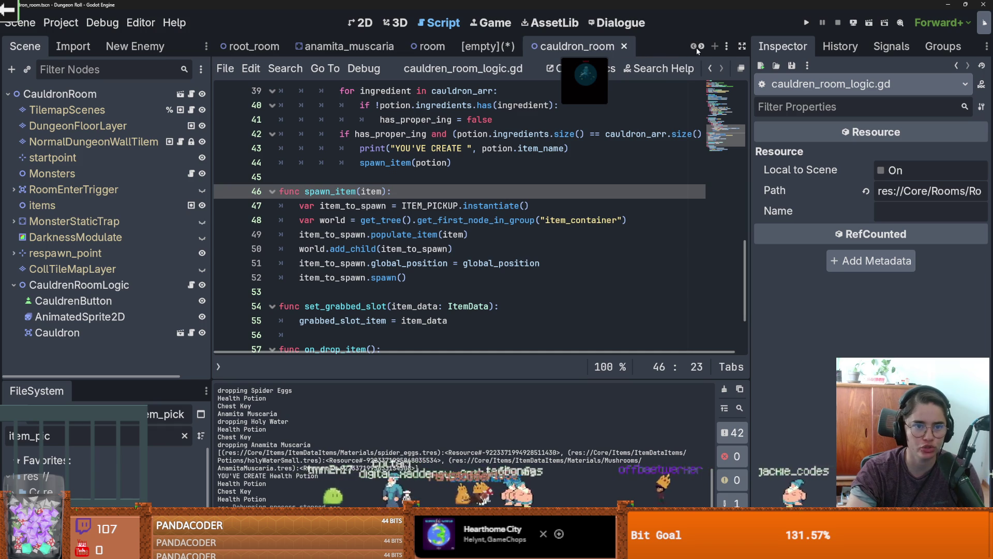
click(362, 23)
scroll(504, 276, down, 5)
key(ctrl+s)
scroll(503, 278, up, 2)
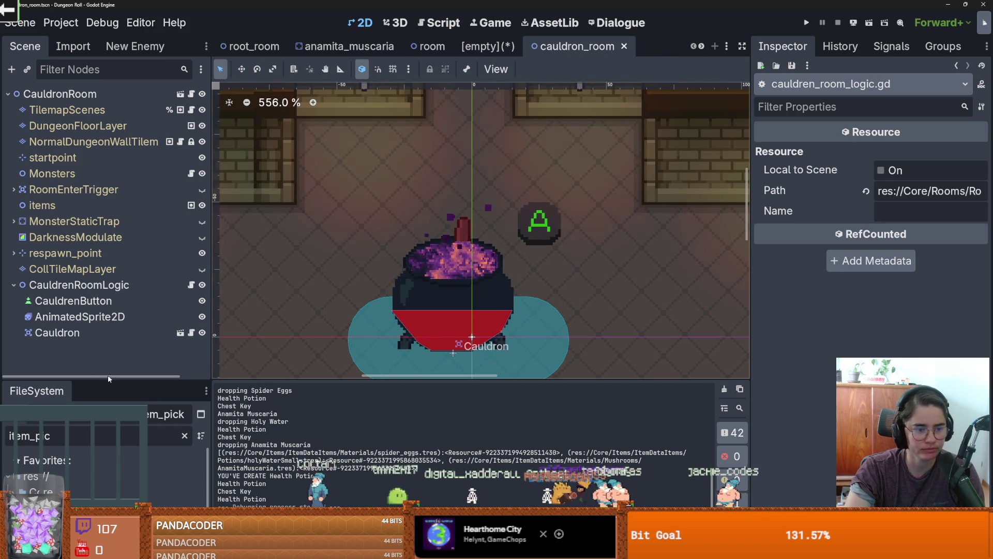
drag(109, 379, 109, 409)
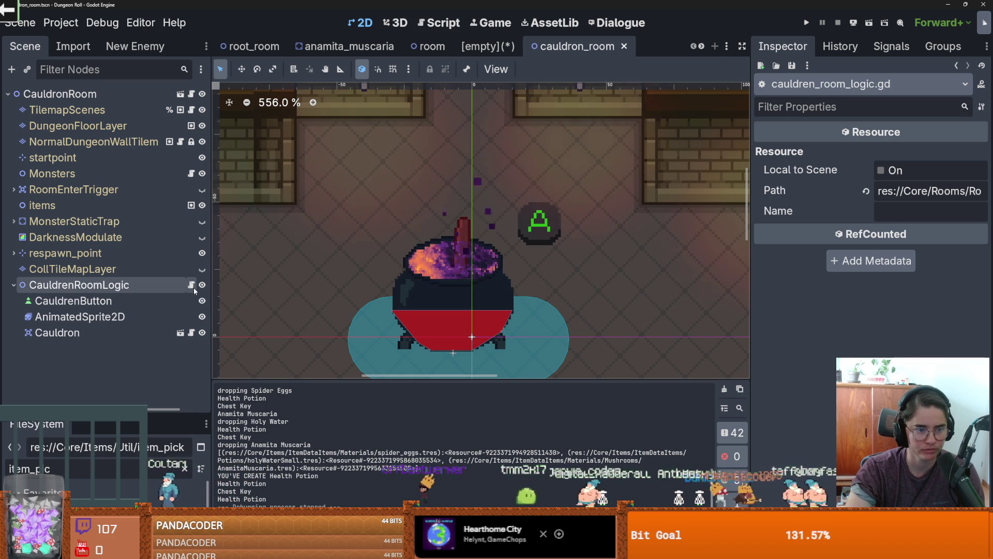
click(124, 316)
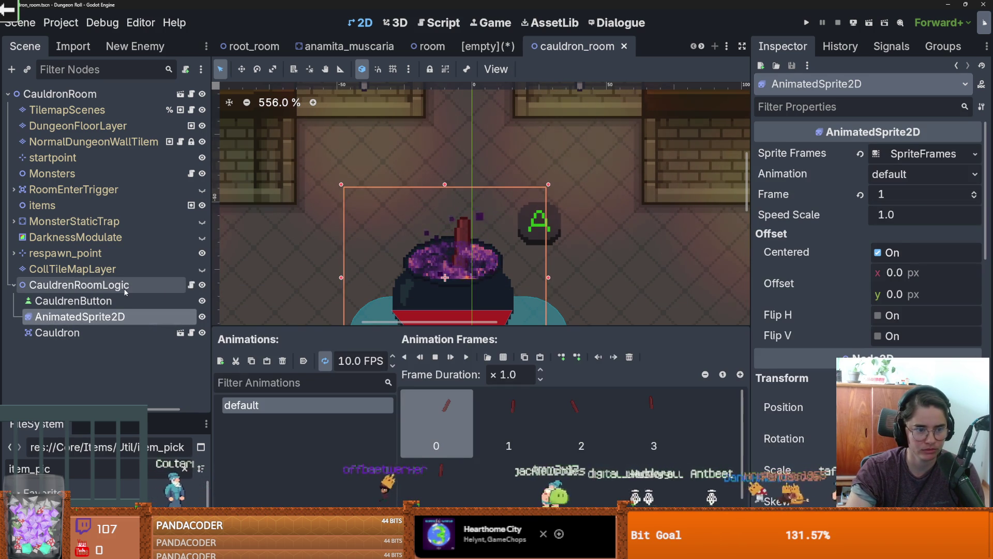
- Add a Timer child node under CauldrenRoomLogic and name it stir_timer
right_click(127, 285)
click(192, 152)
text(timer)
key(Return)
double_click(60, 347)
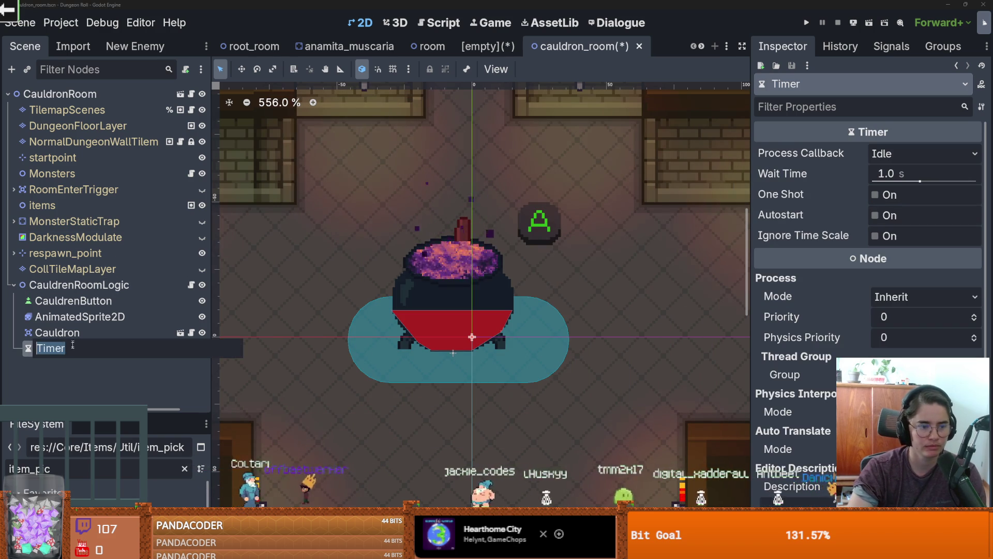
text(stir_ti)
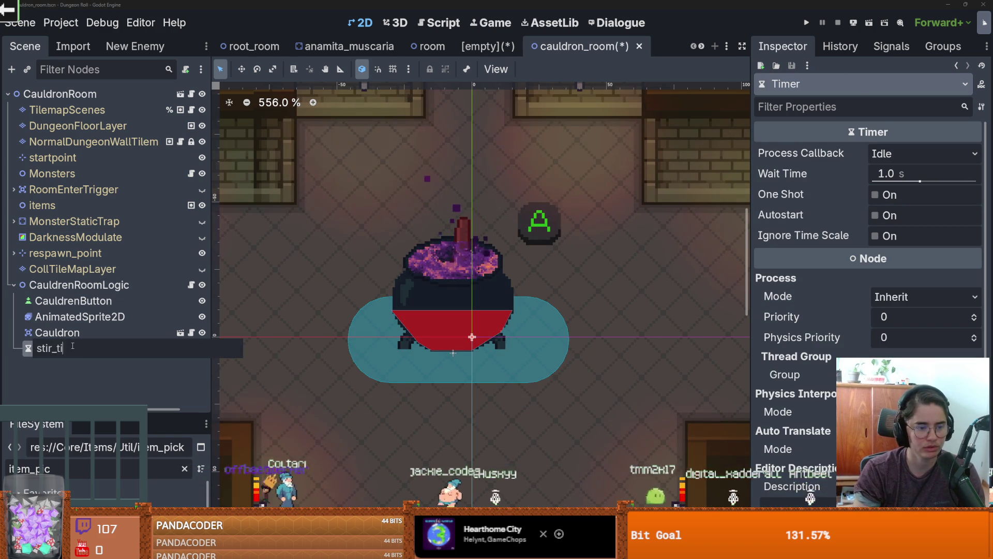
text(mer)
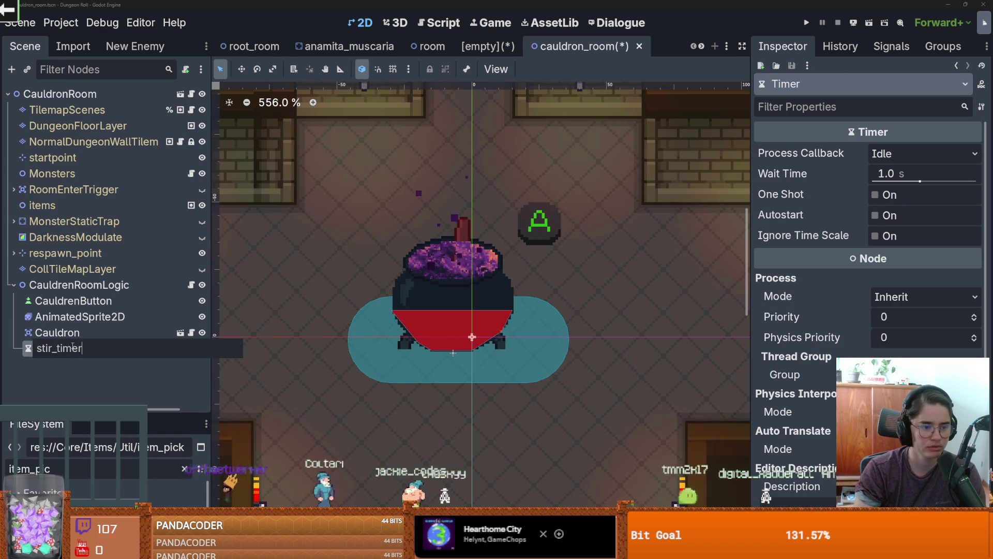
key(Return)
- Give stir_timer a 3-second Wait Time with One Shot enabled, and save the scene
drag(211, 287, 269, 287)
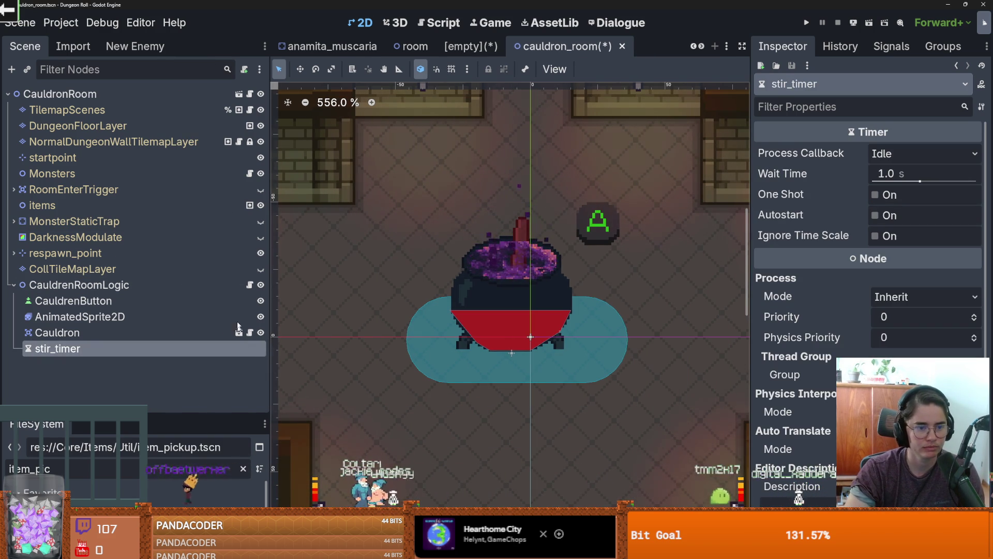
click(251, 285)
scroll(292, 311, up, 4)
click(884, 172)
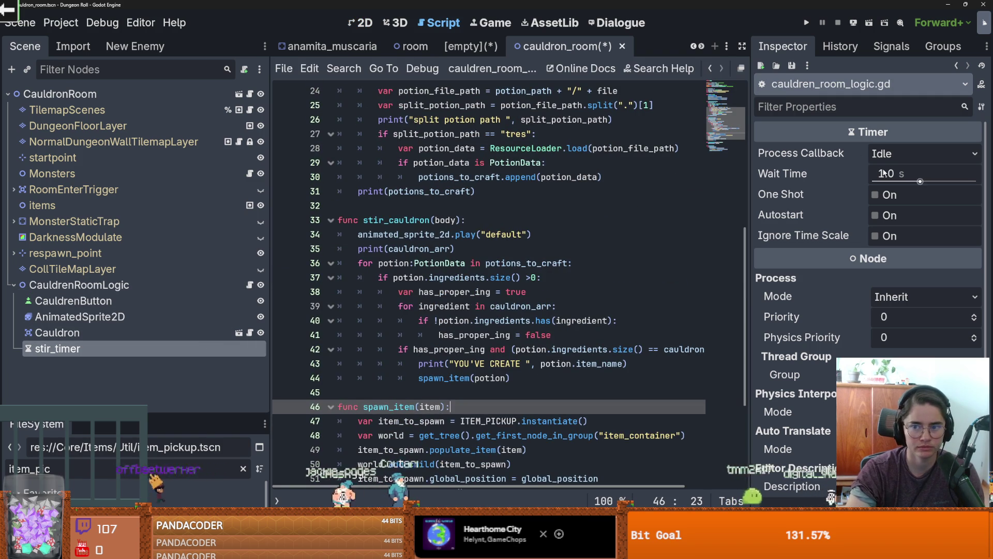
text(3)
key(Return)
click(875, 195)
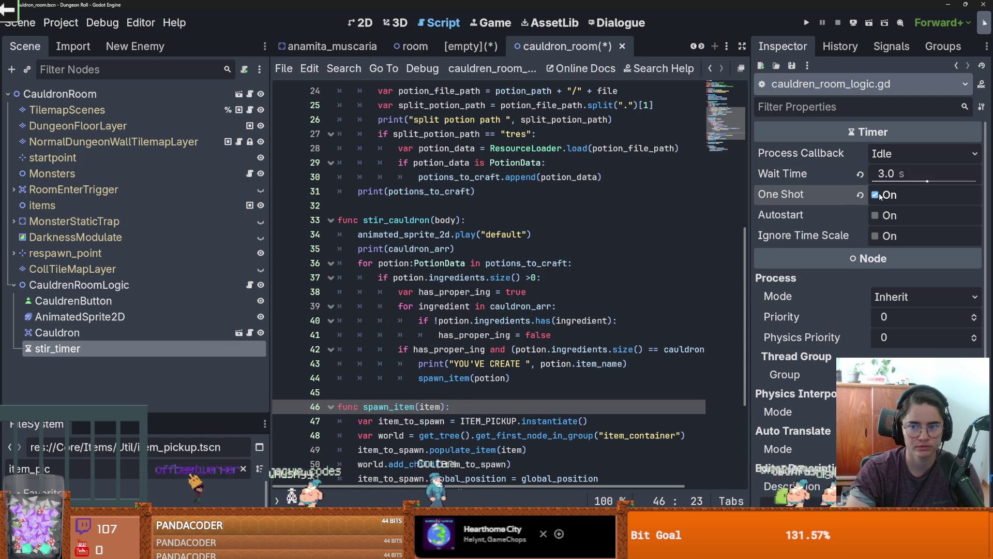
key(ctrl+s)
- Below the stir_cauldron connection line, write stir_timer.timeout.connect() with the on_timer_time callback
scroll(629, 217, up, 5)
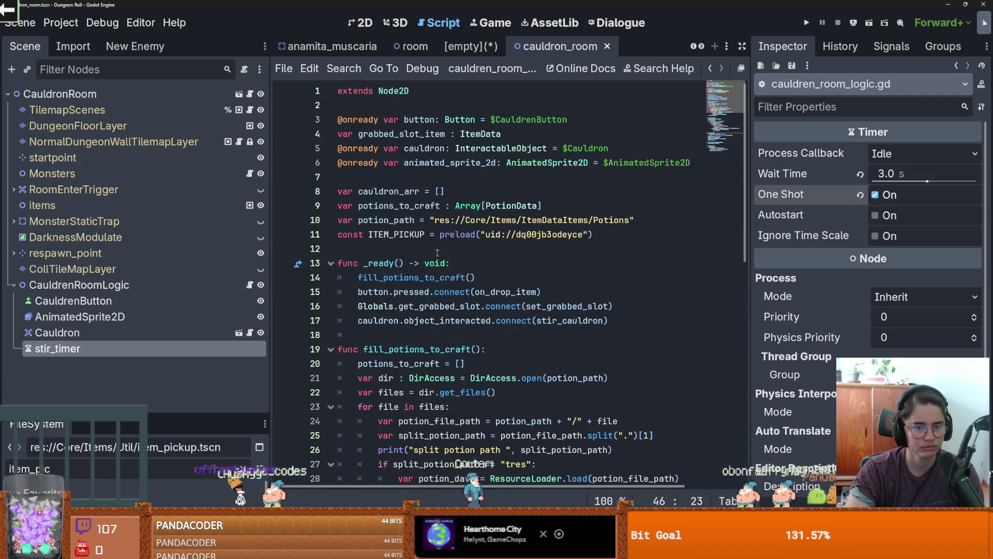
scroll(437, 253, down, 1)
mouse_move(110, 351)
mouse_down()
mouse_move(372, 220)
mouse_move(372, 207)
mouse_up()
click(622, 293)
key(Return)
text(stir_timer.timeout.co)
key(Return)
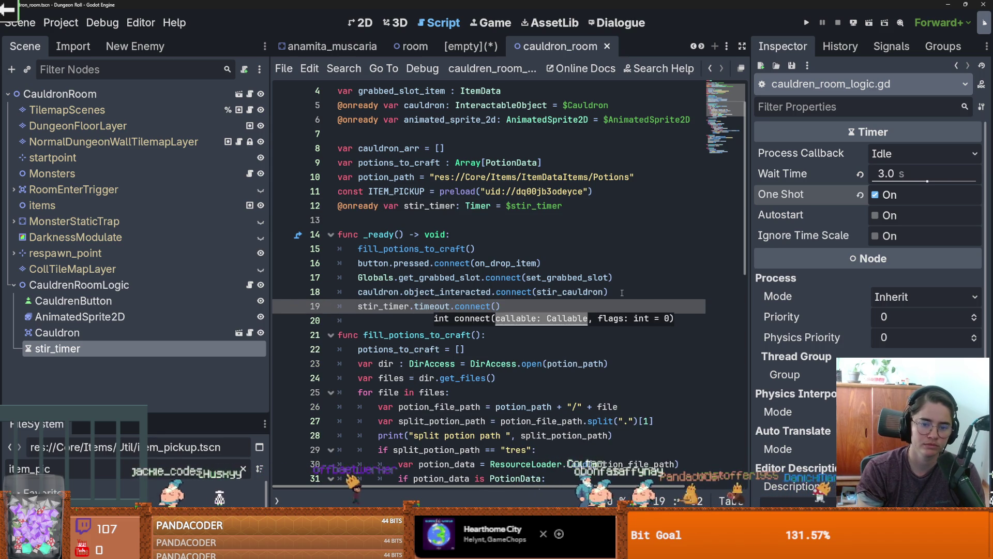
text(on_timer_time)
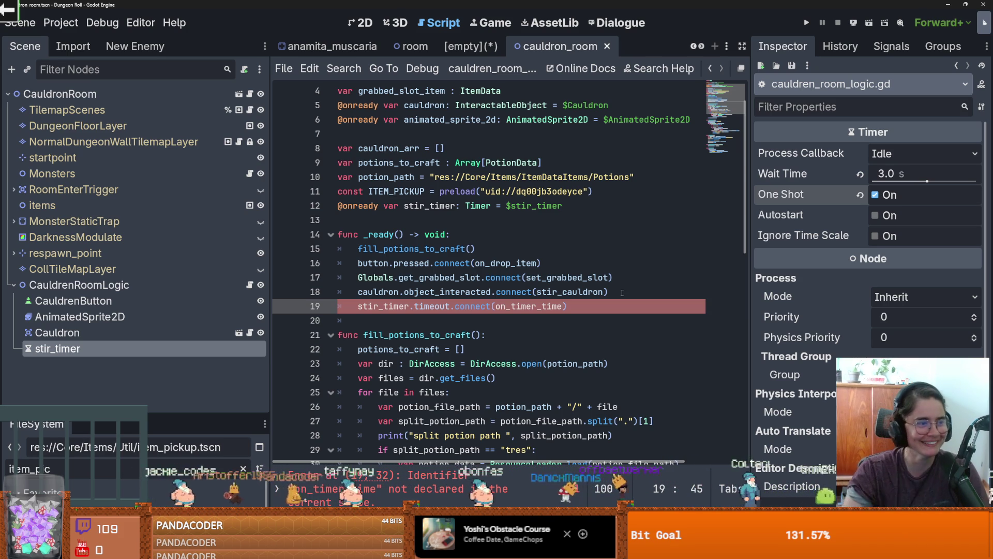
- Place the caret in the stir_timer timeout connection line
click(621, 293)
- Save, then change the connect callback from on_timer_time to on_stir_timer_timeout
key(ctrl+s)
double_click(541, 306)
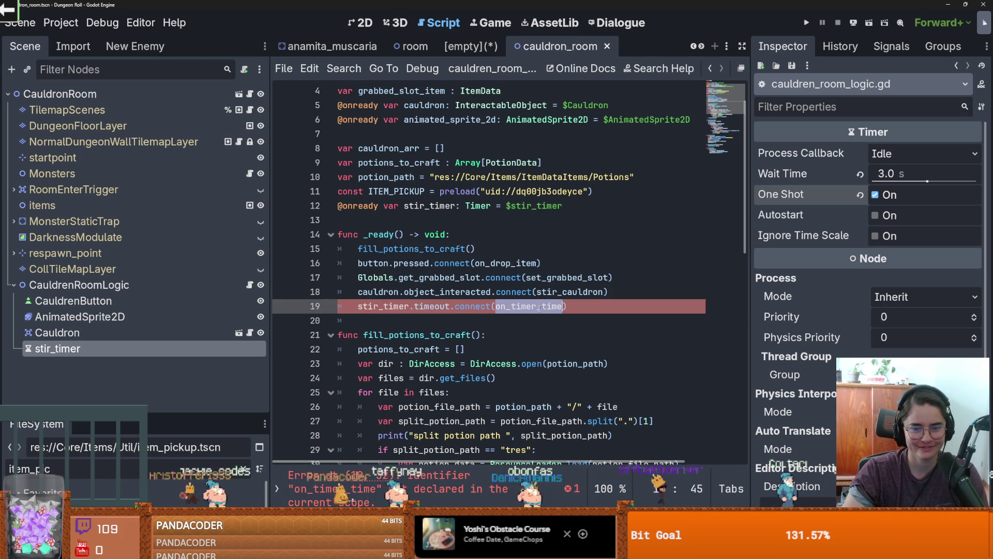
click(517, 306)
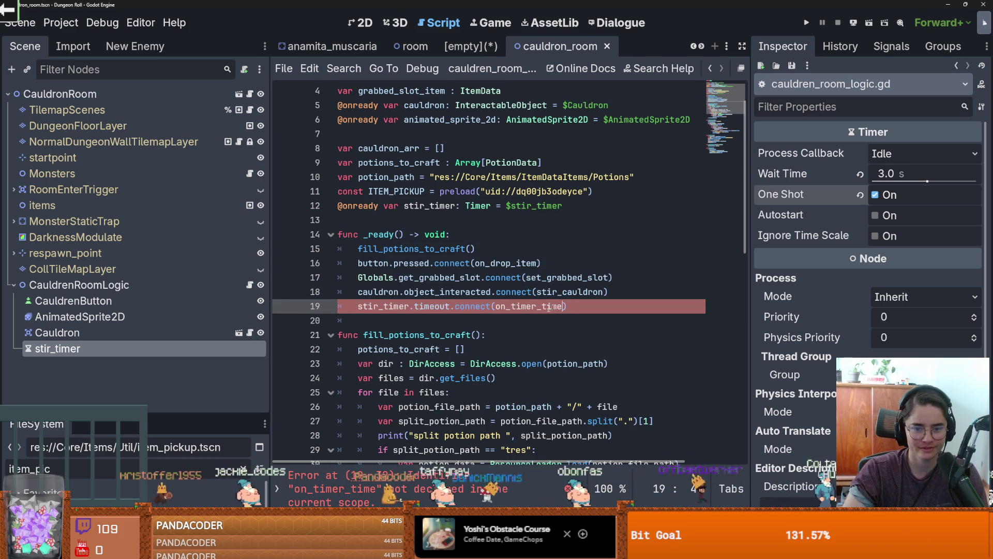
text(stir_)
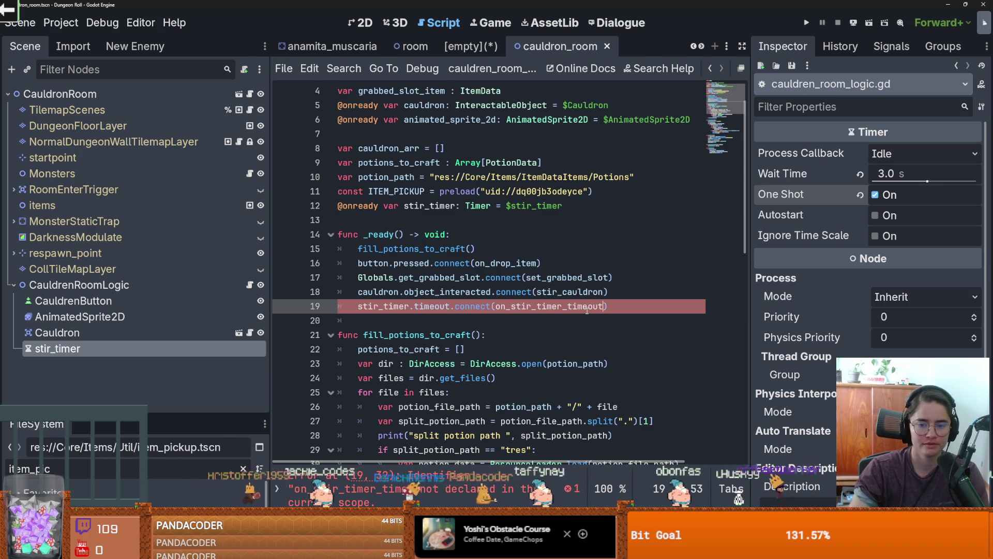
text(out)
- Add an empty func on_stir_timer_timeout() with pass below stir_cauldron, and save
scroll(416, 365, down, 6)
click(363, 277)
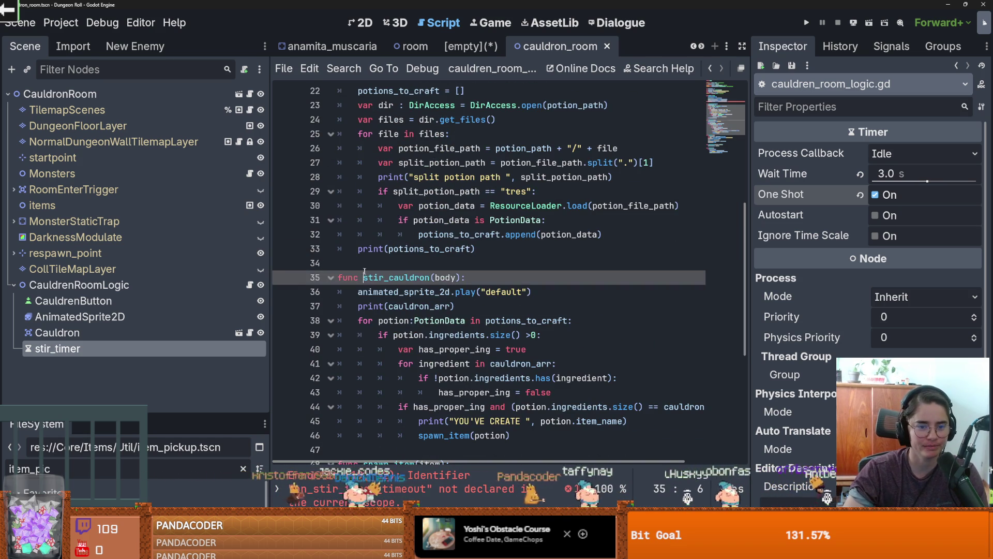
scroll(414, 329, down, 4)
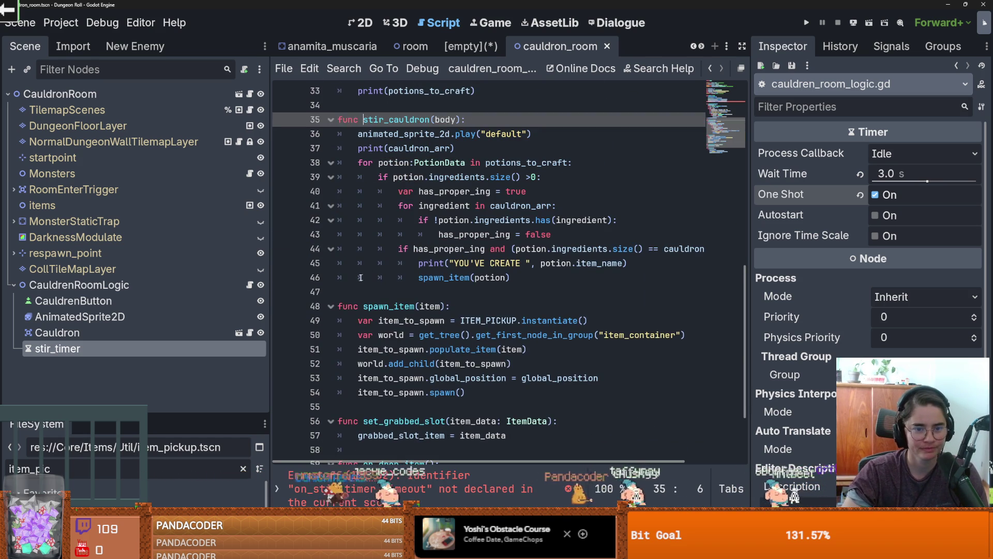
click(355, 292)
key(Return)
key(Return)
click(355, 295)
key(Down)
text(f)
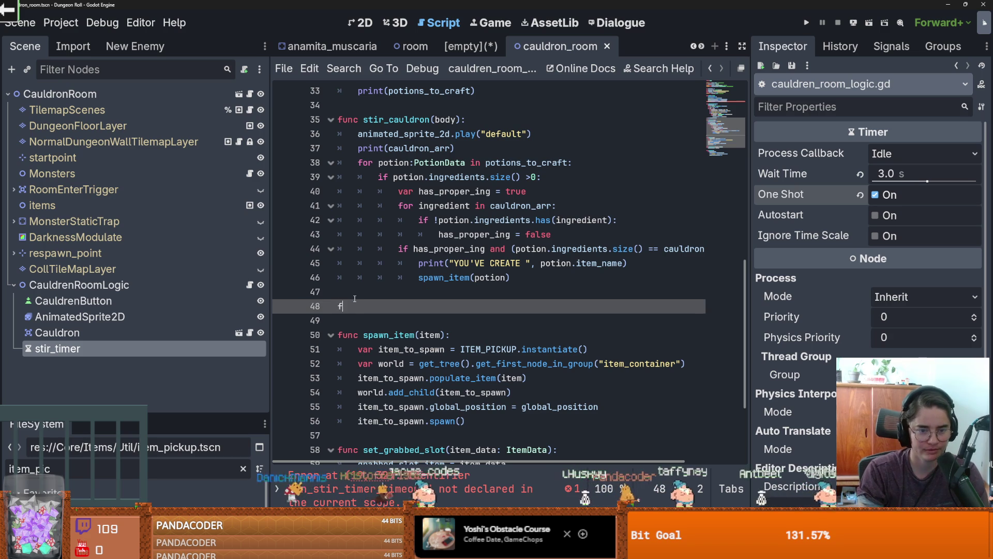
text(unc on_stir_timer_timeout():)
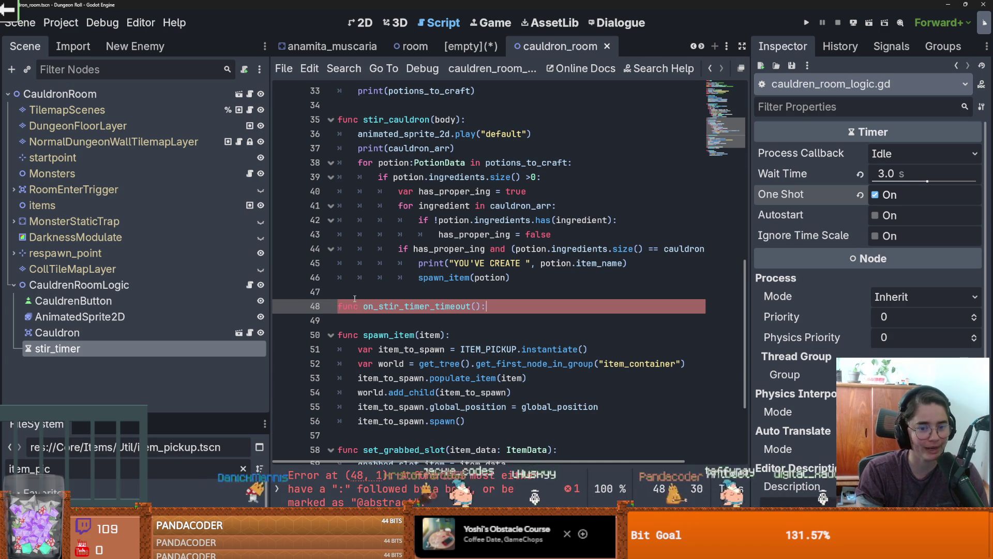
key(Return)
text(pass)
key(ctrl+s)
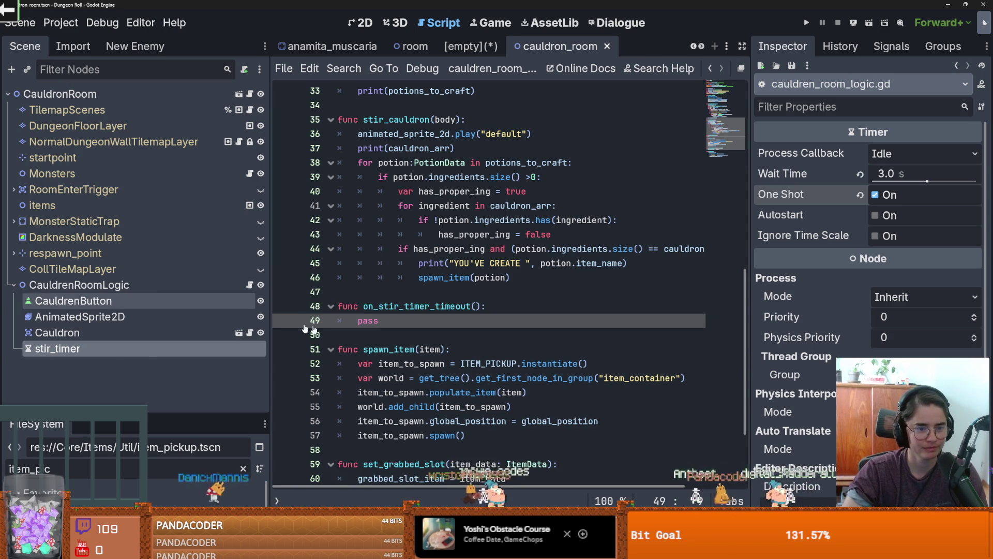
scroll(446, 325, up, 1)
- Move spawn_item(potion) from stir_cauldron into on_stir_timer_timeout as spawn_item(potion_to_create)
click(510, 321)
drag(510, 321, 419, 321)
key(ctrl+x)
double_click(368, 364)
key(ctrl+v)
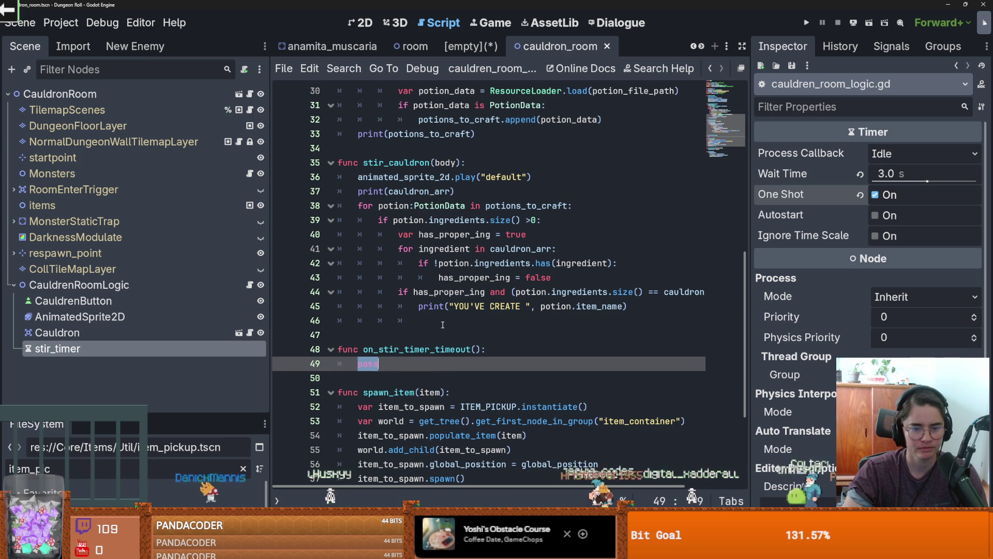
click(484, 349)
double_click(429, 364)
text(potion_to_c)
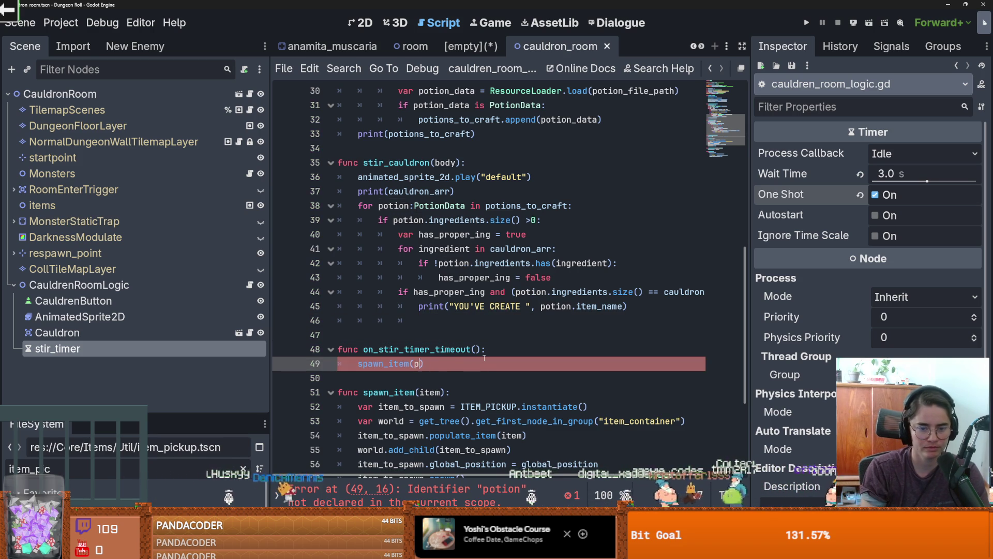
text(reate)
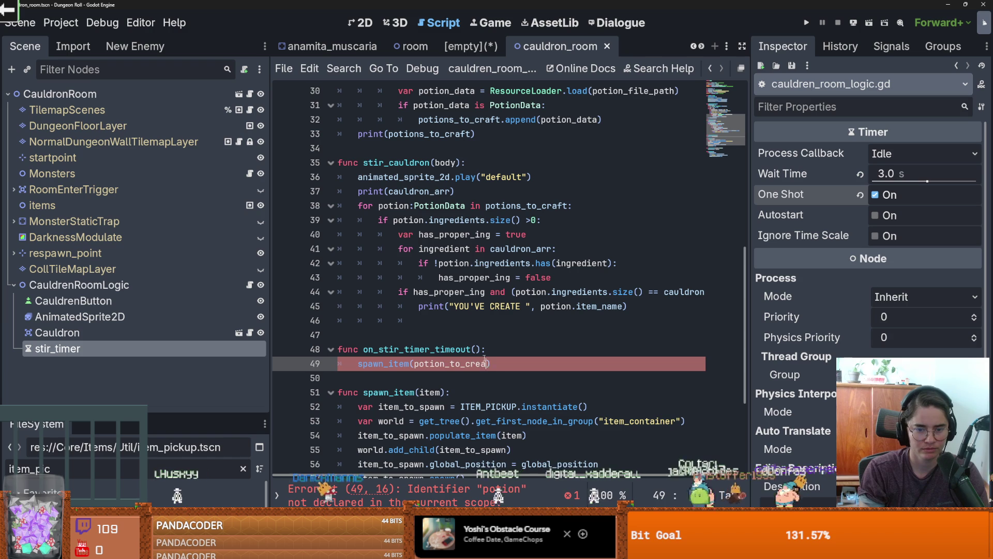
- Add potion_to_create = null and cauldron_arr = null resets after the spawn call, and save
key(ctrl+c)
click(509, 365)
key(Return)
key(ctrl+v)
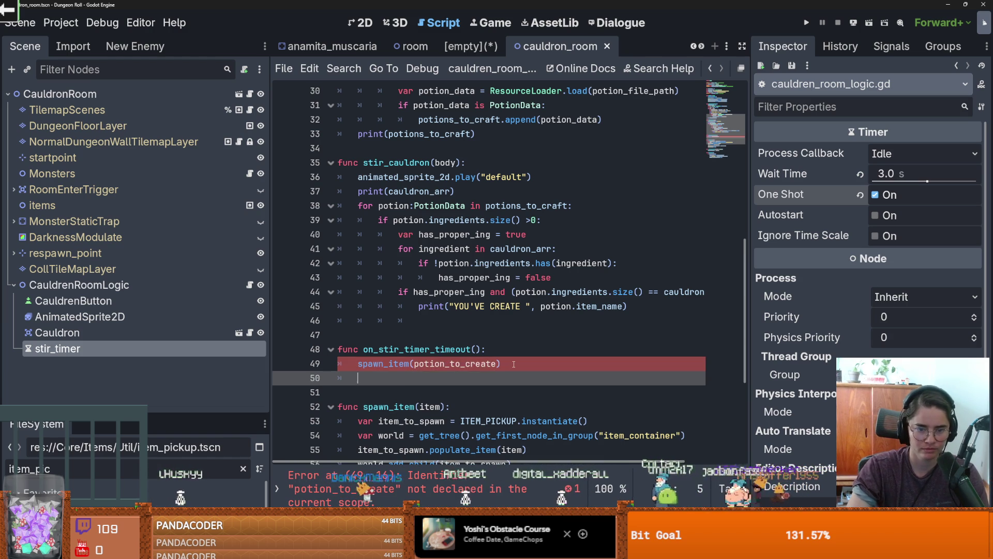
text(= null)
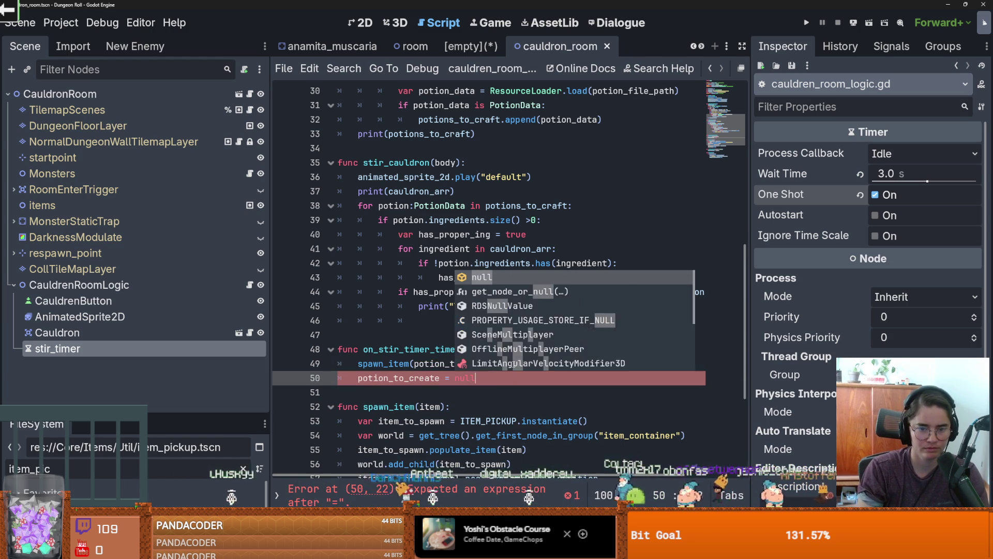
key(Return)
key(Return)
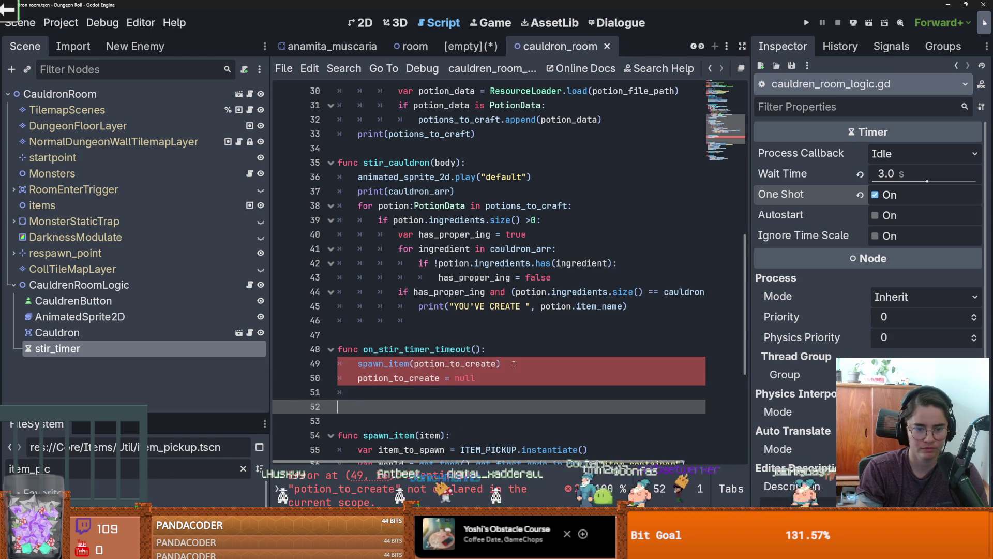
key(BackSpace)
text(cauldron_arr)
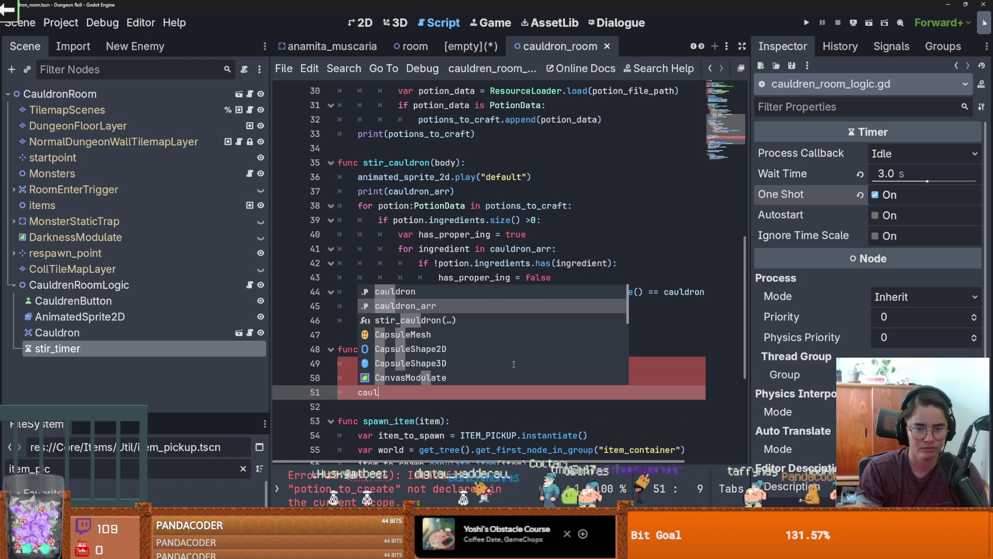
key(Return)
text(= null)
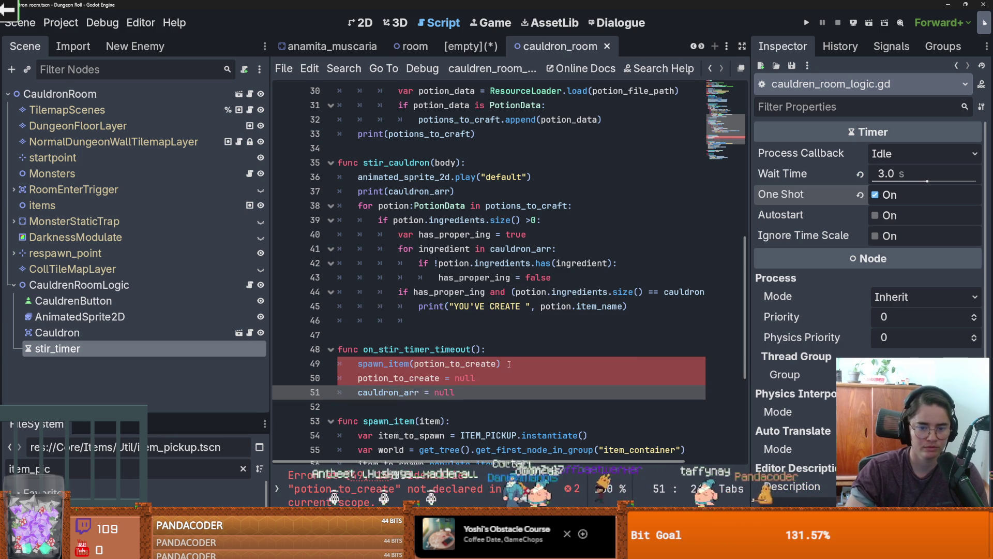
key(Up)
key(ctrl+s)
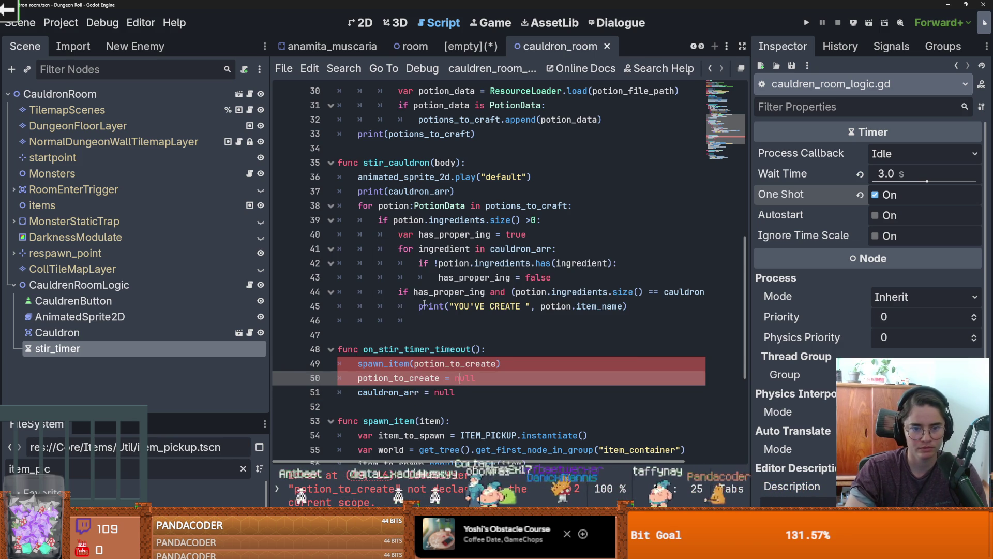
double_click(410, 378)
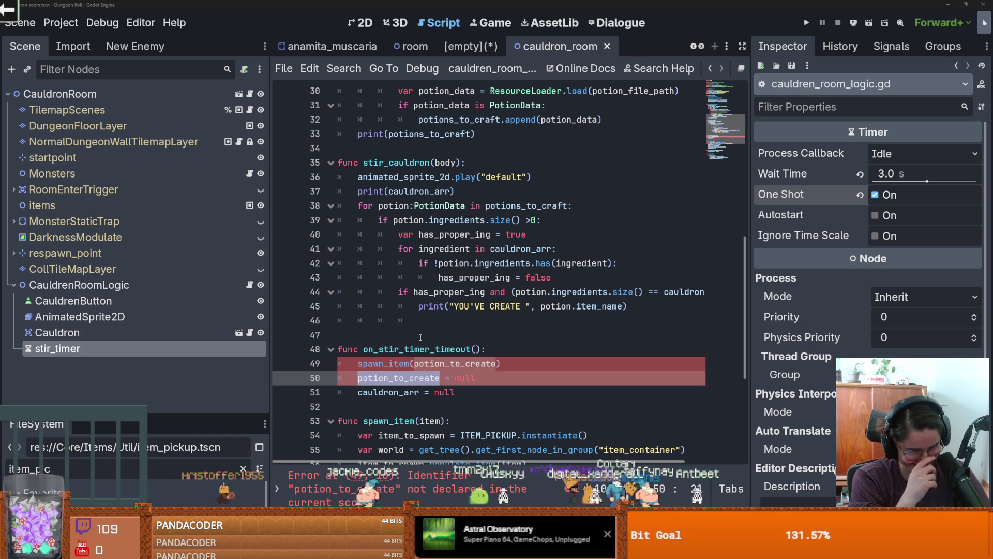
click(435, 364)
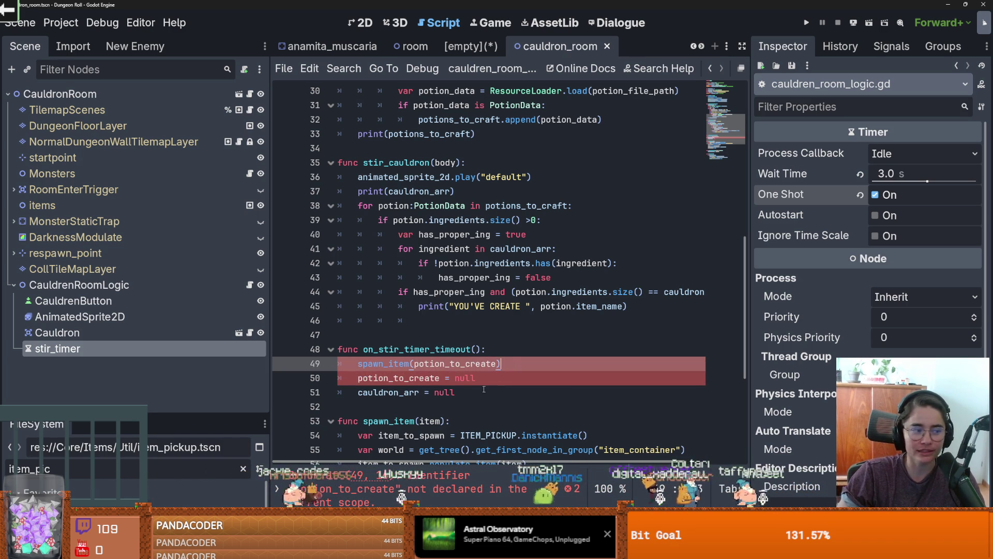
scroll(486, 391, down, 1)
shift+click(486, 346)
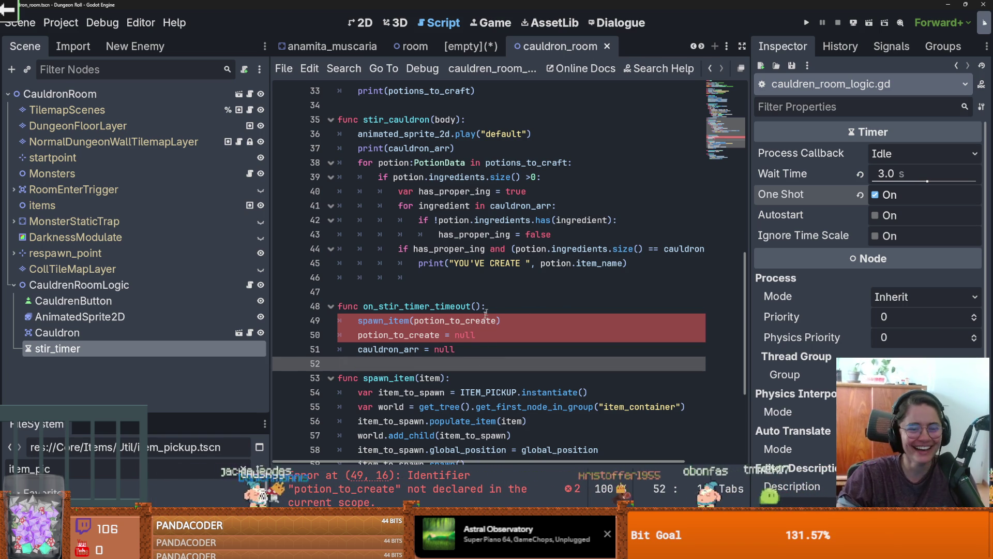
double_click(375, 334)
- Declare var potion_to_create on line 13 among the script's declarations
scroll(459, 318, up, 1)
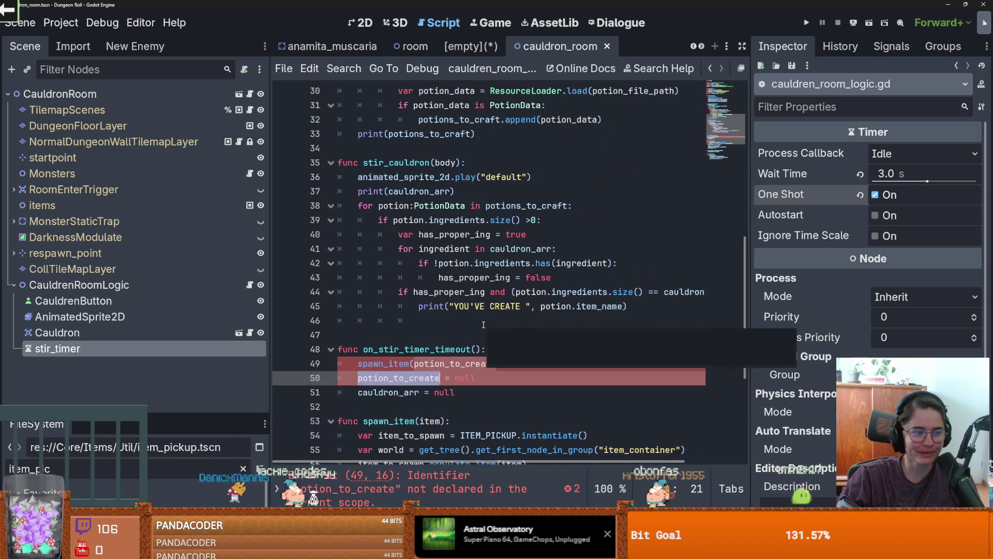
scroll(460, 317, up, 9)
click(352, 234)
key(Return)
key(Up)
text(var)
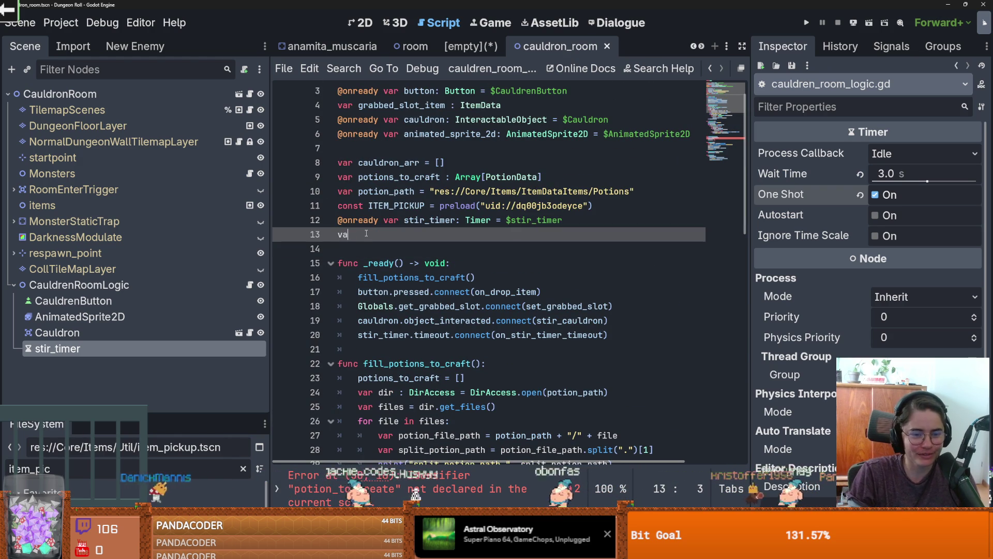
key(ctrl+v)
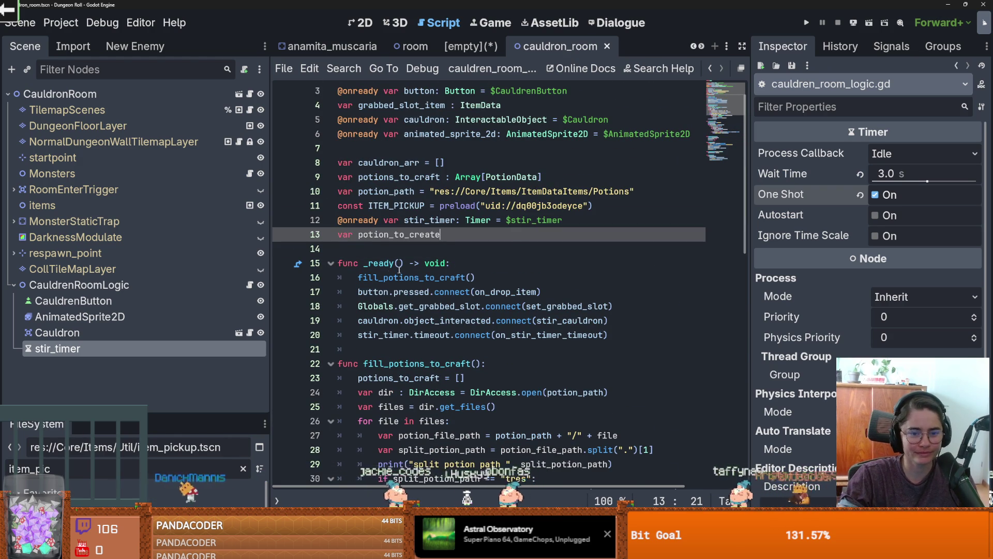
- After the print in stir_cauldron, add potion_to_create = potion, and save
scroll(438, 327, down, 6)
scroll(437, 327, down, 4)
click(473, 282)
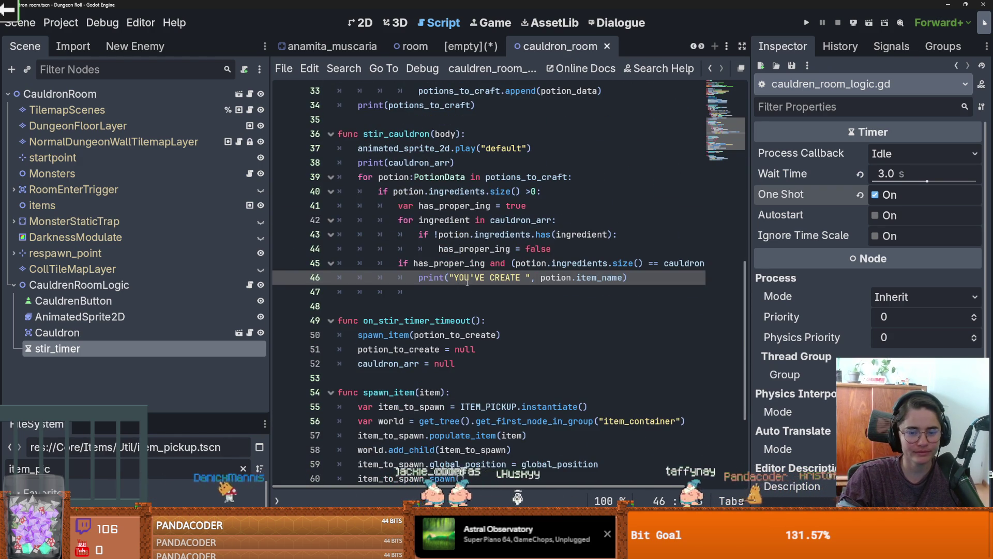
scroll(472, 289, down, 1)
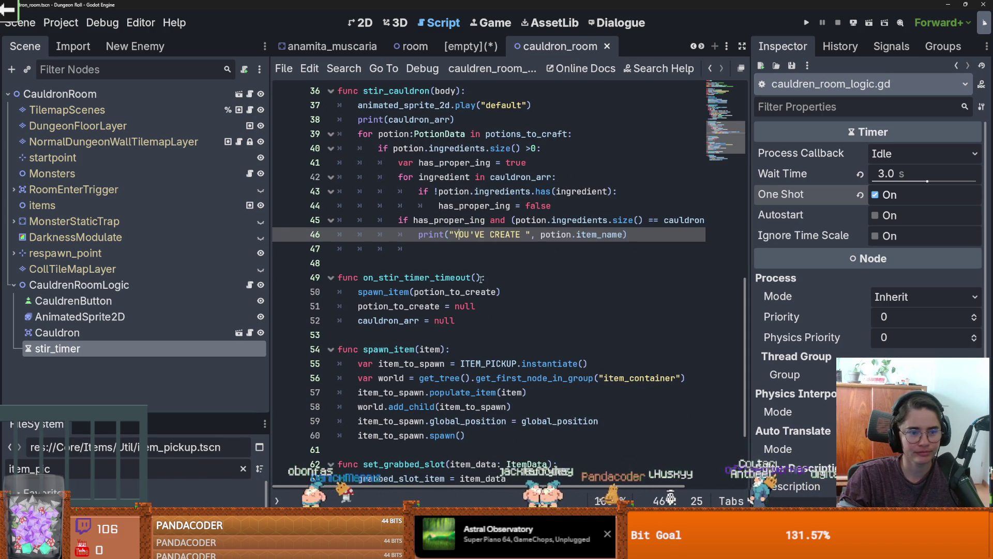
double_click(452, 291)
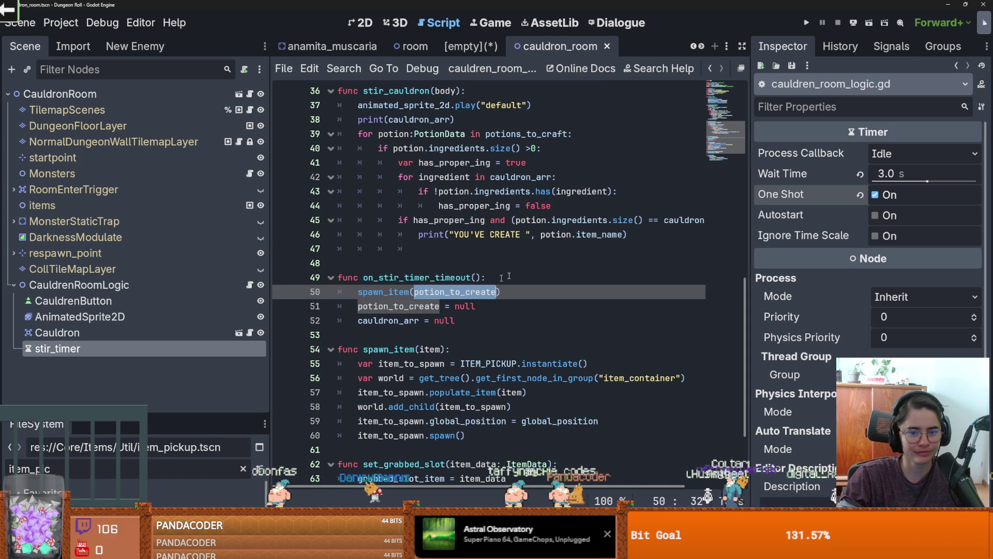
click(626, 233)
key(Return)
text(potion_to_create = po)
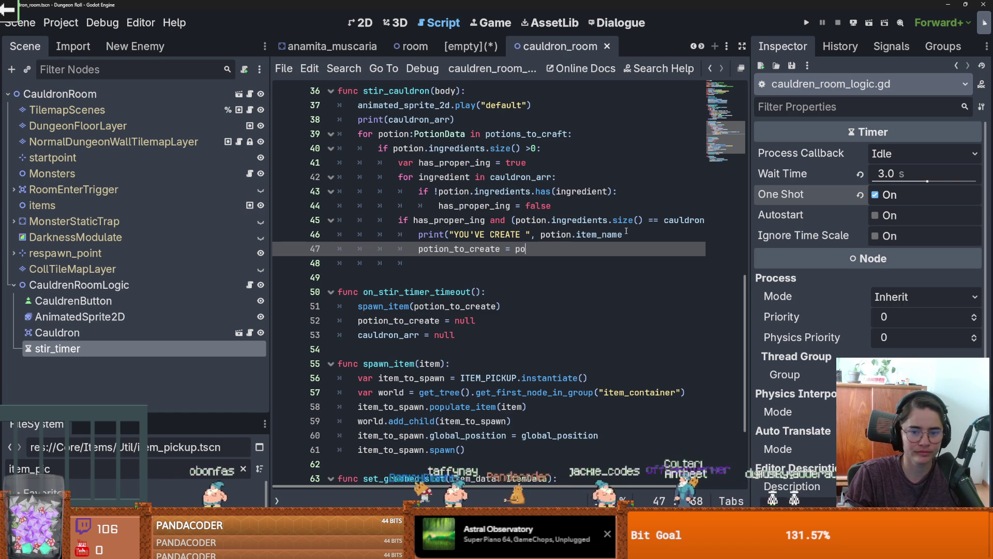
text(tion)
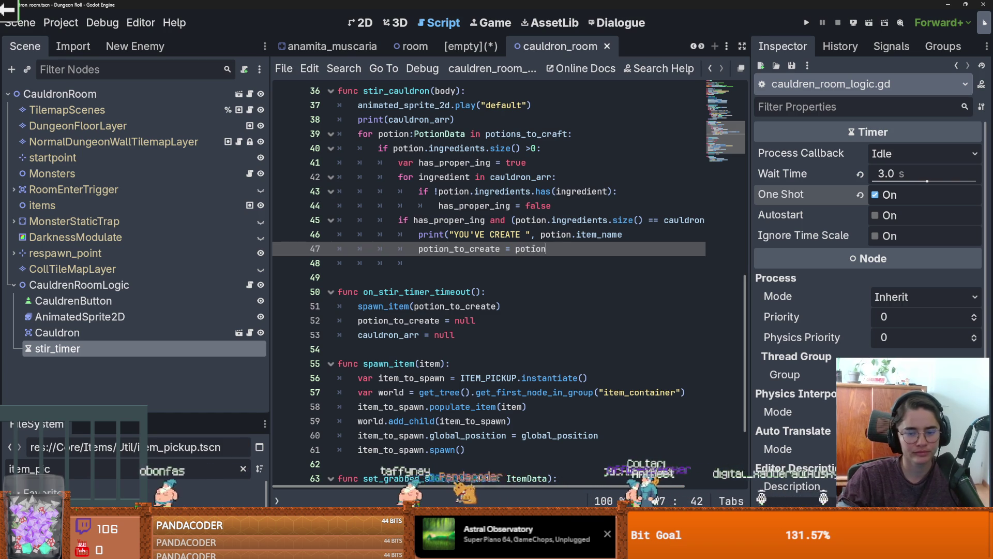
key(ctrl+s)
- Close the missing parenthesis at the end of the print line
double_click(459, 249)
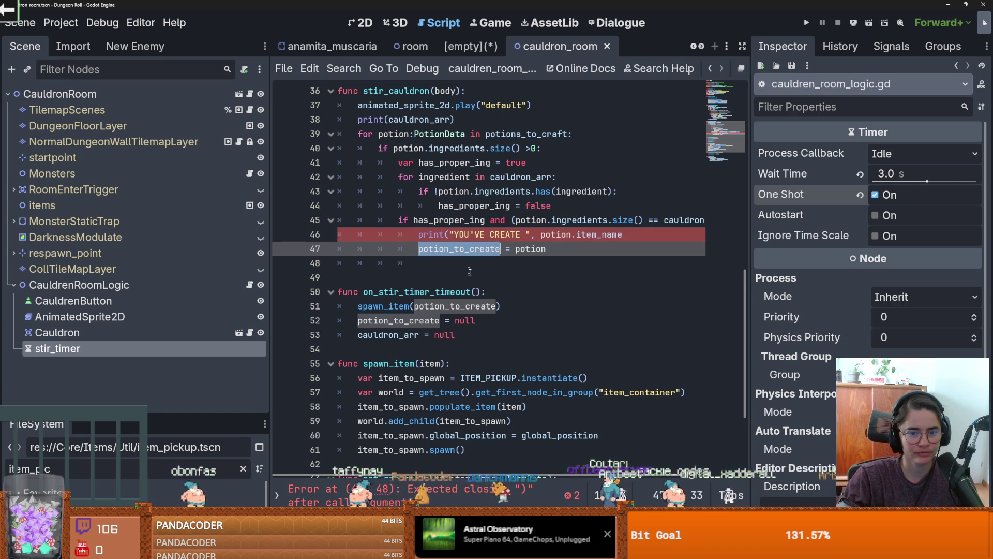
scroll(459, 249, up, 1)
scroll(486, 294, up, 9)
scroll(486, 293, down, 10)
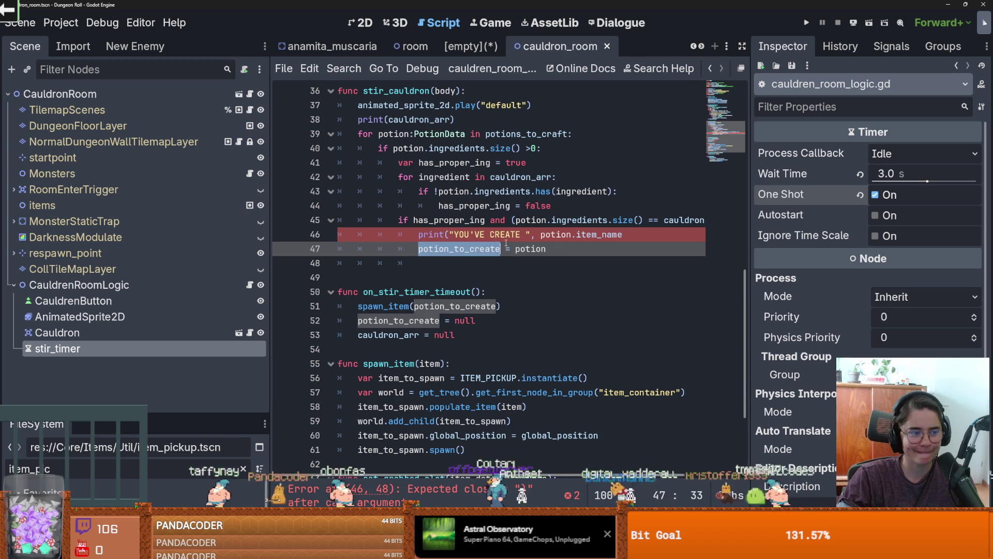
double_click(478, 248)
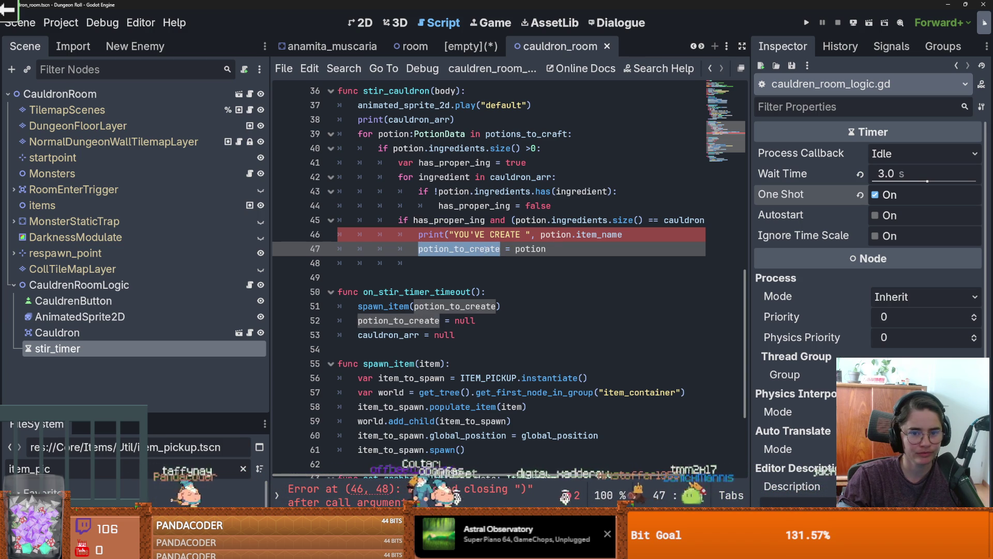
click(482, 250)
click(623, 234)
text())
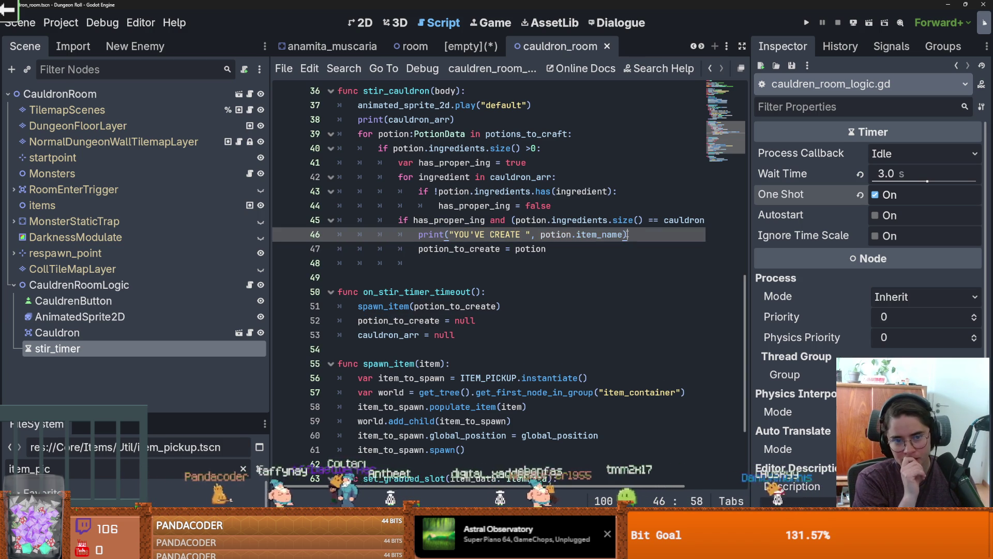
- Add an else: branch after the potion assignment in stir_cauldron
click(566, 248)
key(Return)
key(BackSpace)
text(else)
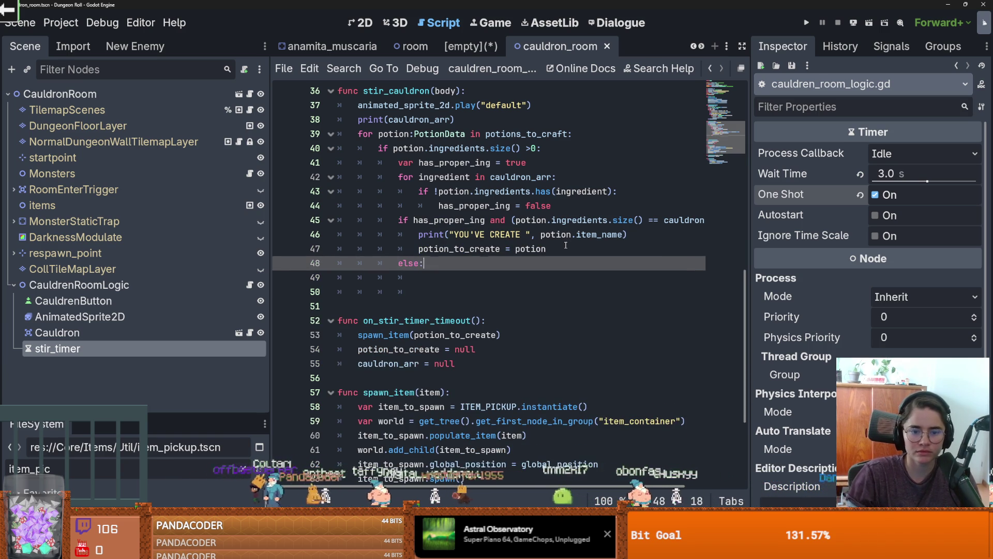
text(:)
key(Return)
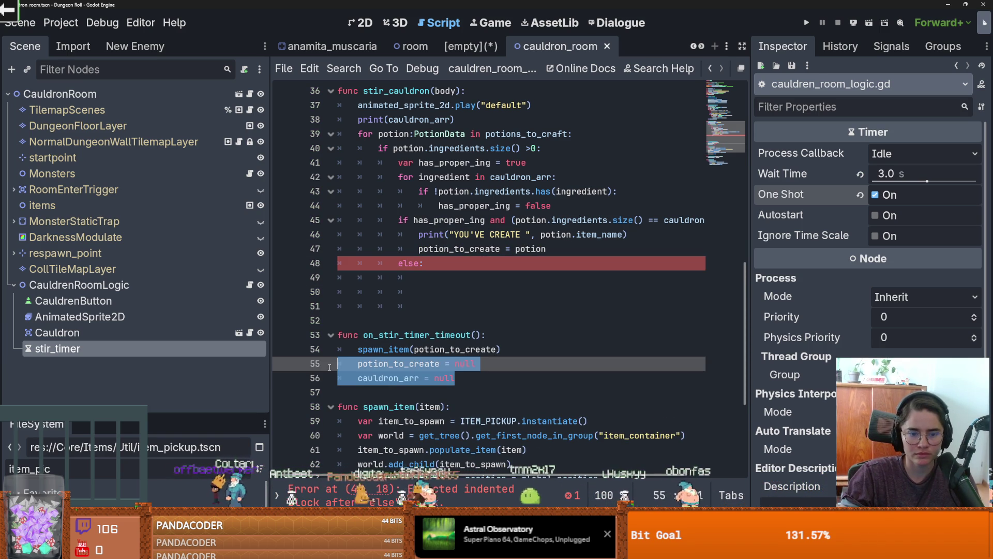
- Write a new func empty_cauldron() containing the two null reset lines
click(414, 323)
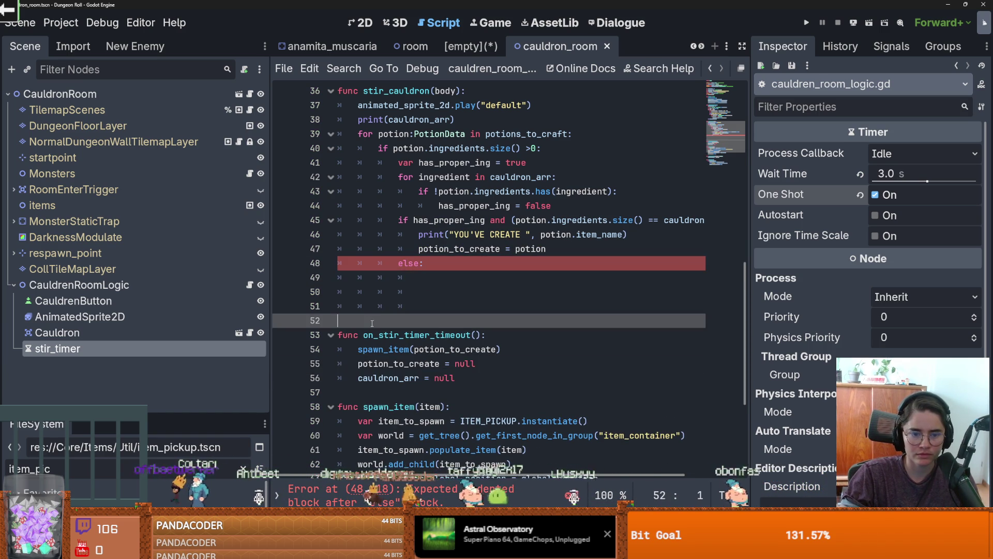
key(Return)
click(362, 322)
text(func empt)
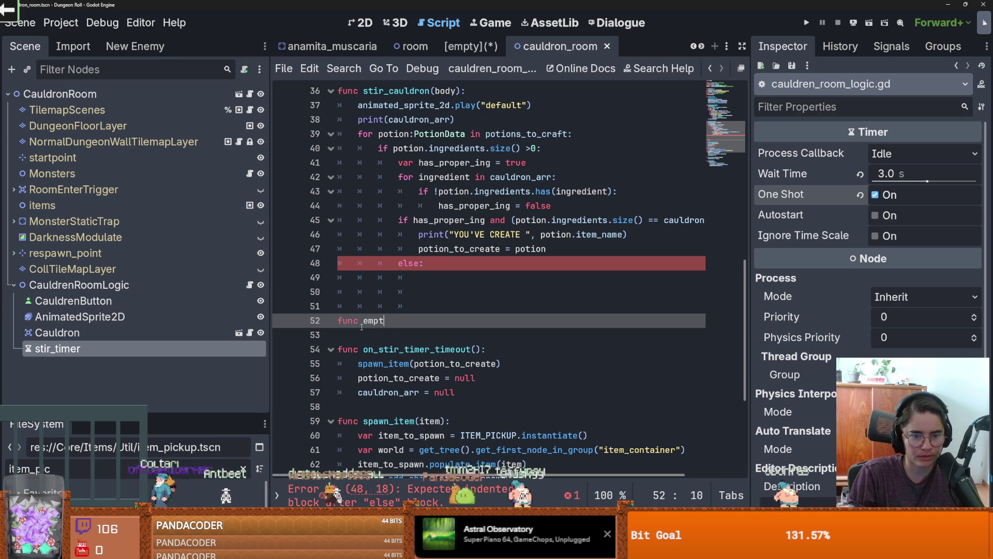
text(y_caultdren)
key(BackSpace)
key(BackSpace)
key(BackSpace)
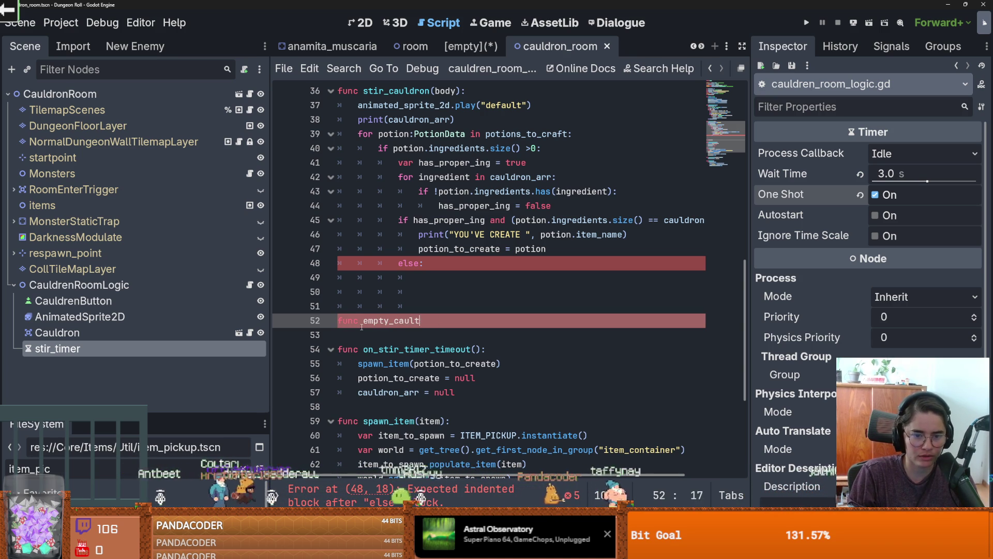
text(():)
key(Return)
text(potion_to_create = null 	cauldron_arr = null)
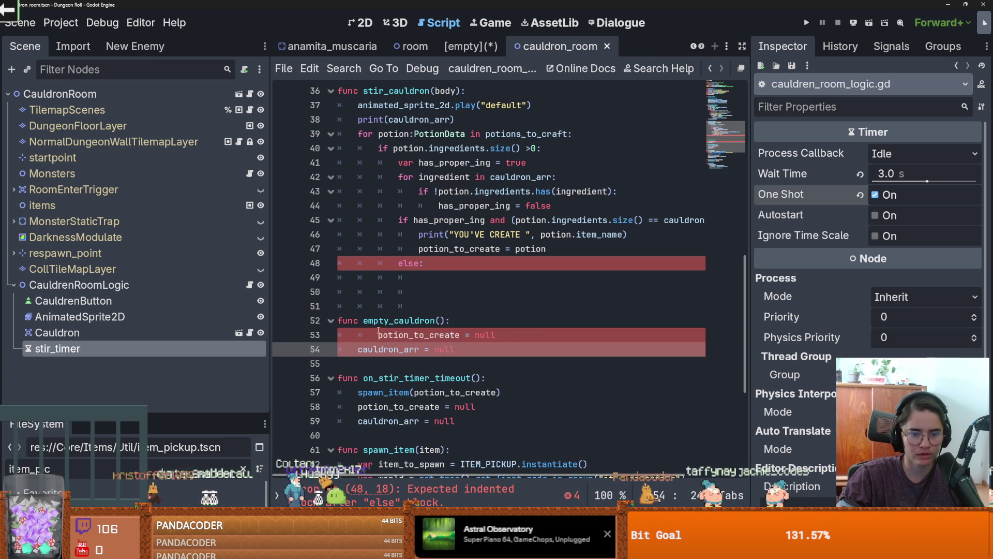
key(shift+Tab)
- Call empty_cauldron() under else and in place of the resets in on_stir_timer_timeout
drag(445, 320, 359, 320)
key(ctrl+c)
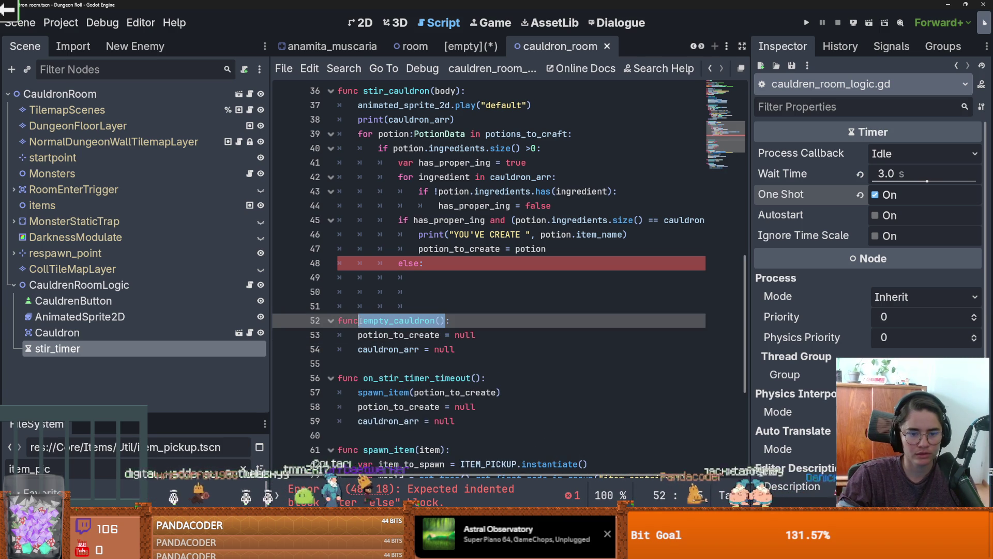
click(413, 277)
key(ctrl+v)
scroll(414, 279, down, 1)
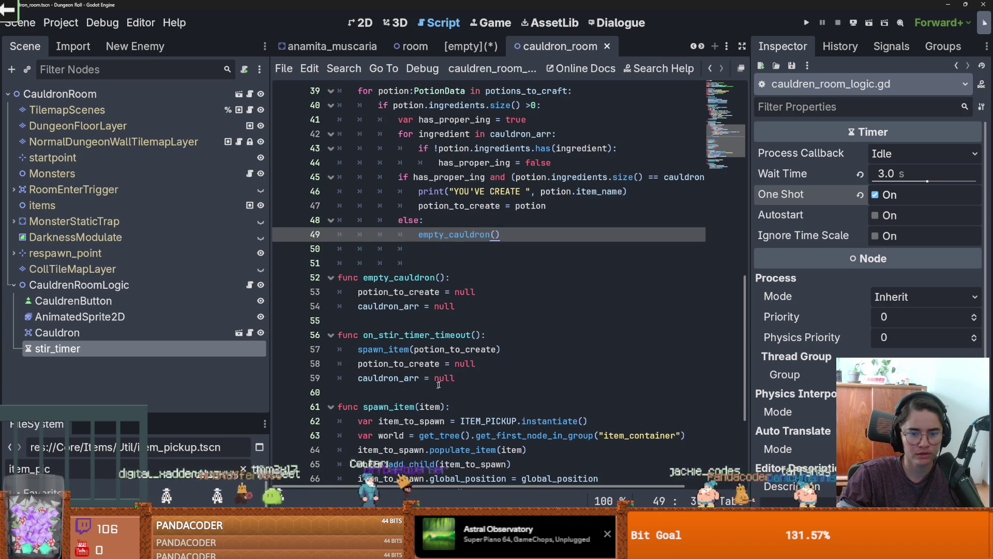
drag(454, 378, 358, 363)
key(ctrl+v)
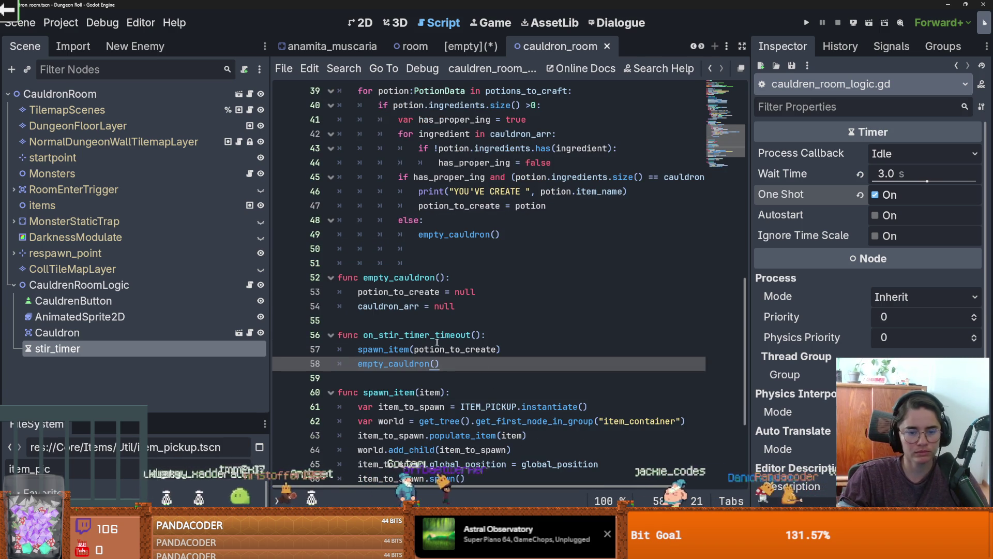
- Remove the extra blank line 50 and open a new line after the potion assignment
click(421, 253)
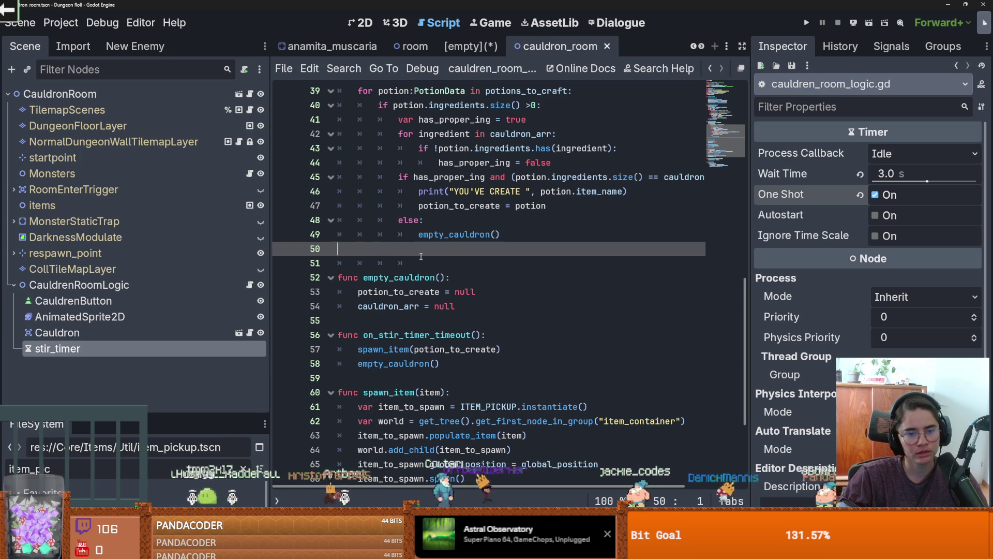
key(BackSpace)
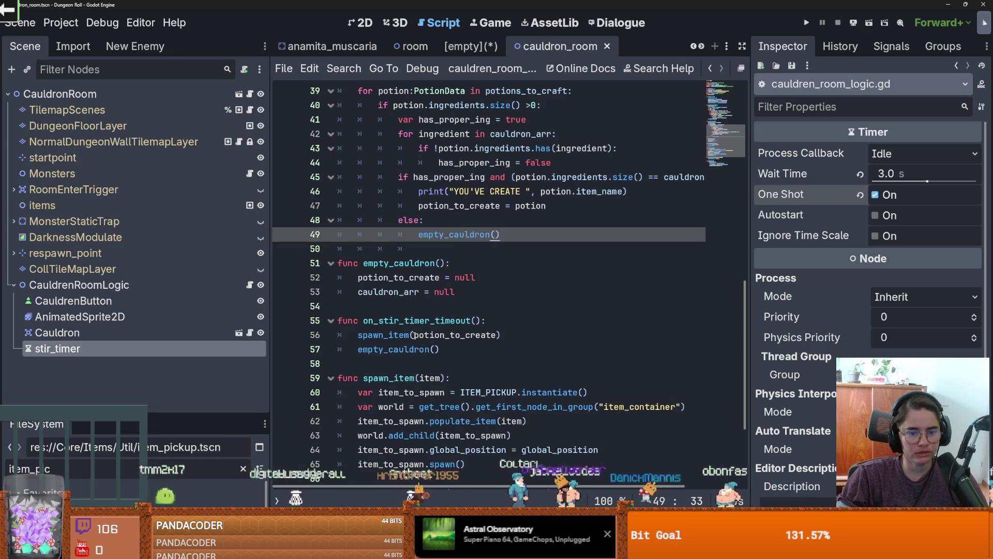
click(434, 335)
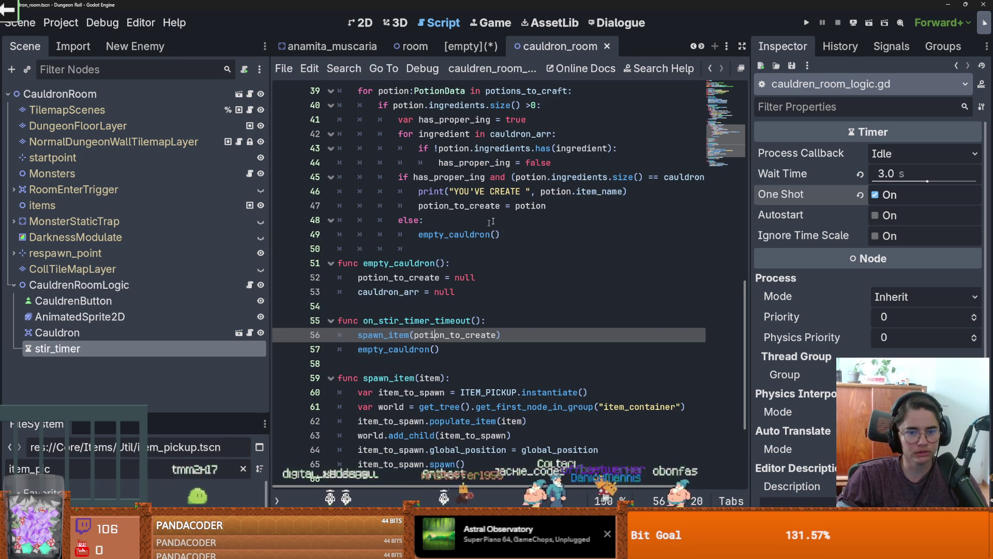
click(565, 206)
key(Return)
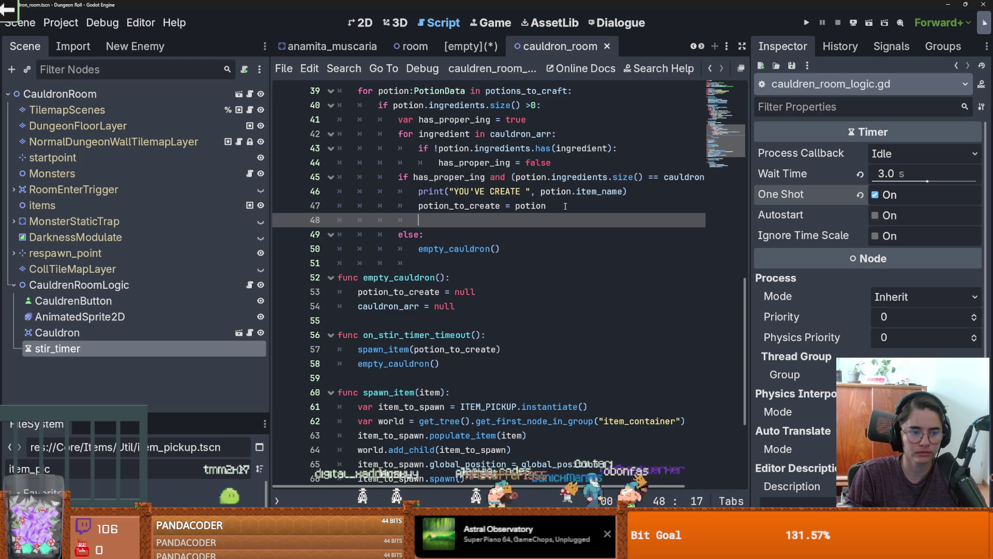
- Add stir_timer.start() to the matching-potion branch and test-run the game
text(stir_timer)
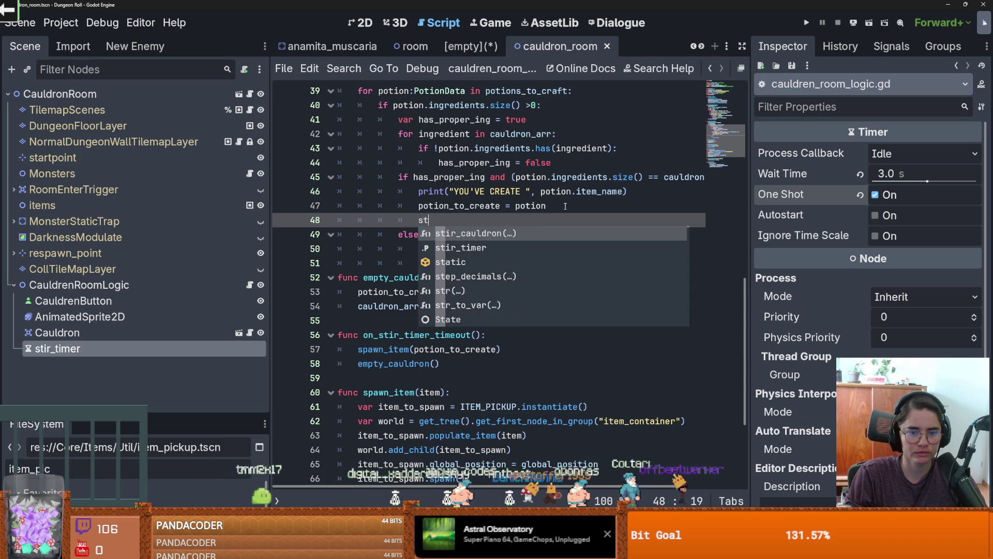
text(.sta)
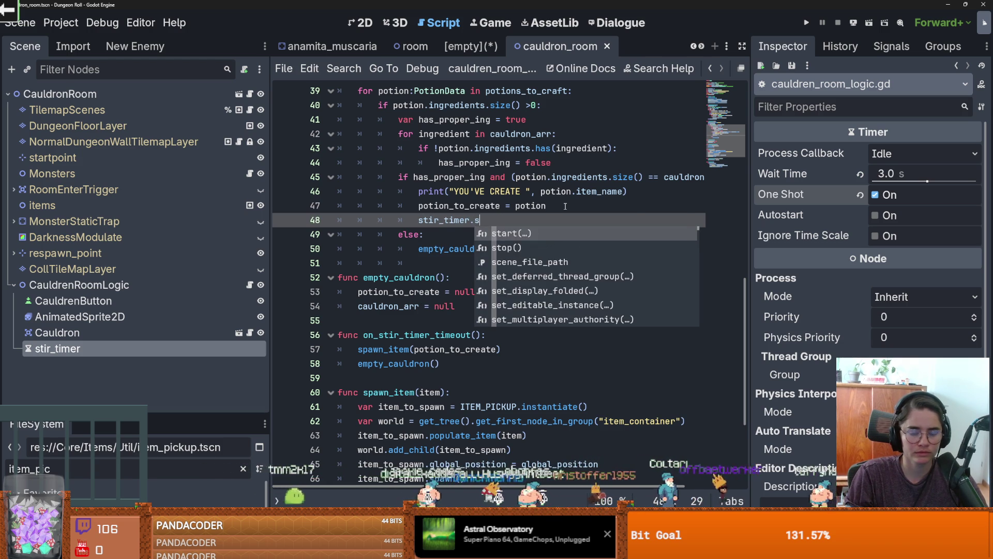
key(Return)
click(806, 22)
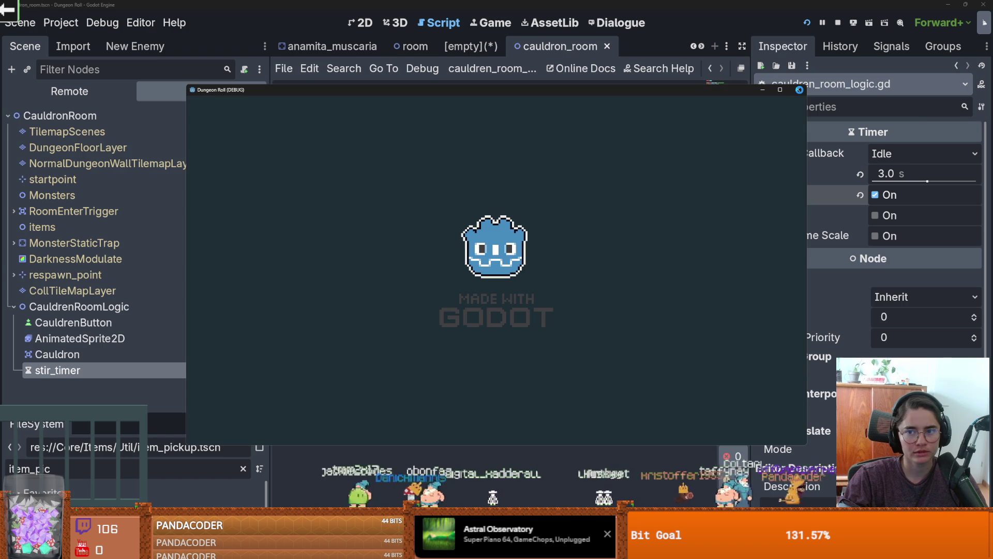
click(797, 90)
- Review the stir_cauldron else branch and the on_stir_timer_timeout function
scroll(541, 148, up, 2)
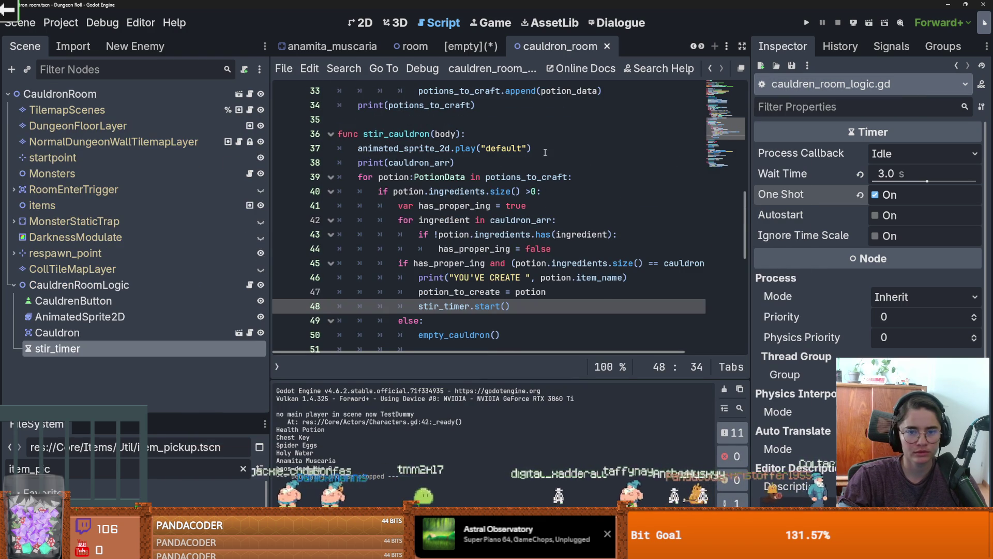
drag(533, 149, 358, 149)
scroll(448, 155, down, 2)
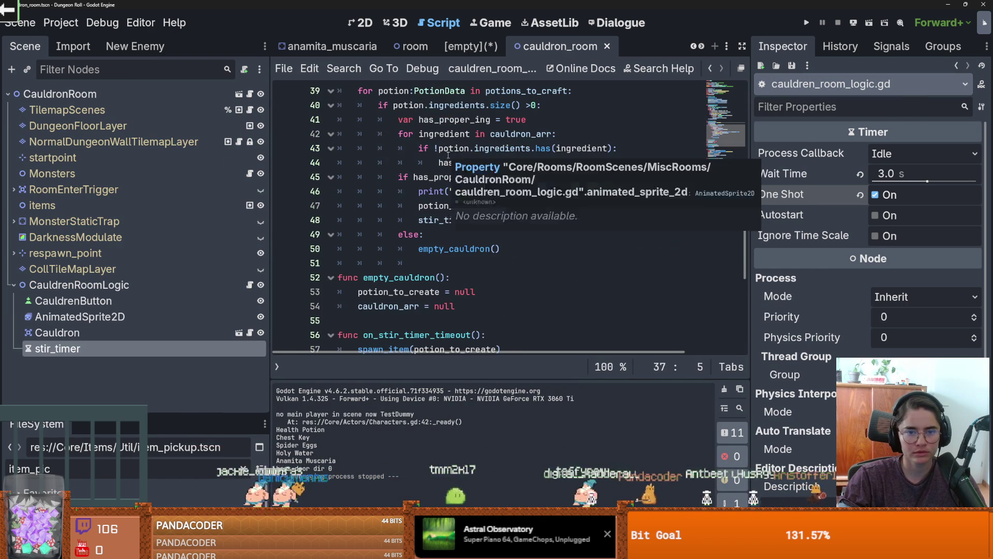
click(441, 249)
scroll(484, 258, up, 2)
scroll(485, 254, down, 2)
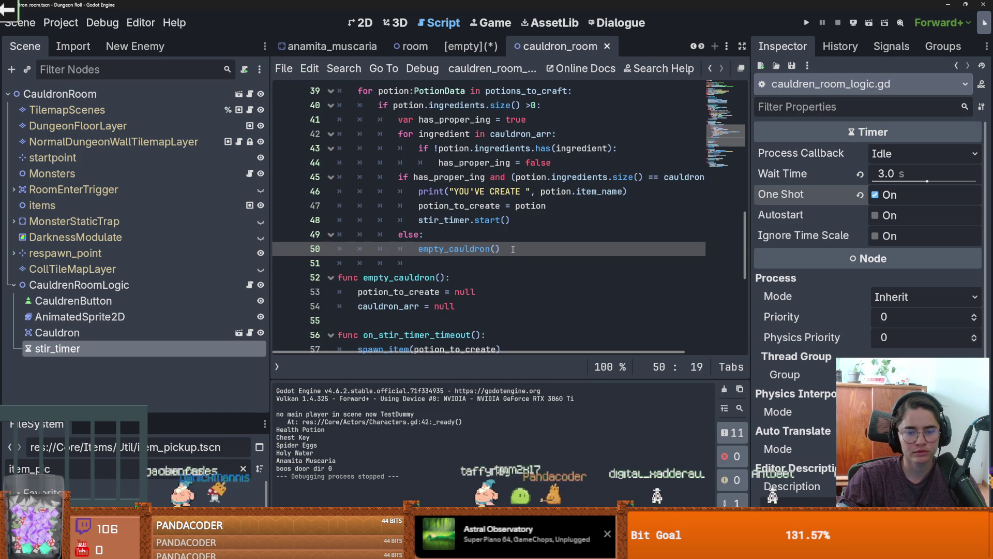
scroll(510, 249, up, 1)
scroll(507, 249, down, 1)
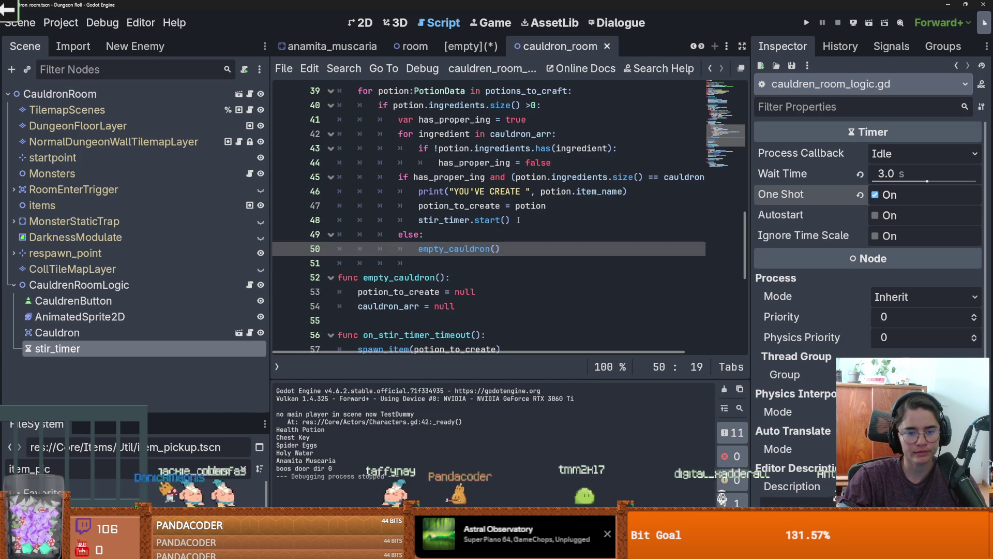
scroll(432, 283, down, 1)
double_click(443, 292)
click(501, 291)
scroll(479, 238, up, 1)
scroll(470, 217, down, 1)
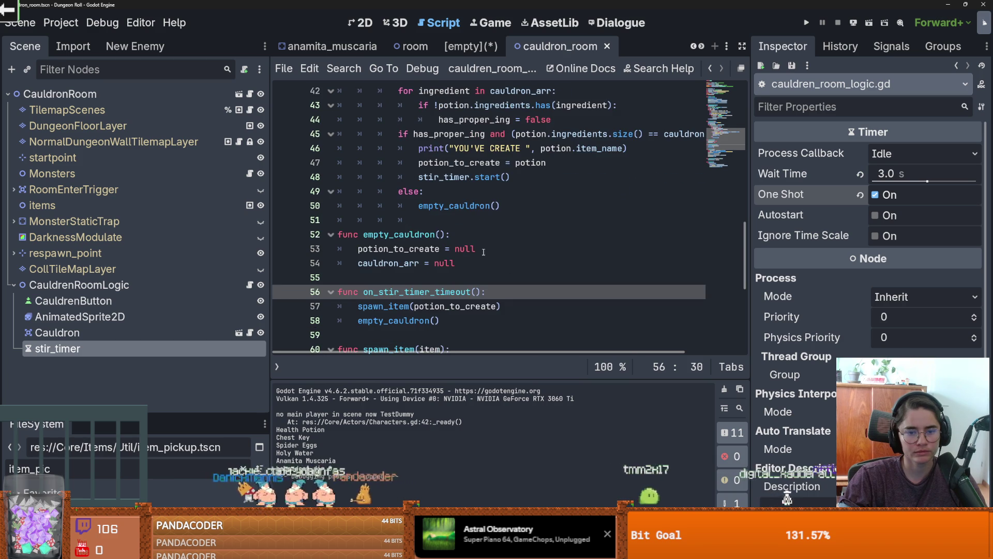
scroll(472, 212, up, 1)
scroll(472, 212, down, 1)
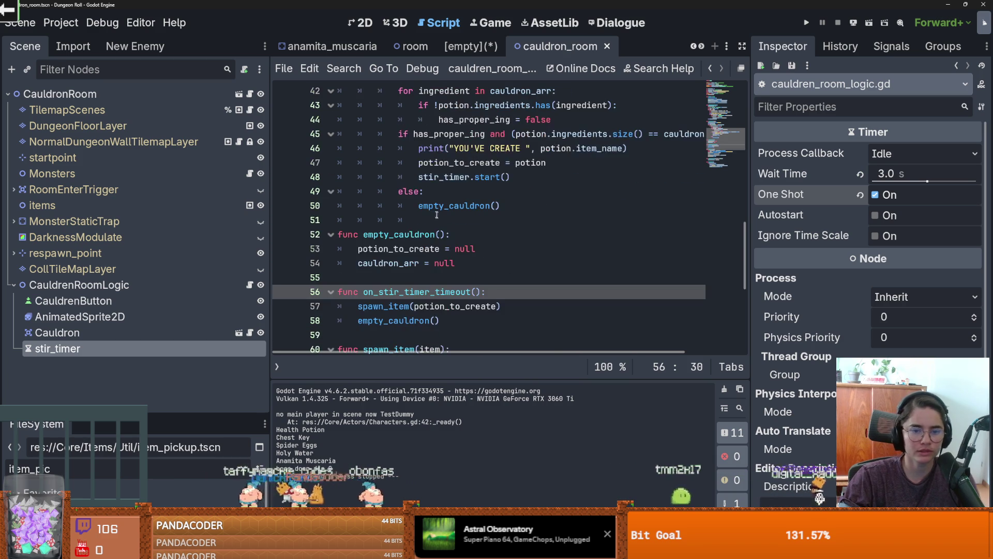
- Move stir_timer.start() from the matching branch to after the loop, dedented
drag(510, 177, 407, 176)
key(ctrl+x)
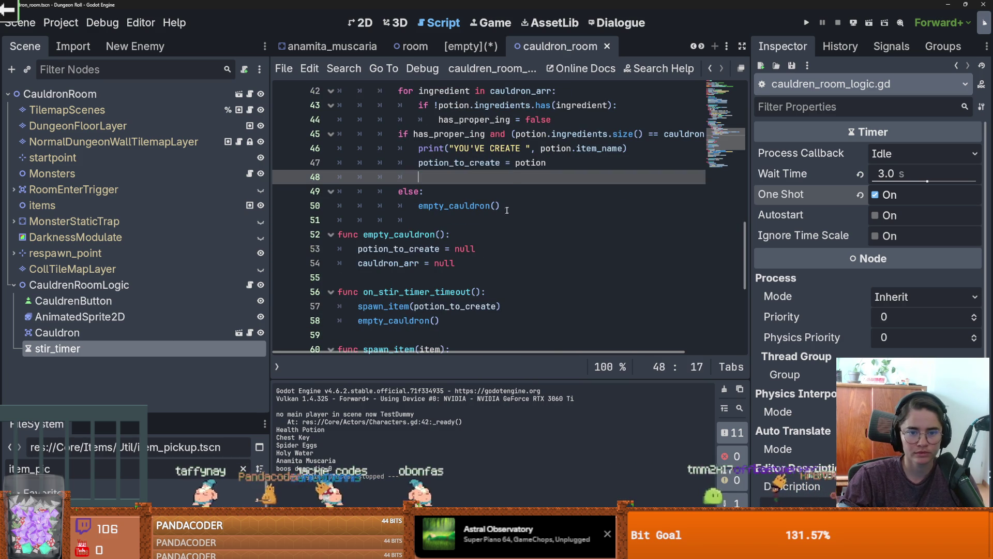
click(509, 205)
key(Return)
key(BackSpace)
key(ctrl+v)
scroll(373, 305, up, 2)
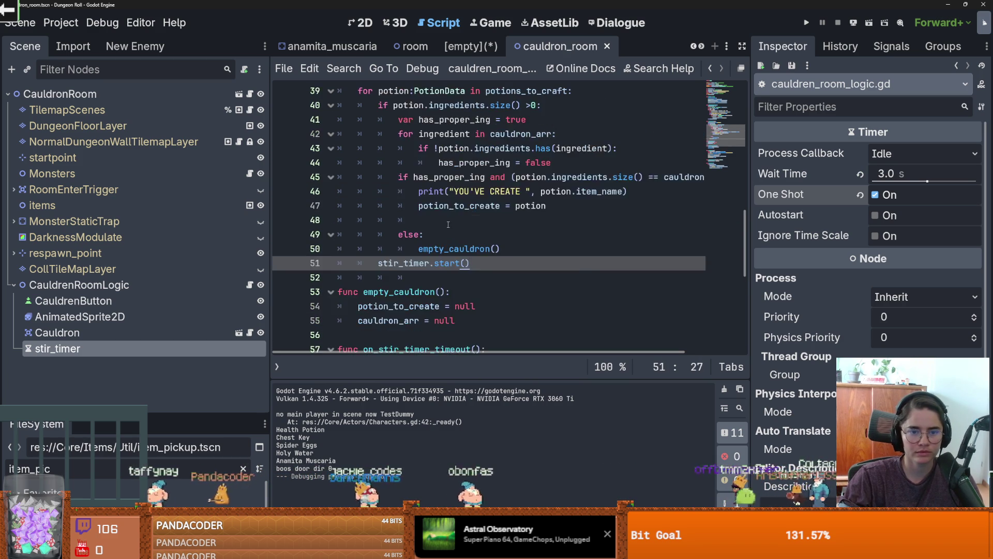
click(373, 305)
key(BackSpace)
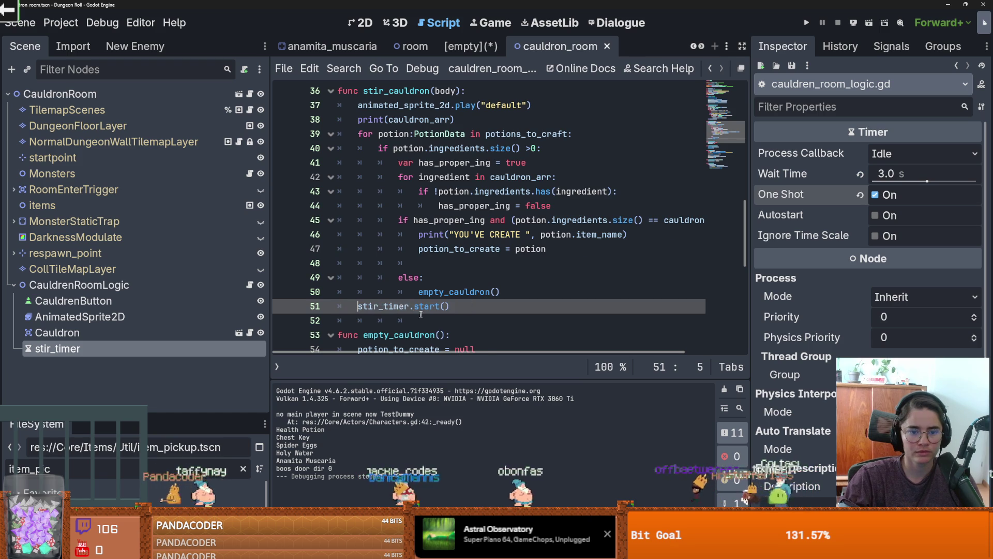
- Open a new line at the top of on_stir_timer_timeout
scroll(396, 267, down, 2)
click(396, 268)
scroll(405, 219, down, 1)
double_click(436, 263)
scroll(481, 272, up, 1)
scroll(491, 269, down, 1)
click(499, 266)
key(Return)
- Write an if condition and correct its variable from potions_to_craft to potion_to_create
text(potions_to_craft)
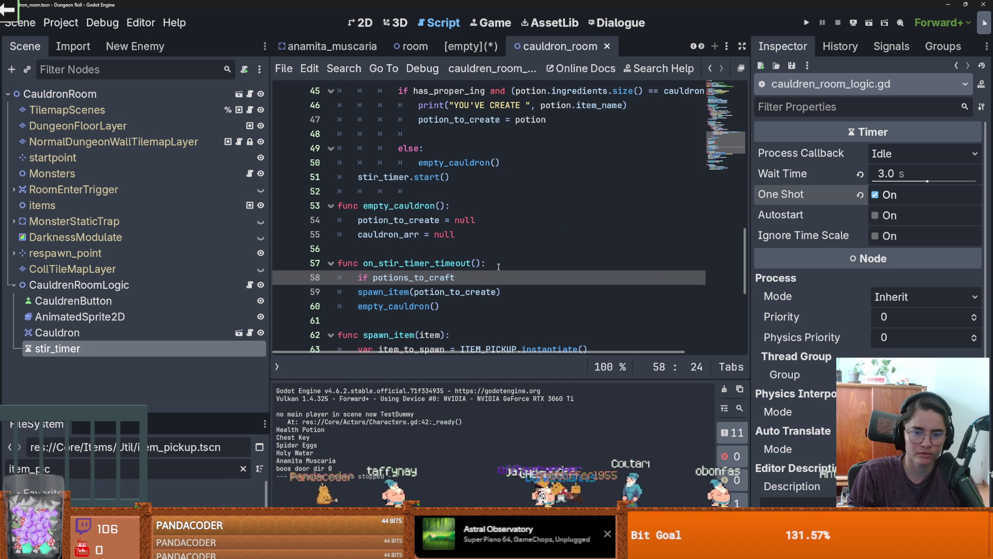
double_click(459, 294)
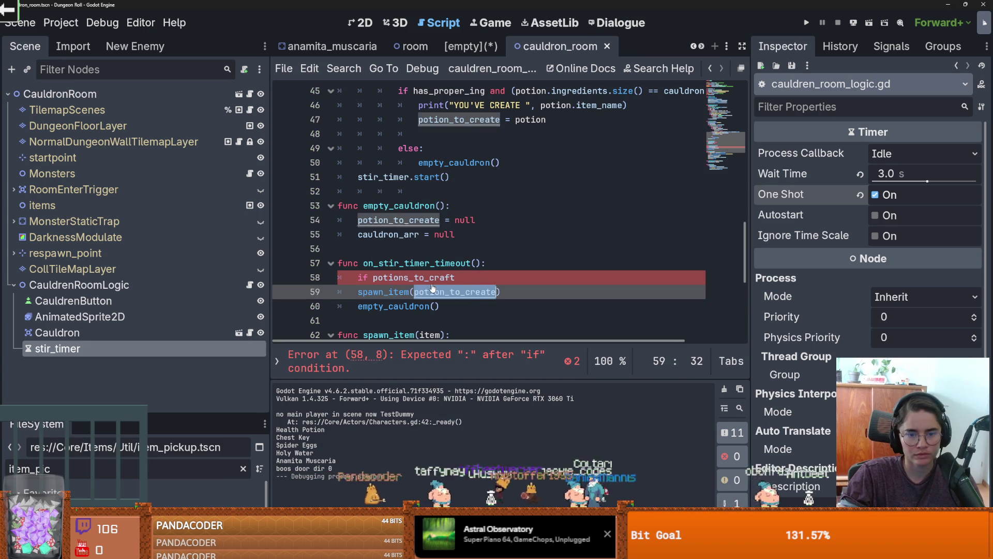
ctrl+click(431, 280)
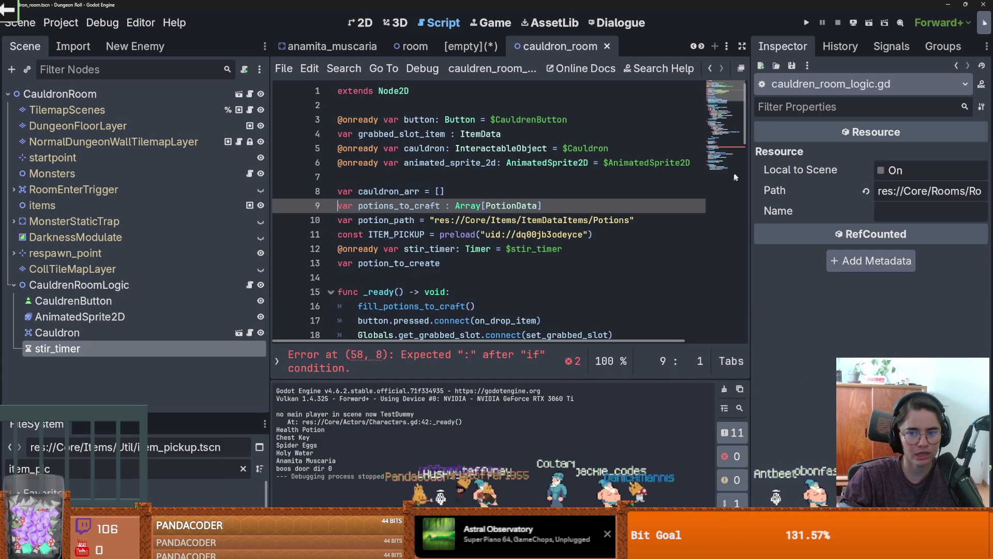
mouse_move(747, 122)
mouse_down()
mouse_move(734, 312)
mouse_move(732, 278)
mouse_up()
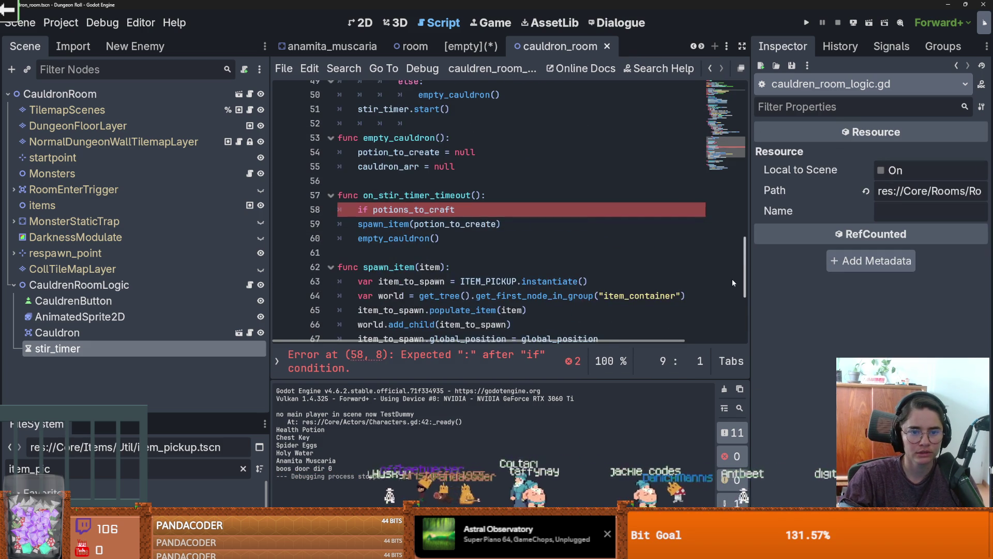
double_click(456, 223)
key(ctrl+c)
double_click(413, 209)
key(ctrl+v)
- Indent spawn_item() under the new if potion_to_create condition
click(360, 223)
key(Tab)
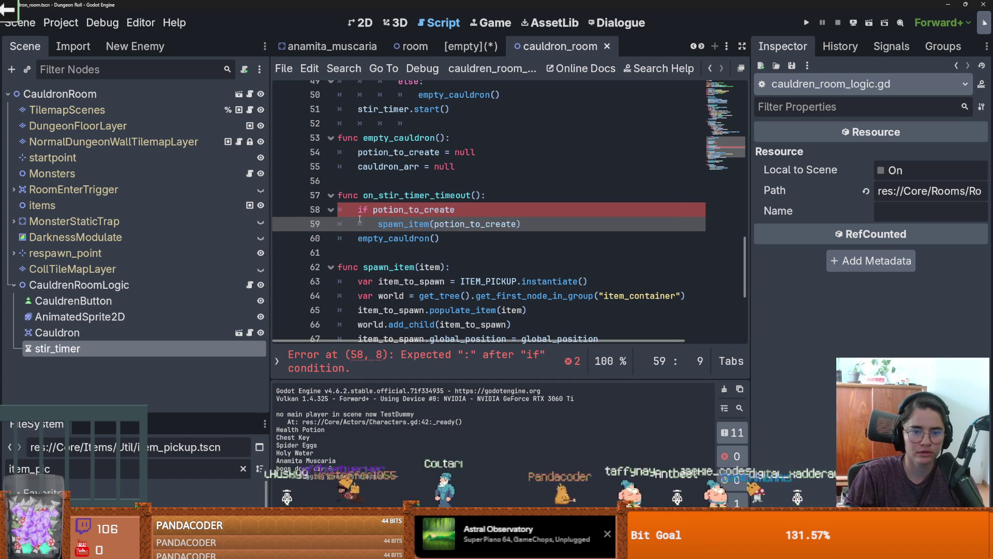
click(472, 209)
text(:)
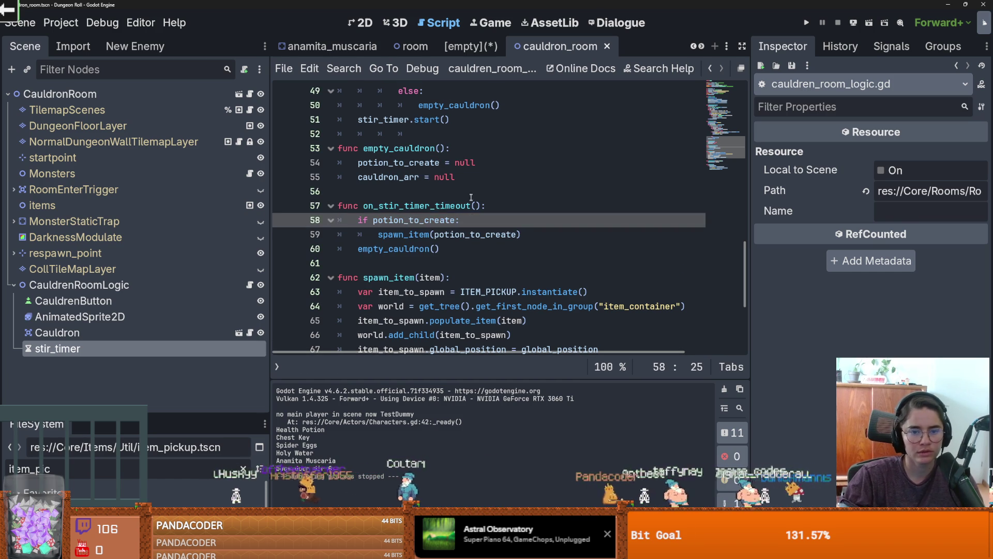
double_click(437, 208)
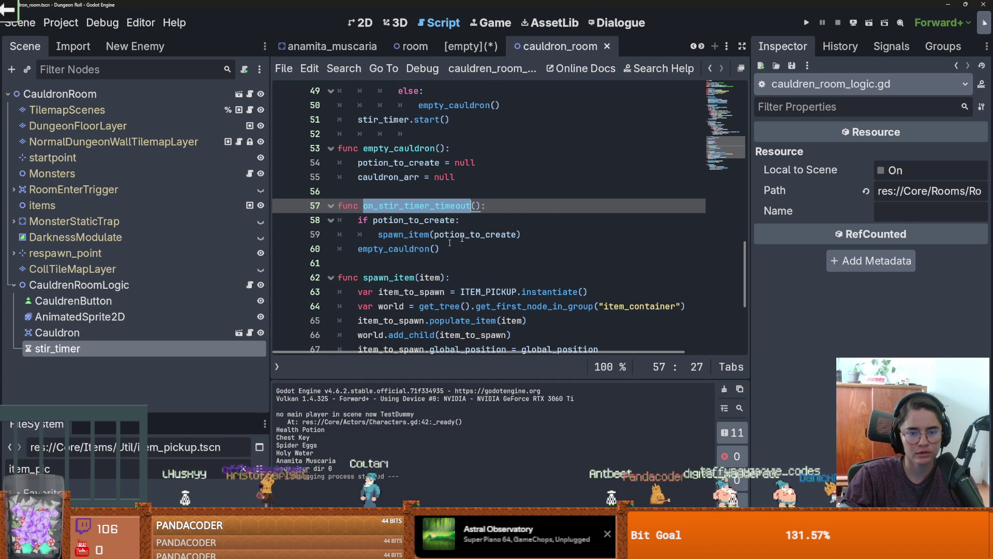
scroll(545, 227, up, 1)
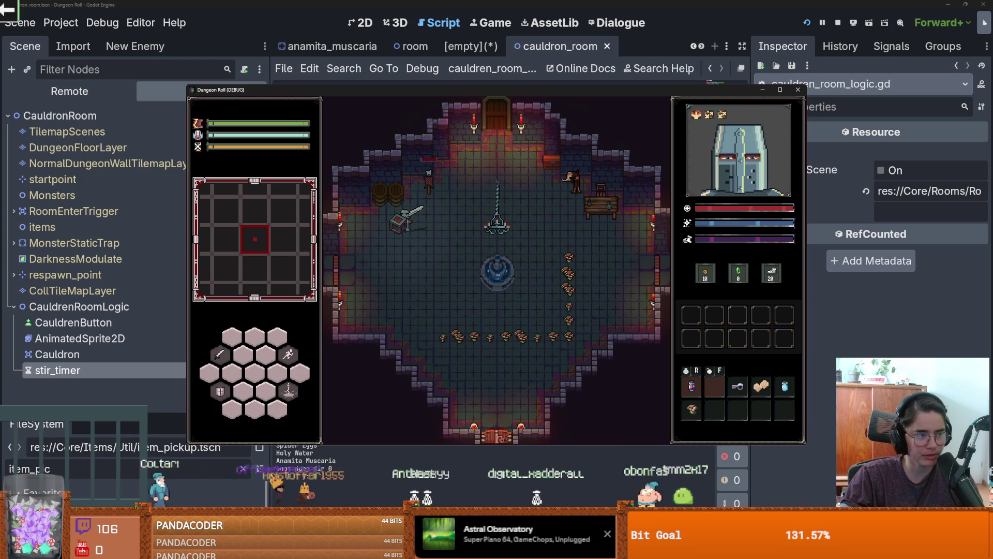
- Play through to the Cauldron Room and drop spider eggs, mushroom and holy water into the cauldron
click(539, 281)
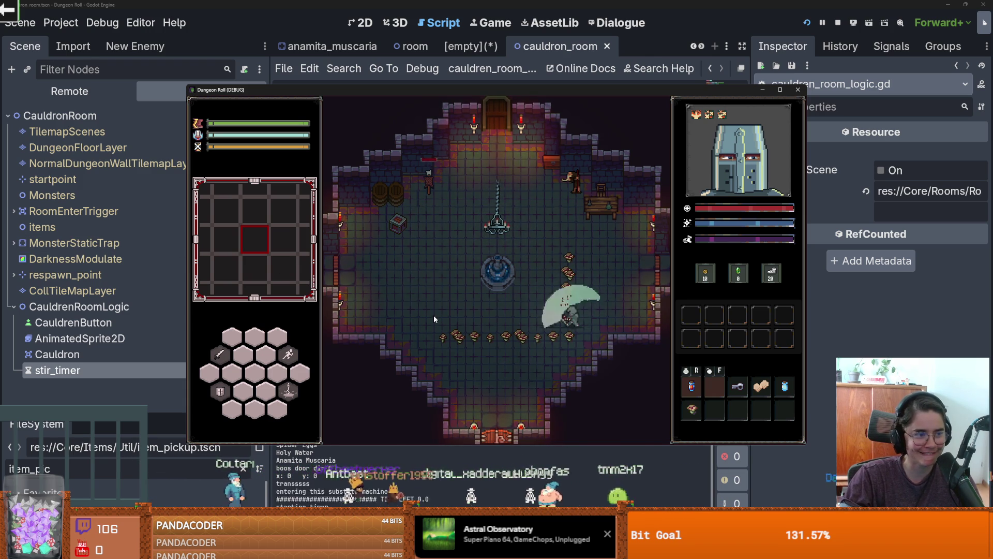
click(525, 266)
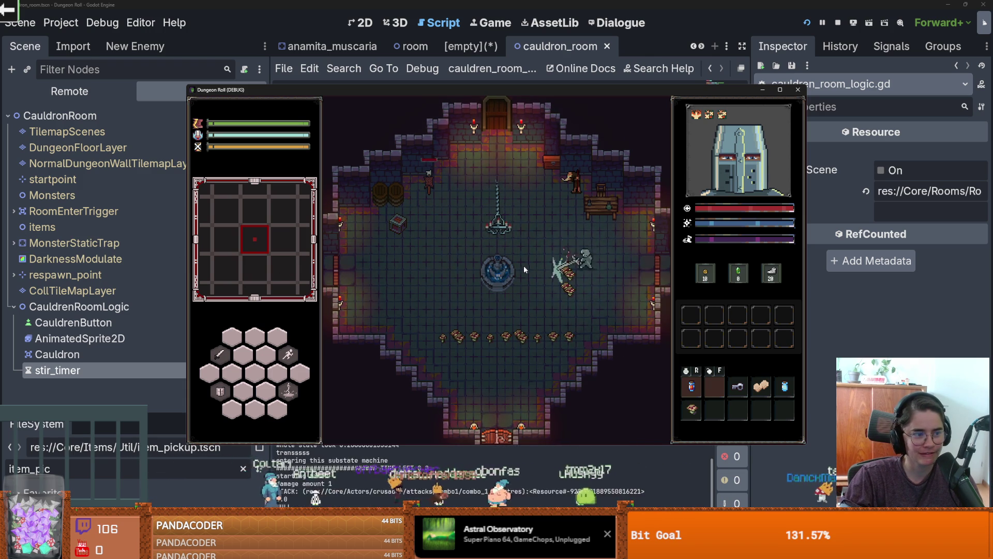
key(a)
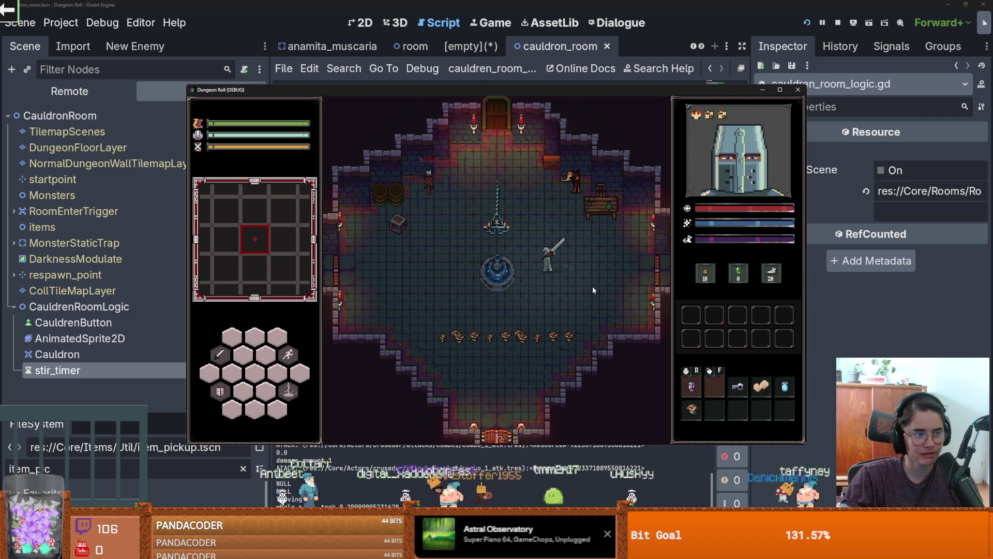
click(592, 291)
key(s)
key(d)
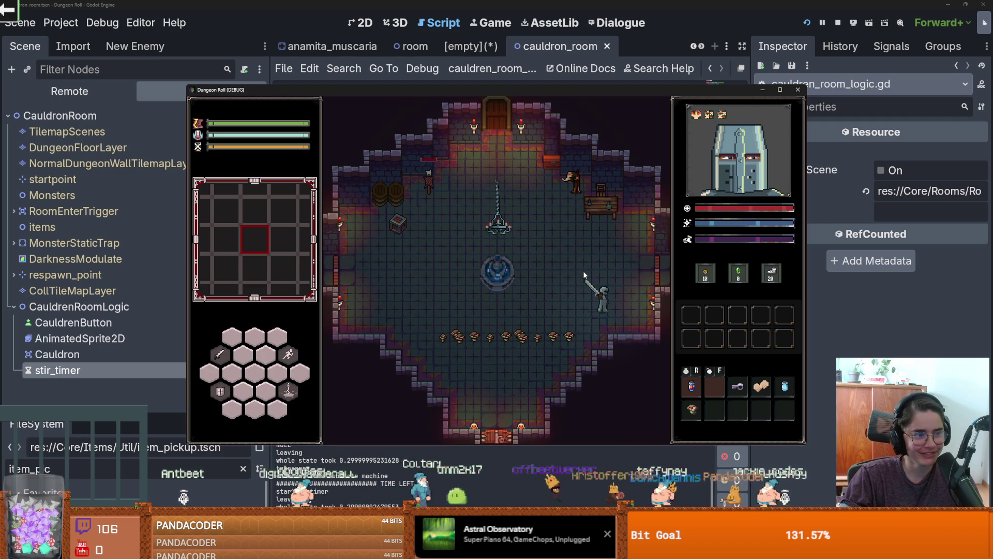
key(d)
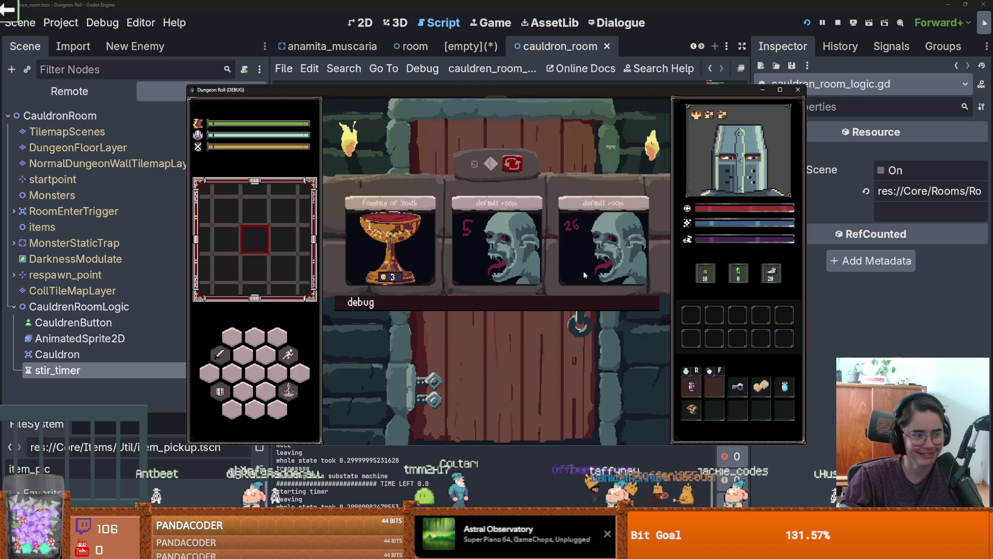
click(606, 344)
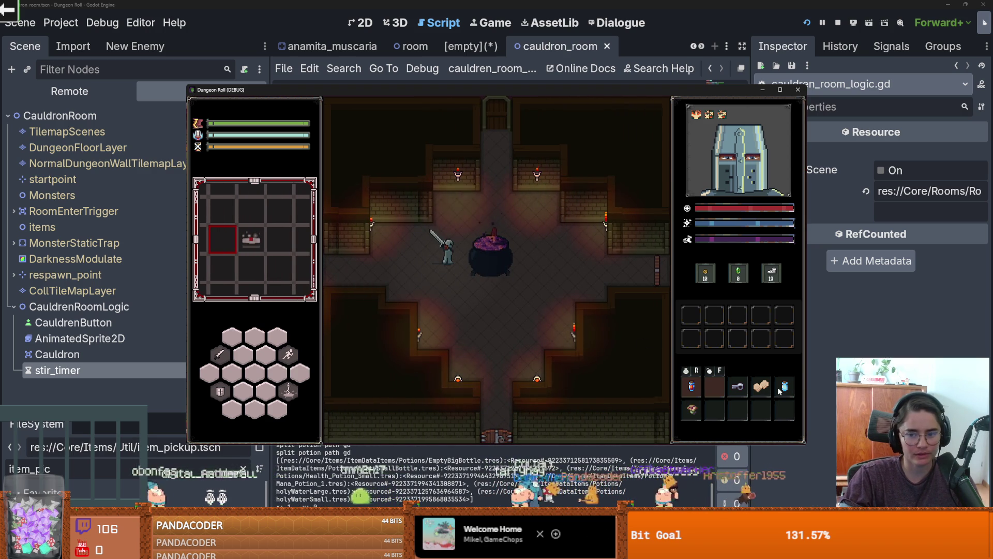
click(761, 386)
click(691, 404)
drag(785, 387, 499, 248)
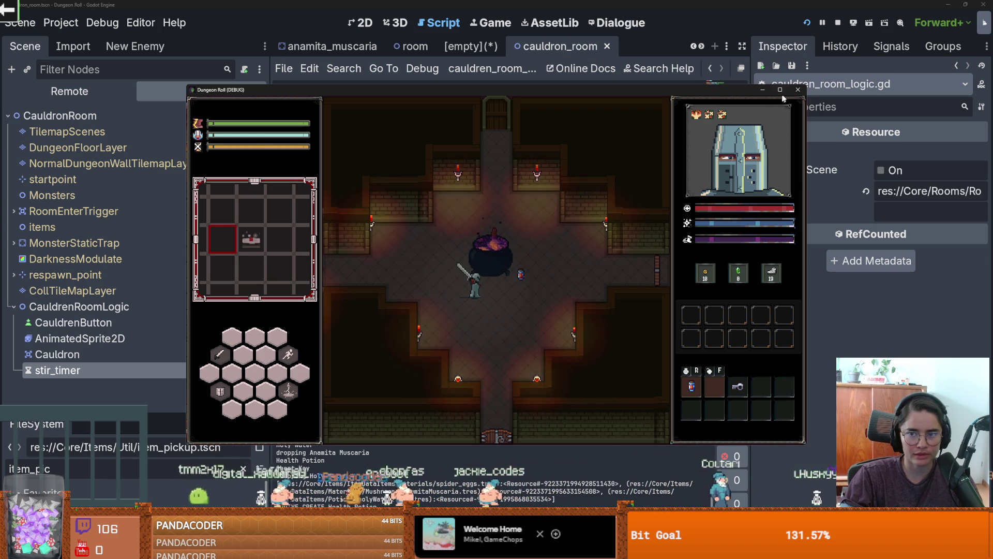
- Close the game and add a blank line in on_stir_timer_timeout
click(798, 89)
click(452, 205)
key(Return)
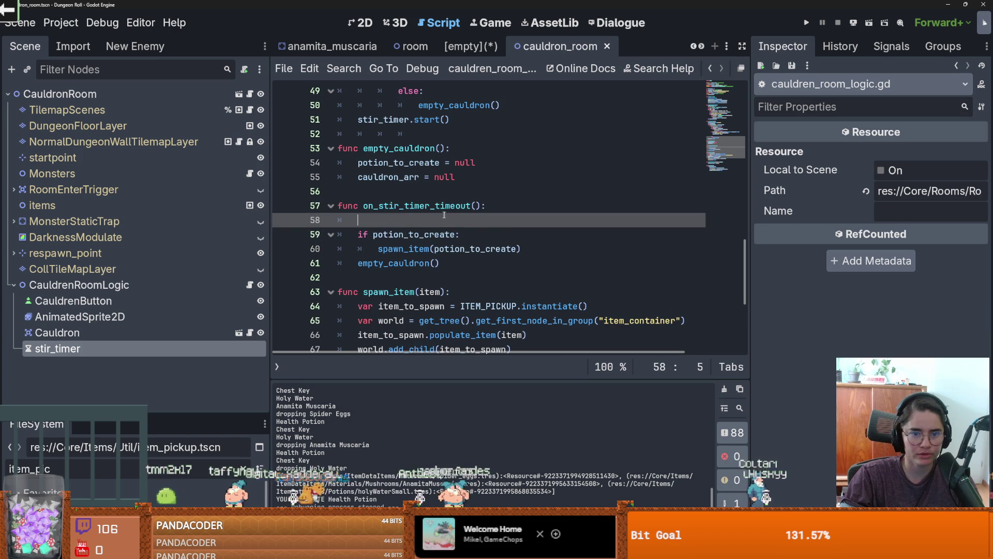
- Add animated_sprite_2d.stop() to on_stir_timer_timeout
text(an)
key(Return)
text(.st)
key(Return)
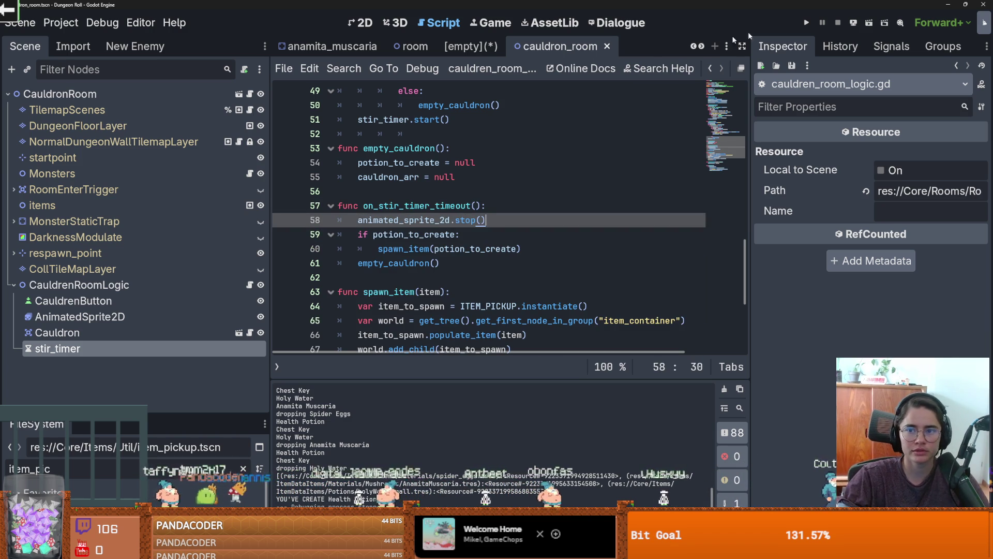
- Run the game, walk to the Cauldron Room and drop ingredients including Holy Water into the cauldron
click(806, 22)
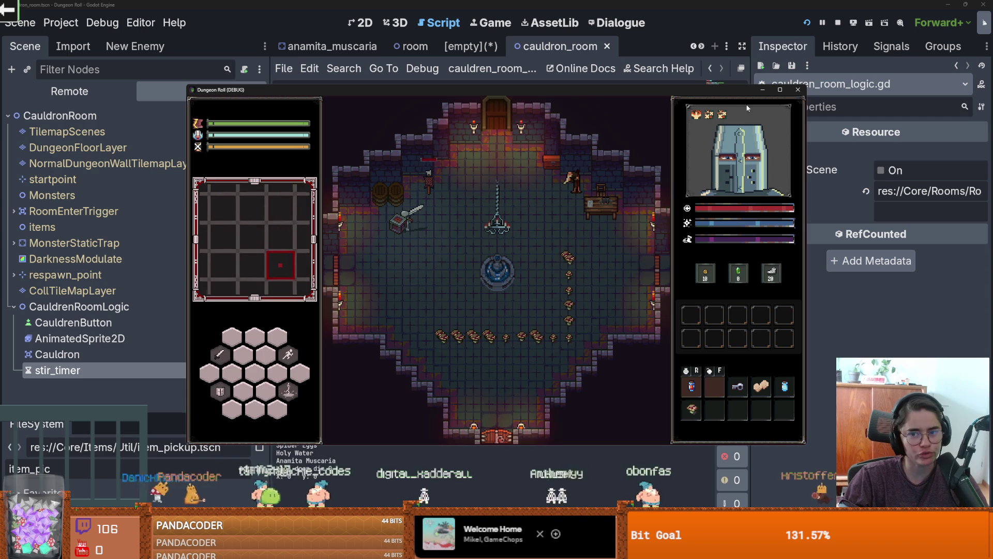
key(d)
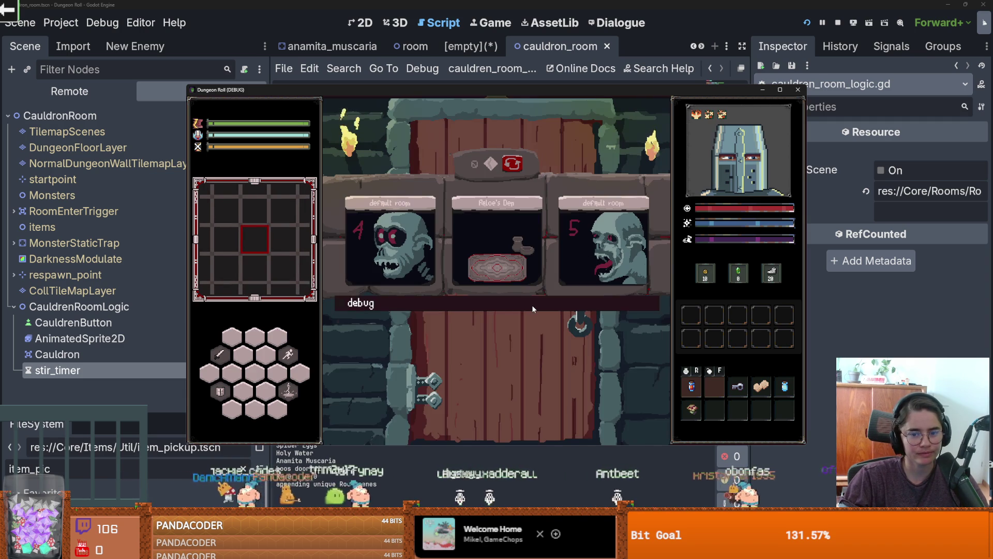
click(532, 305)
key(d)
key(a)
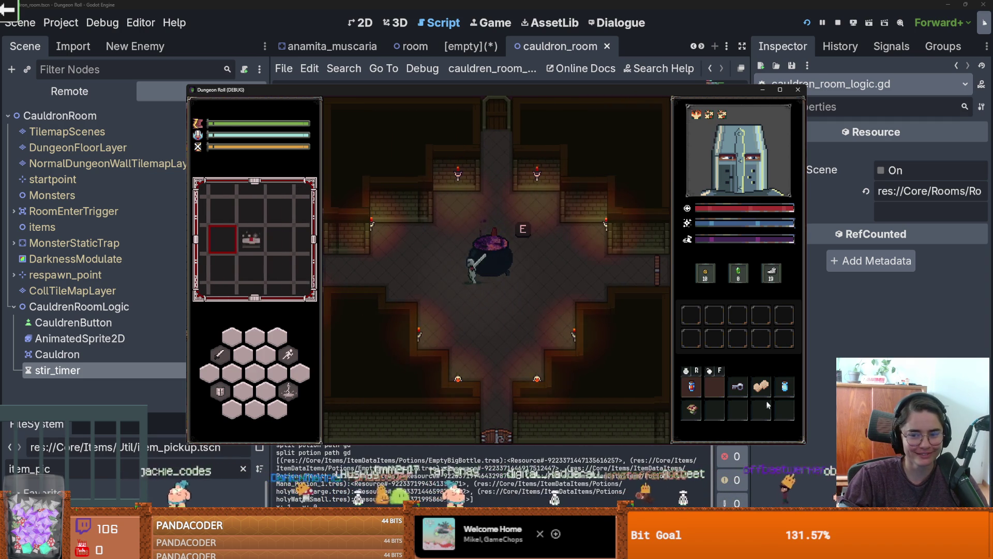
click(765, 387)
click(785, 387)
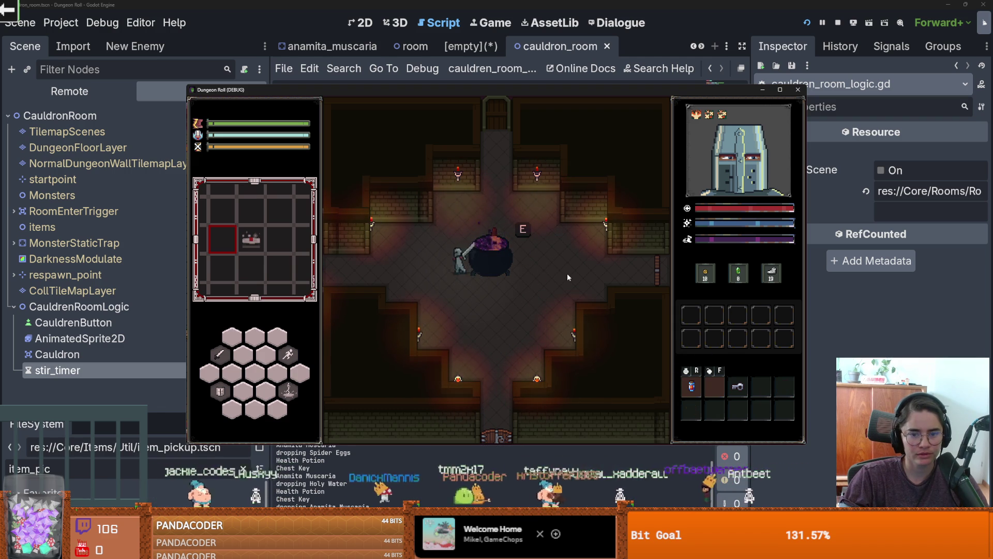
key(a)
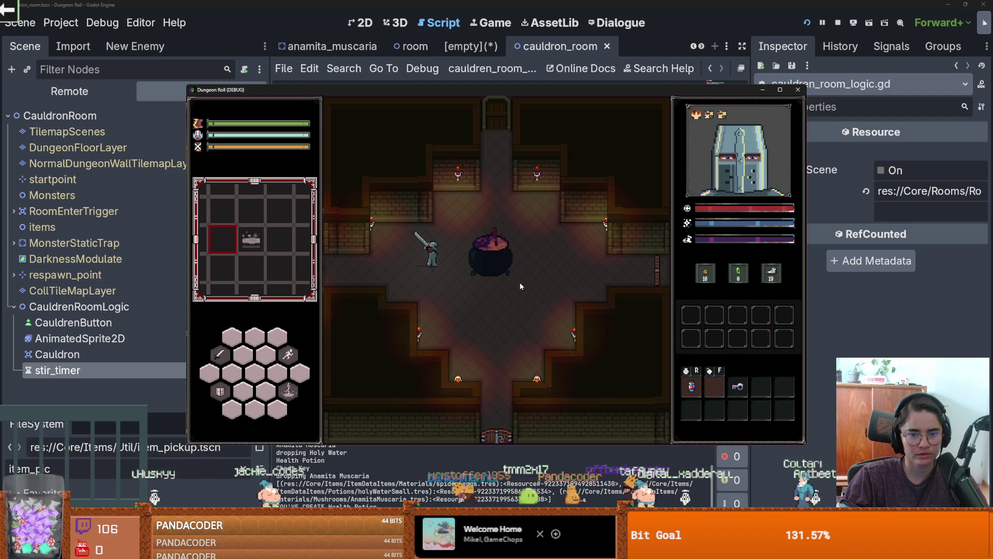
- Walk around the cauldron to pick up the brewed potion
key(d)
key(s)
key(d)
key(a)
key(w)
key(d)
key(s)
key(a)
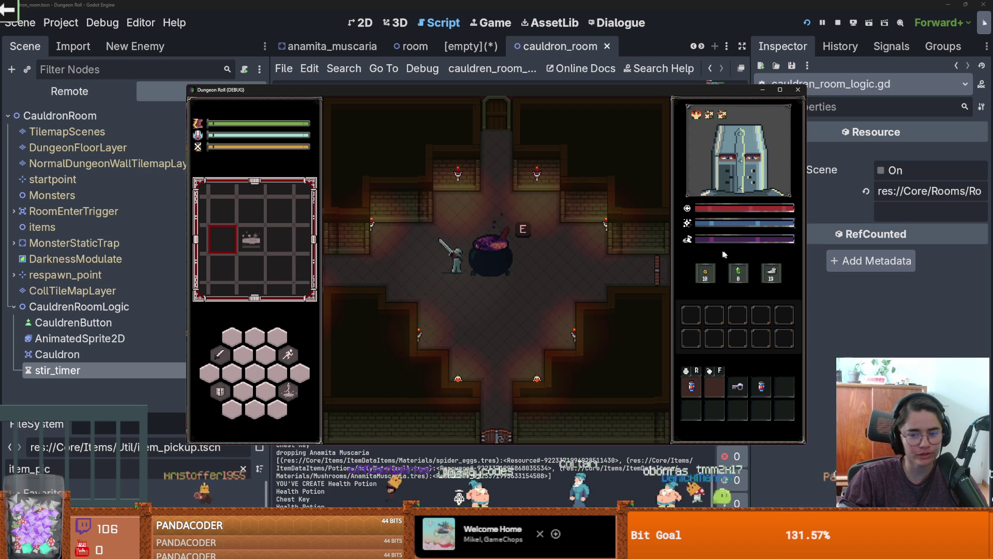
key(a)
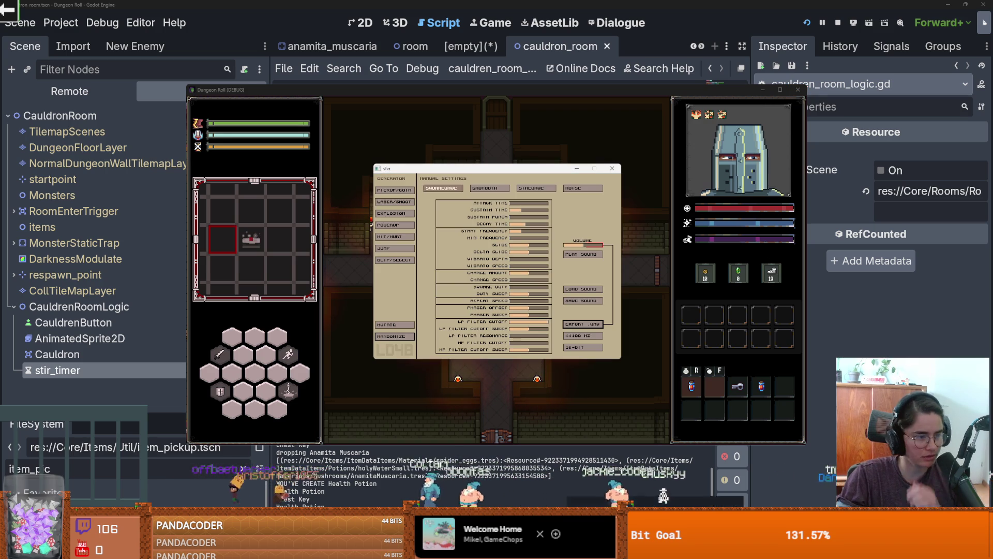
- Roll several random Powerup sounds, lengthen the sustain time and preview the result
click(393, 228)
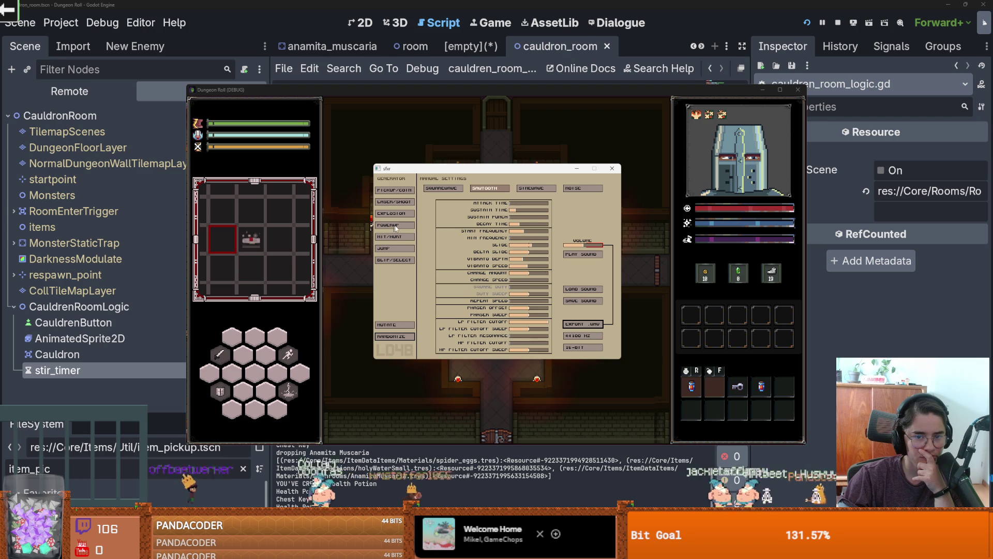
key(alt+Tab)
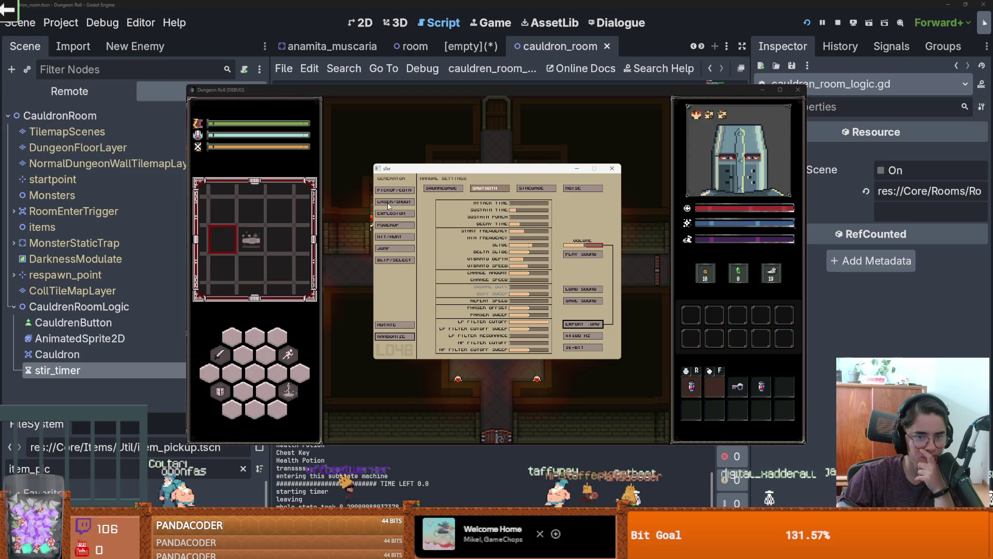
click(391, 214)
click(390, 226)
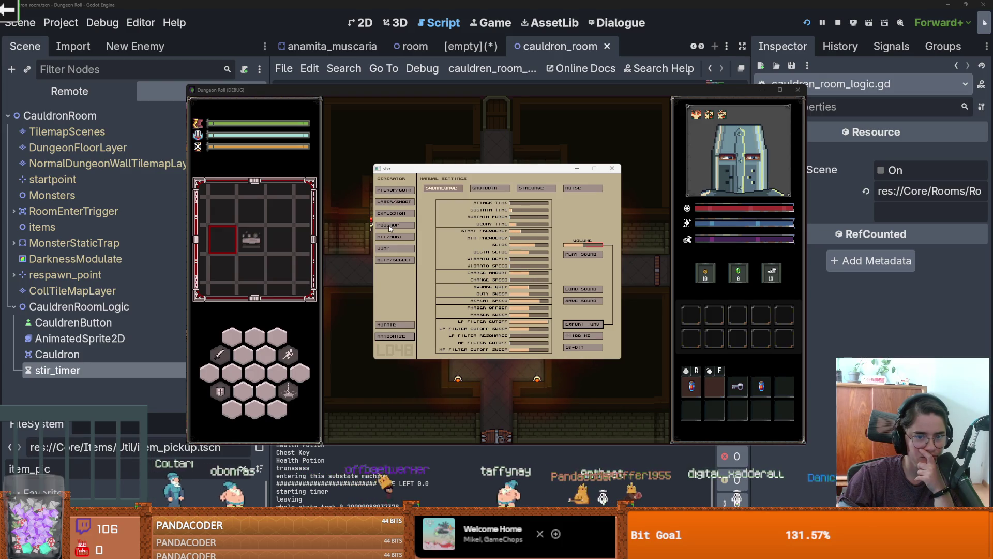
click(390, 227)
click(391, 227)
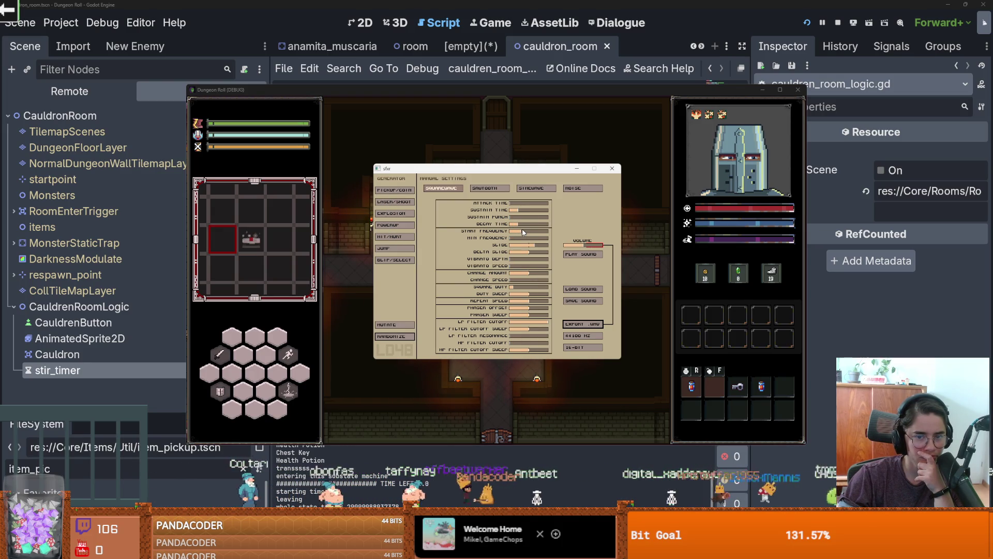
drag(529, 212, 626, 220)
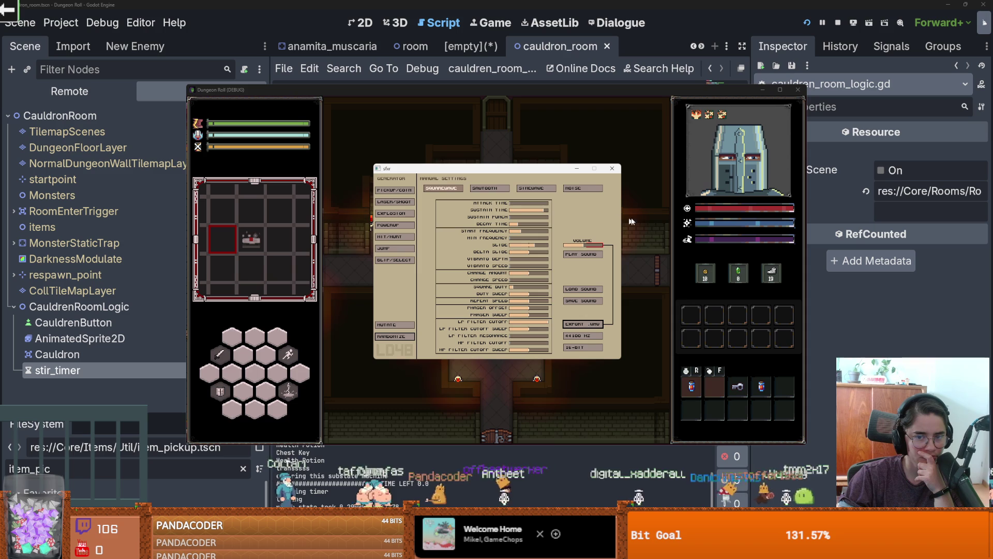
mouse_move(535, 212)
mouse_down()
mouse_move(554, 211)
mouse_move(541, 213)
mouse_up()
click(582, 255)
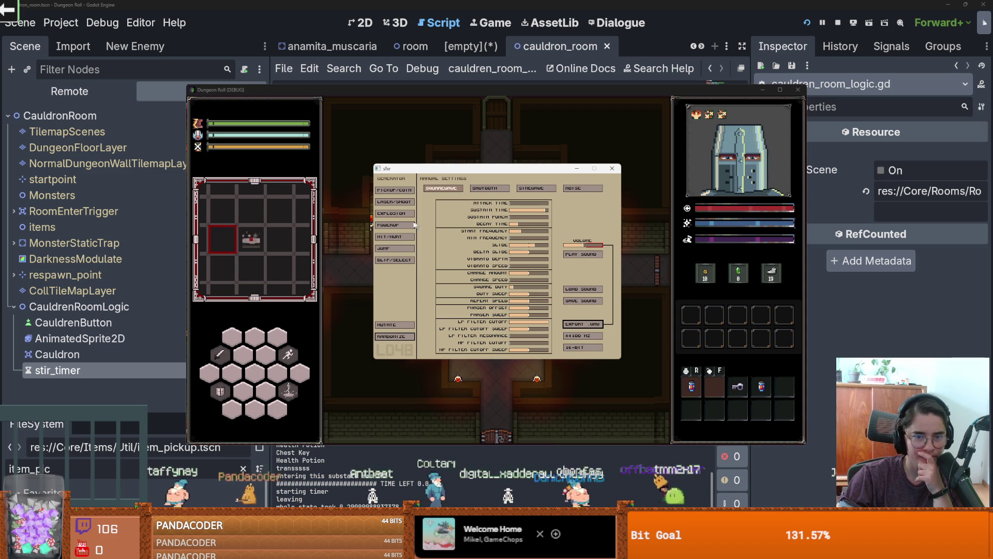
- Roll more Powerup variations, preview one, and switch the waveform to Sinewave
click(394, 225)
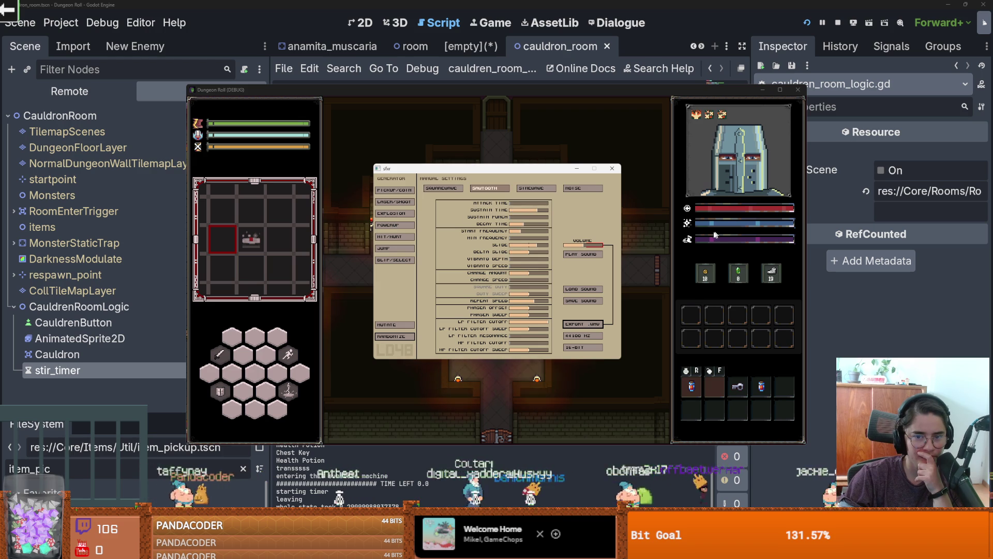
click(395, 226)
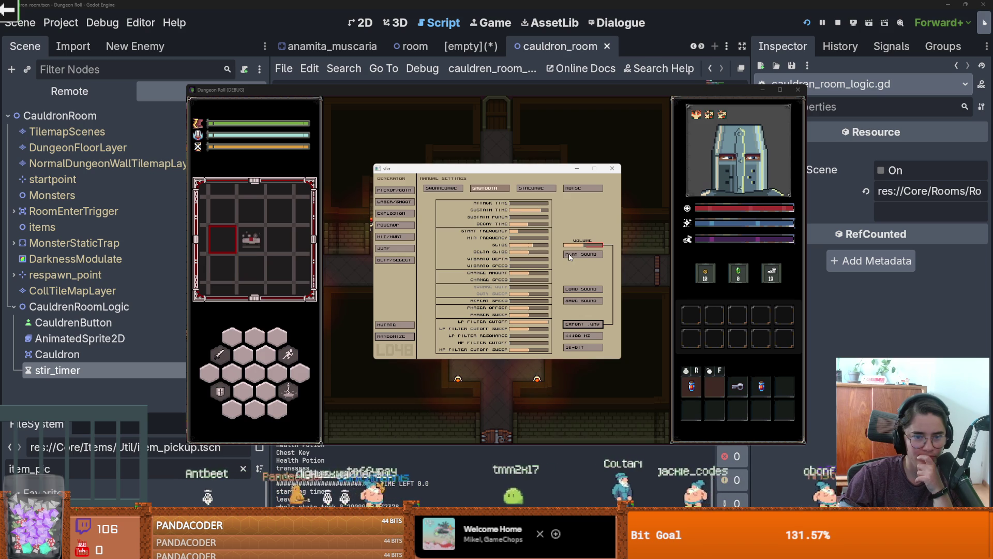
click(396, 225)
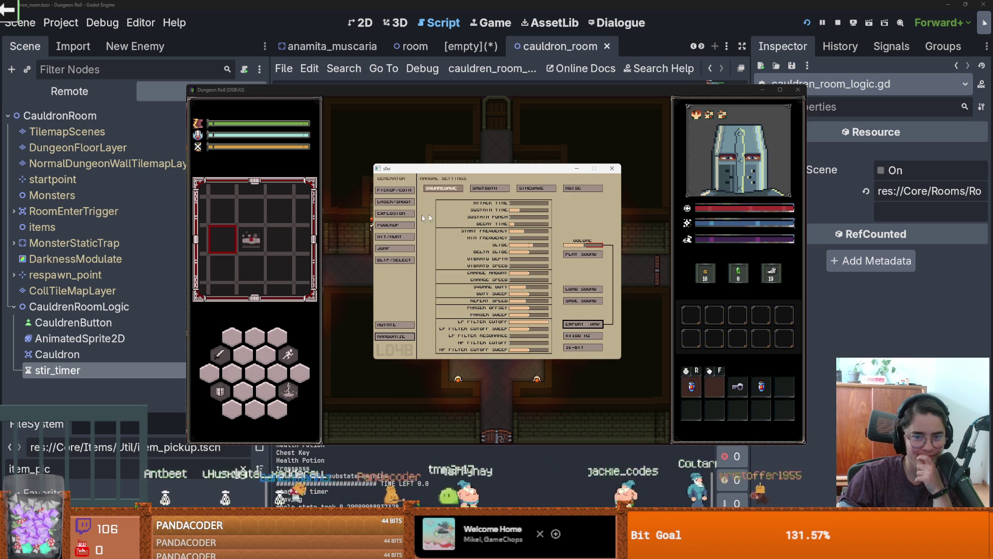
click(396, 226)
click(395, 226)
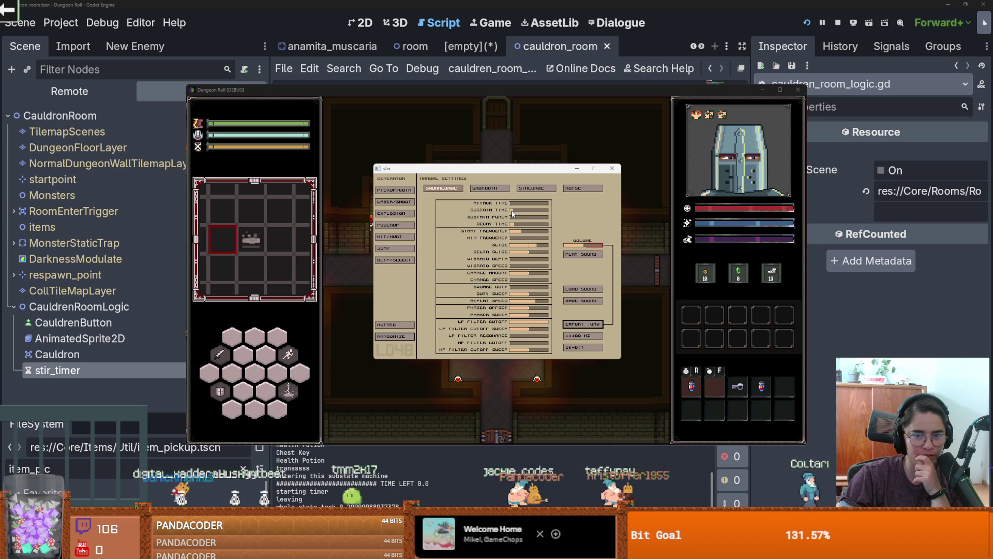
click(582, 256)
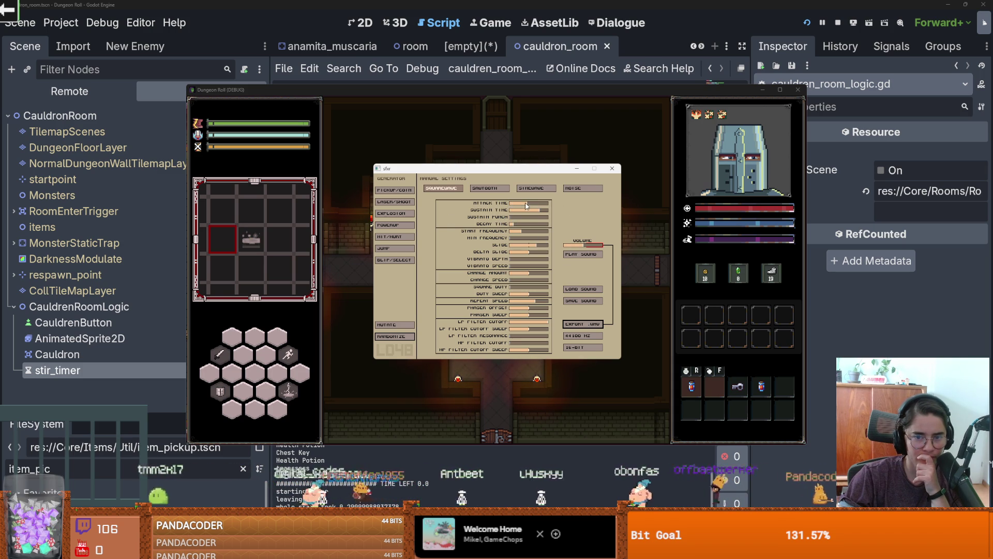
click(519, 189)
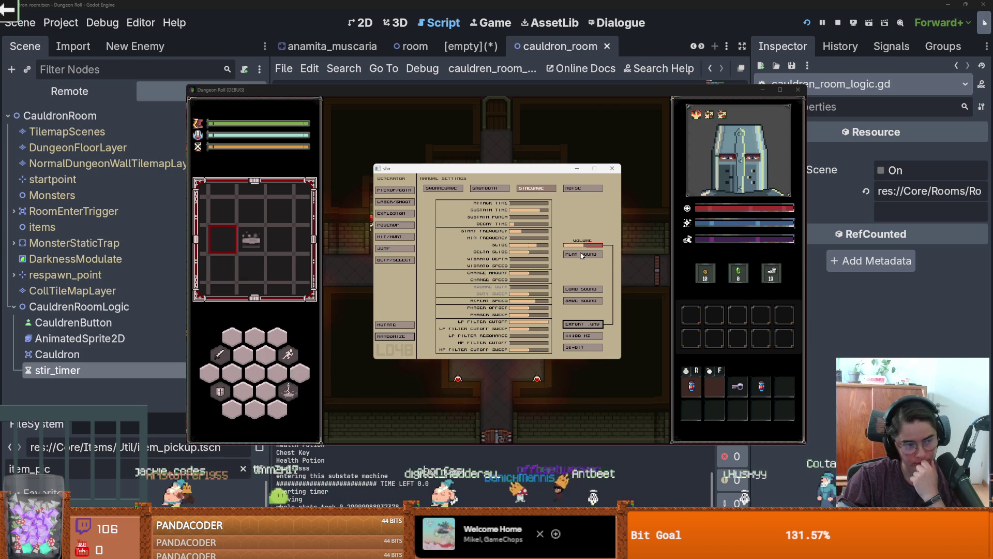
- Adjust the sound in sfxr and preview it several times
click(570, 189)
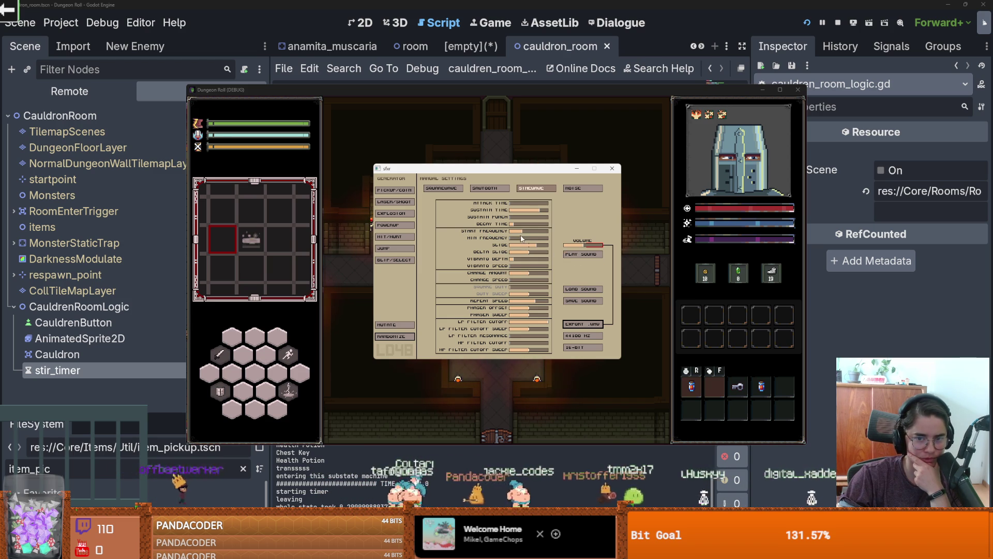
click(592, 255)
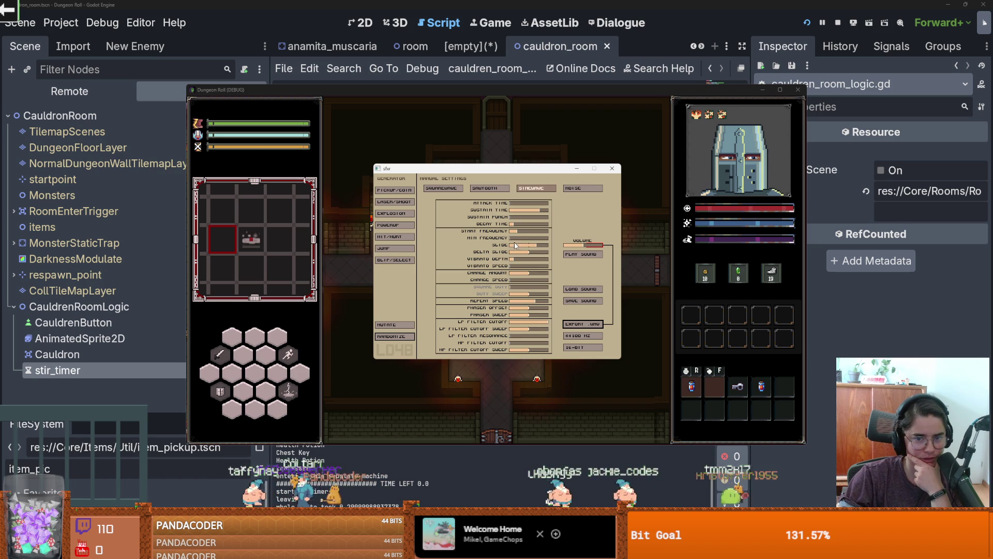
click(577, 255)
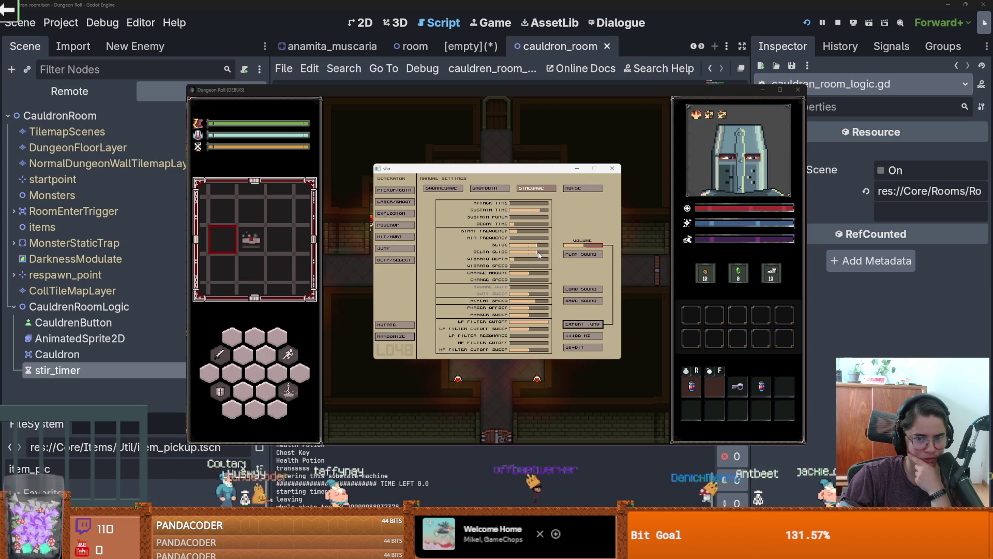
click(598, 256)
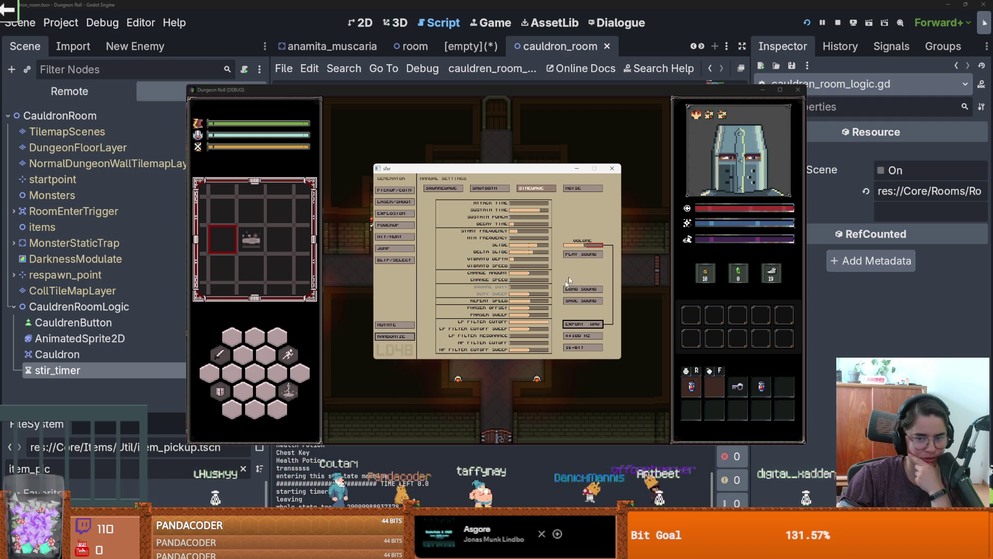
click(531, 303)
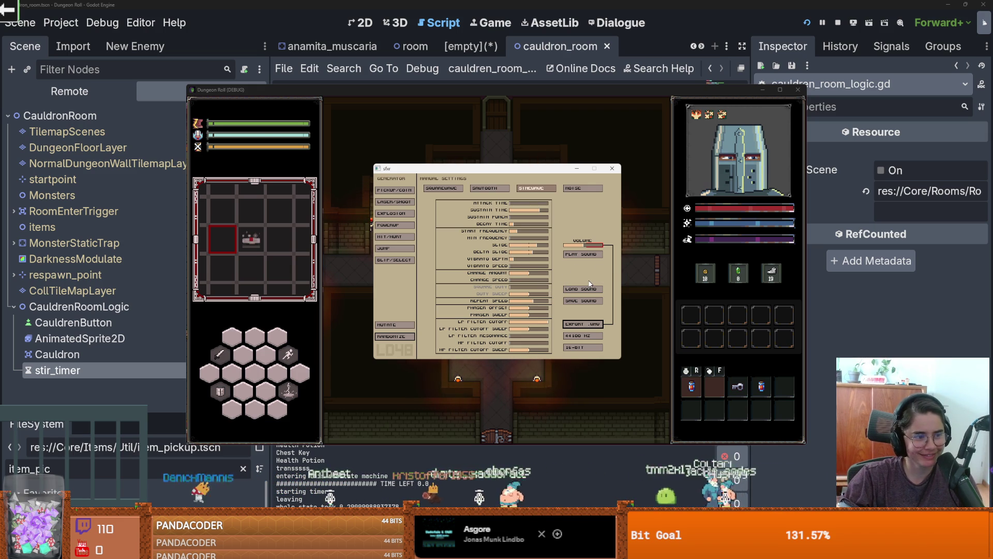
- Export the sound as stir_sound.wav and return to the running game
click(585, 326)
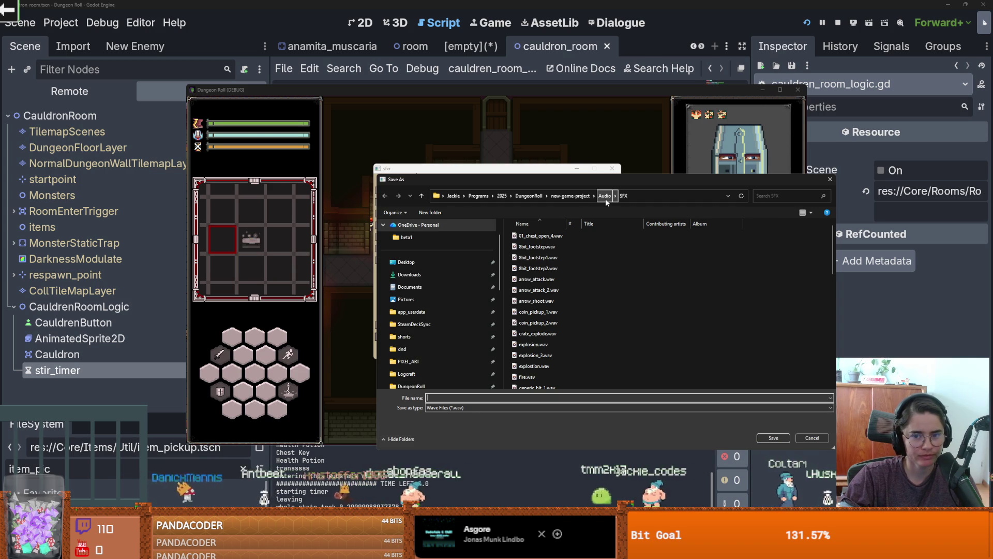
text(stir_sound)
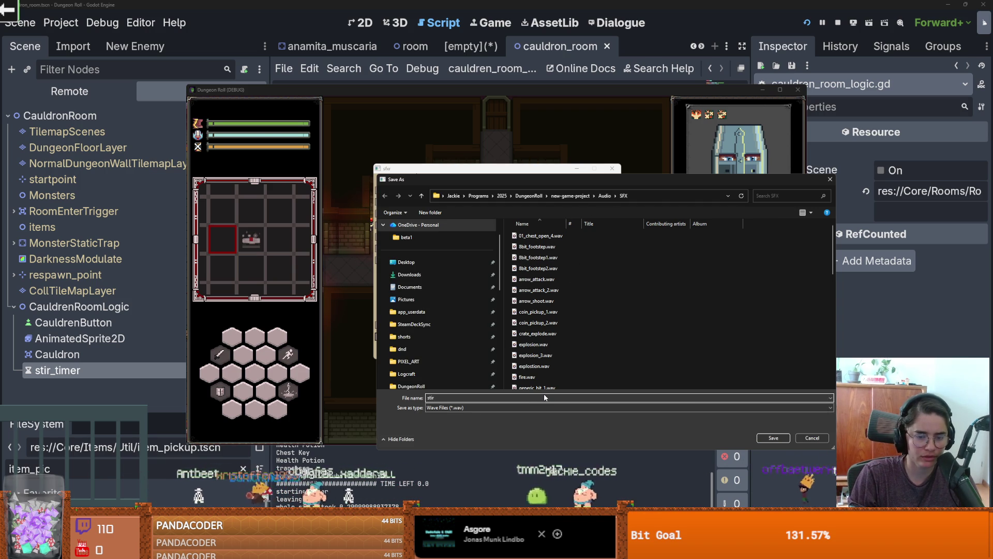
key(Return)
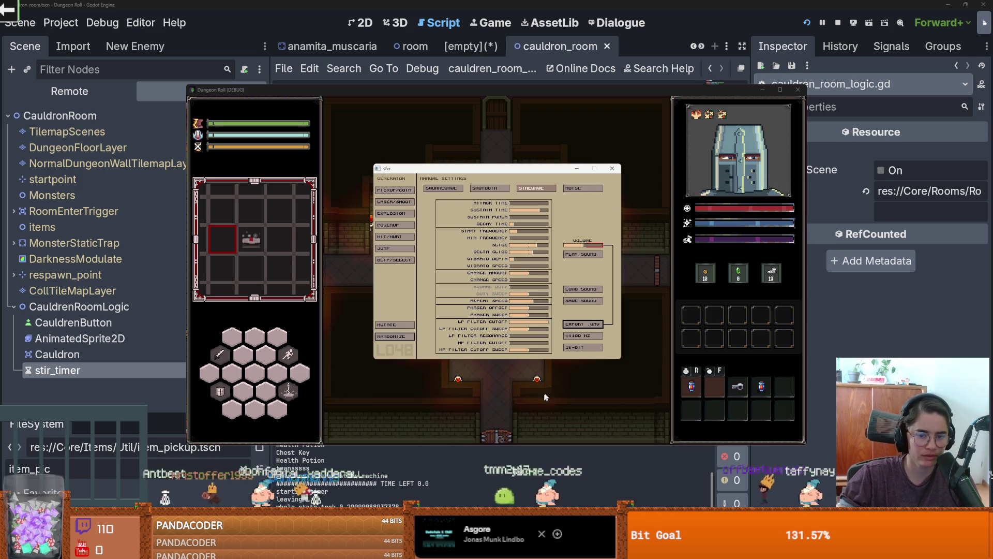
click(364, 147)
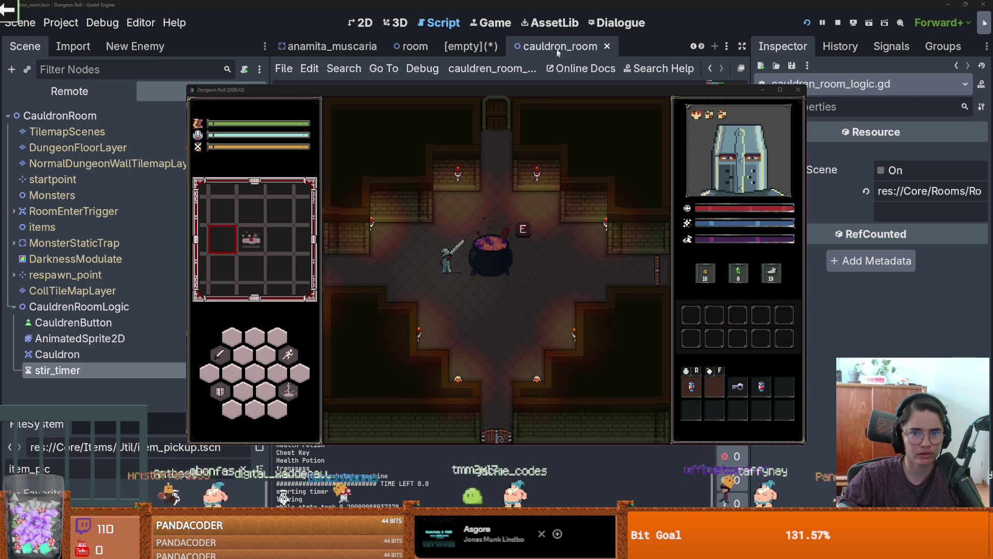
- Add an AudioStreamPlayer child named StirAudio under CauldrenRoomLogic
click(101, 118)
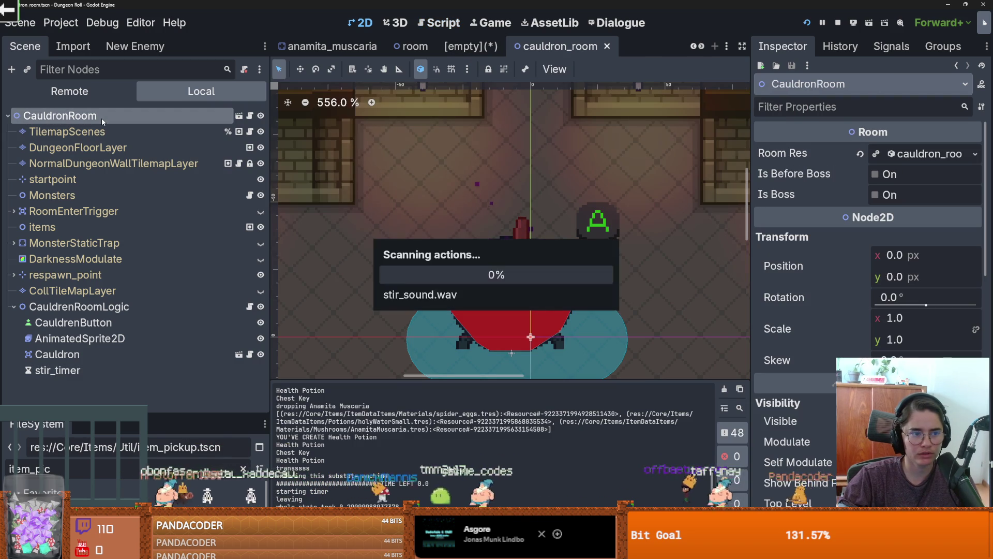
right_click(56, 306)
click(137, 151)
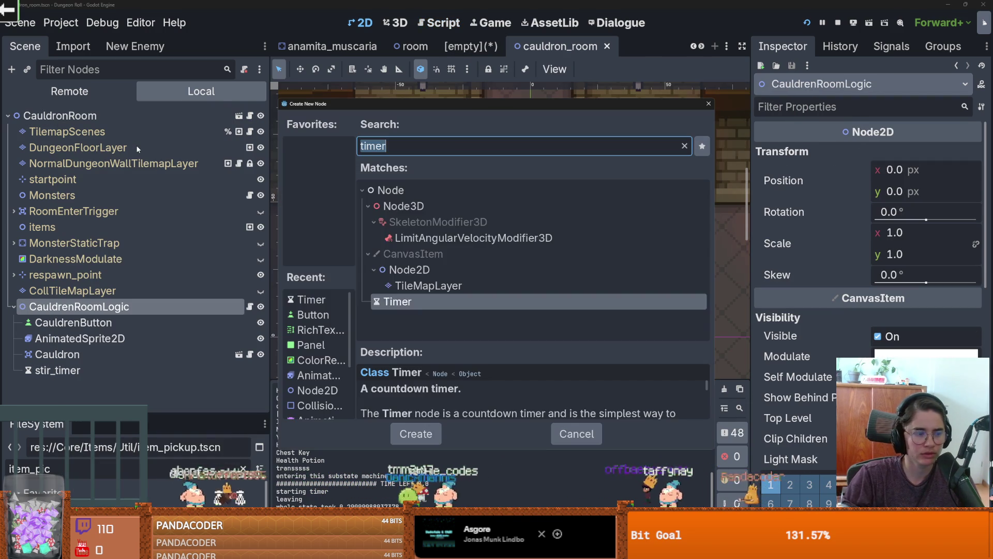
text(audio)
key(Down)
key(Down)
key(Down)
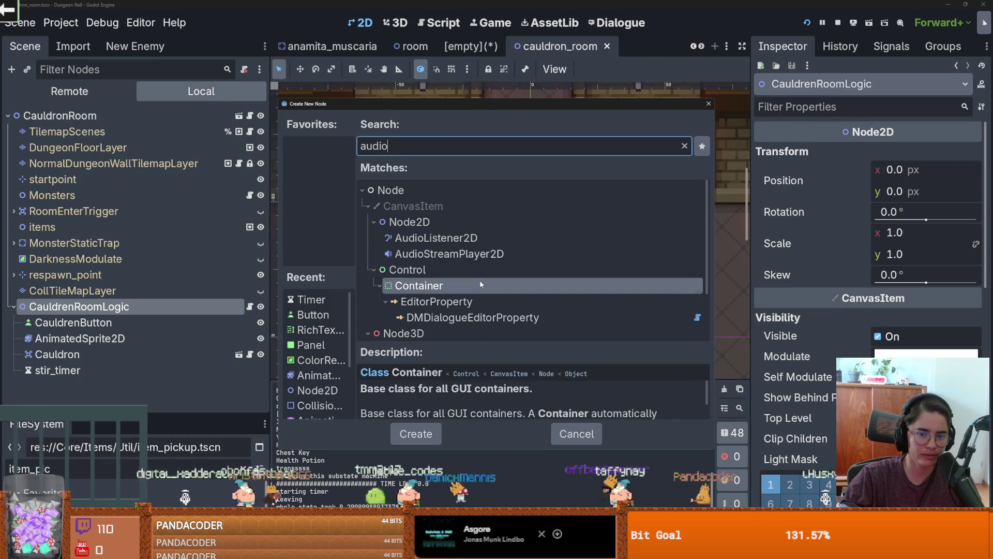
key(Down)
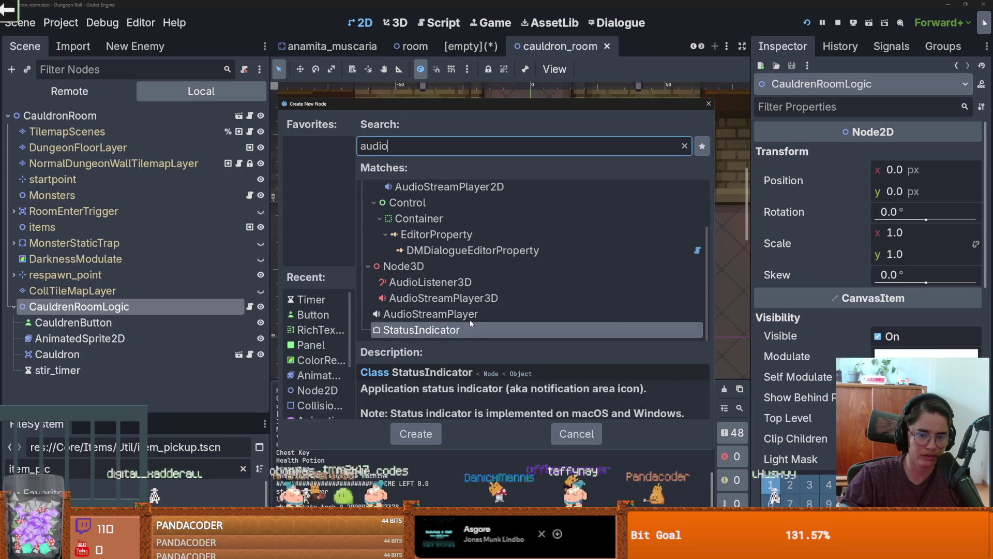
click(470, 318)
key(Return)
double_click(102, 386)
text(StirAudio)
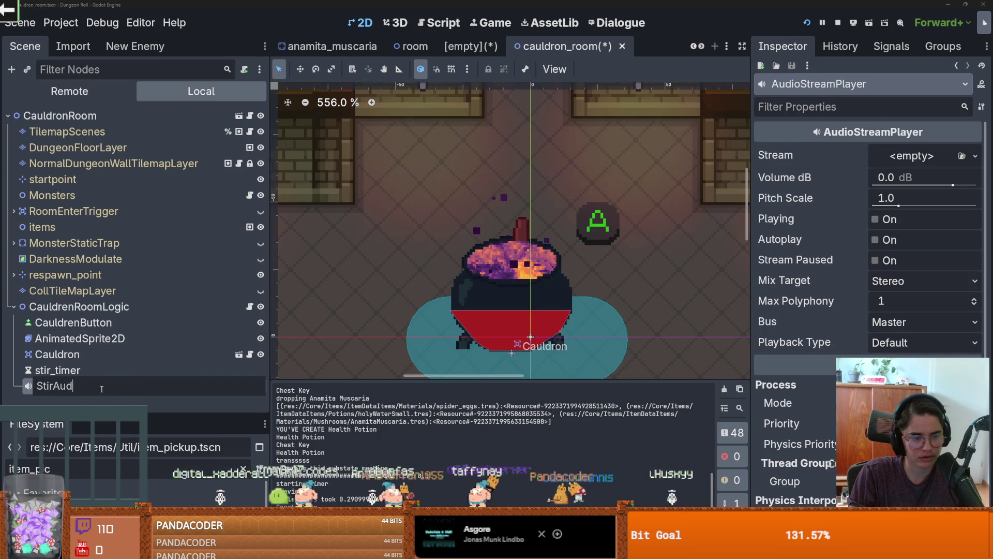
key(Return)
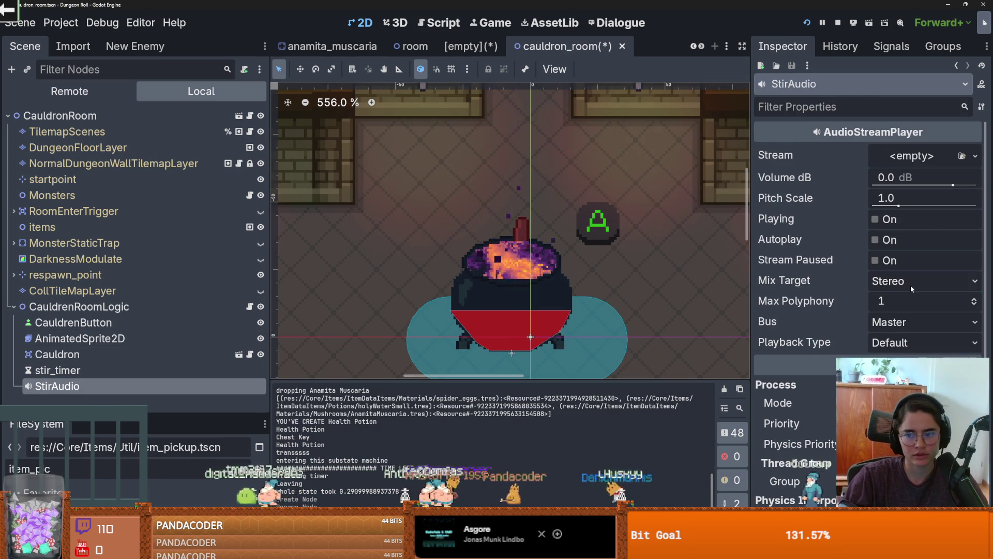
- Route StirAudio to the SFX bus and quick-load its stream, searching 'stir'
click(900, 281)
click(879, 302)
click(893, 321)
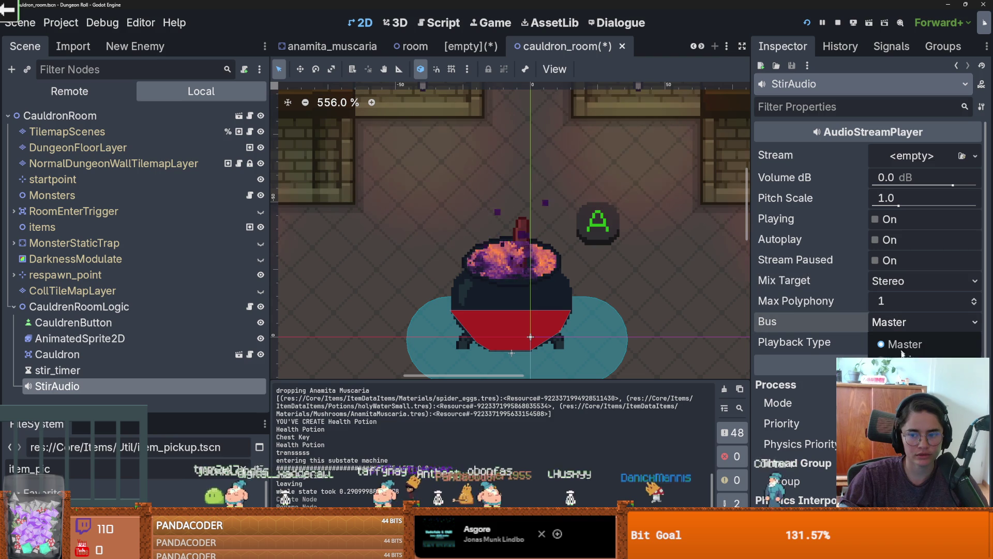
click(885, 362)
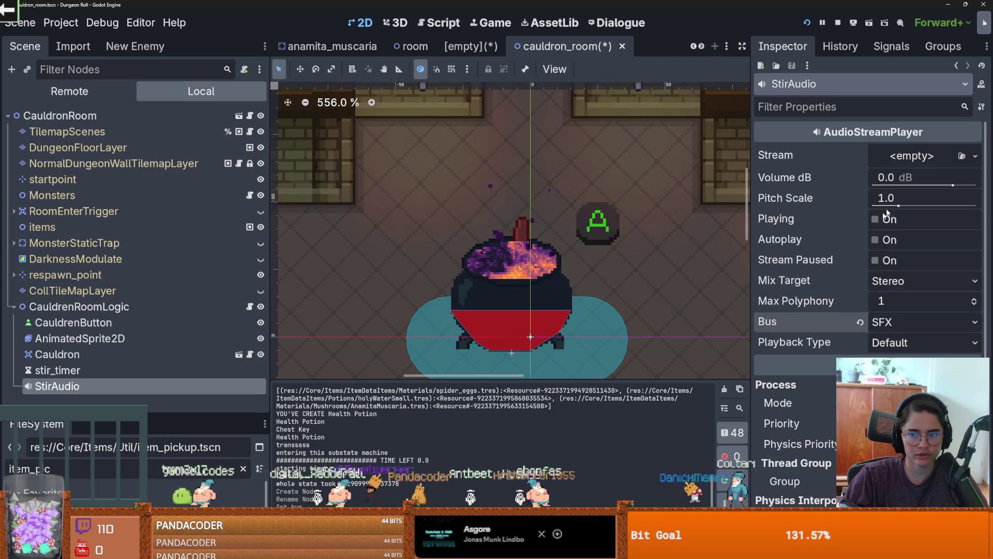
click(975, 156)
click(849, 370)
text(stir)
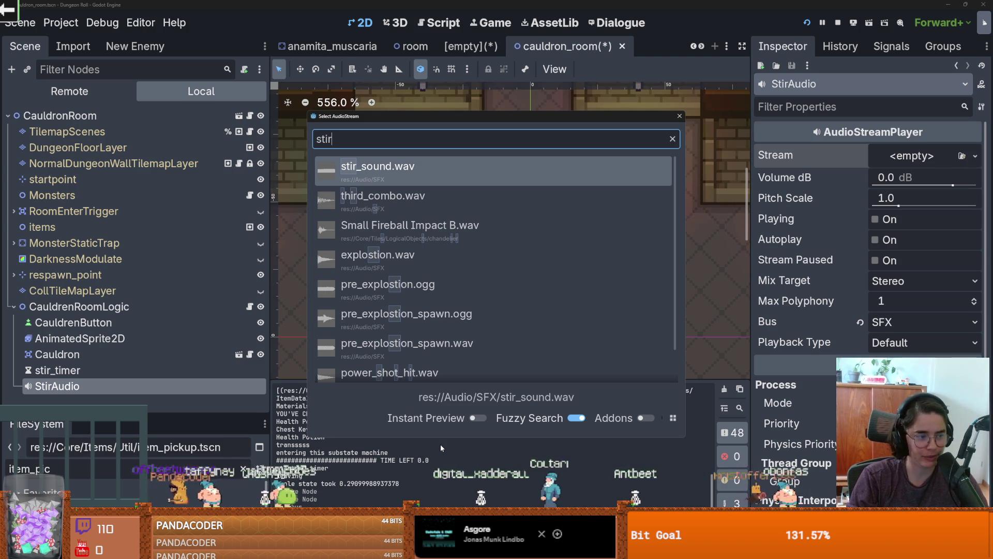
- Assign stir_sound.wav to StirAudio and tune its volume to -4.91 dB while previewing
key(Return)
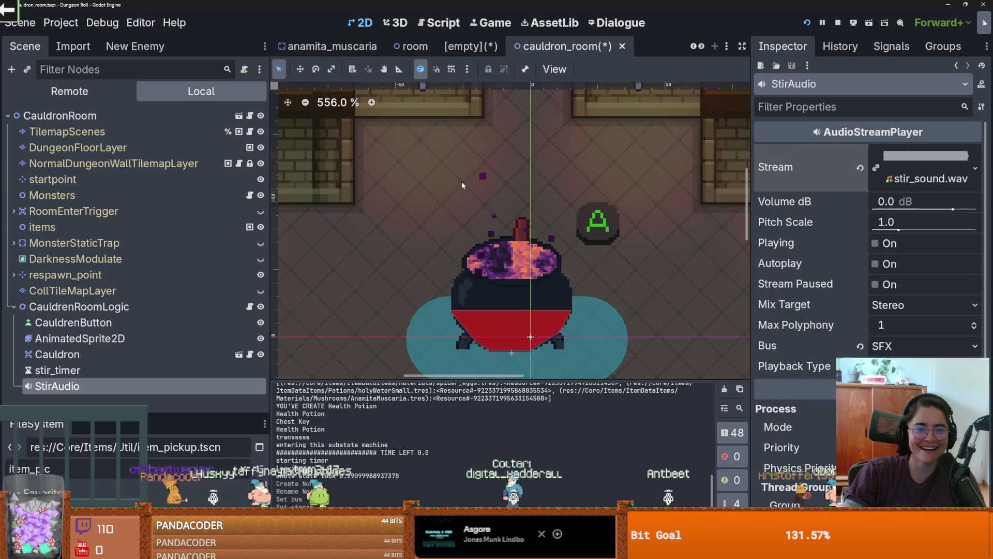
click(875, 243)
mouse_move(953, 209)
mouse_down()
mouse_move(929, 211)
mouse_move(943, 210)
mouse_up()
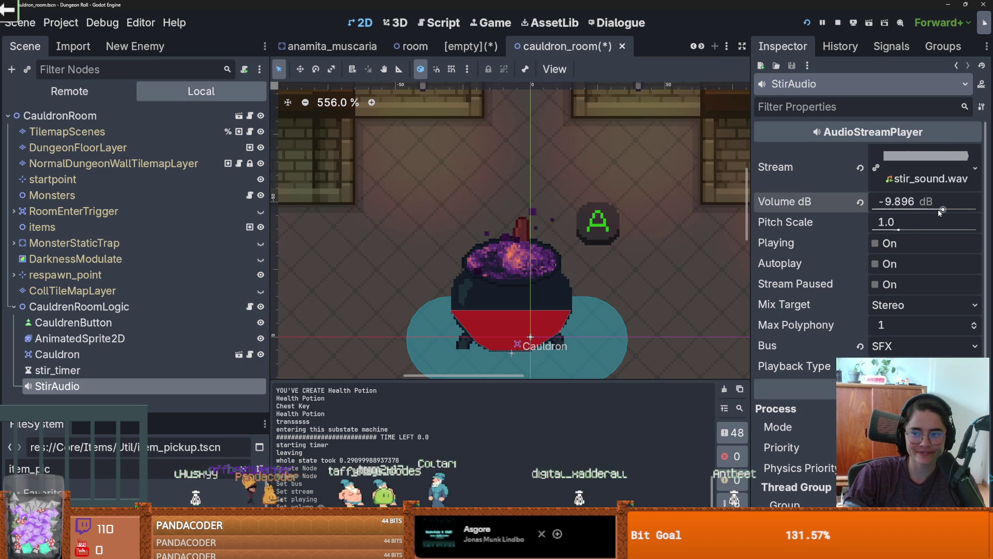
click(911, 202)
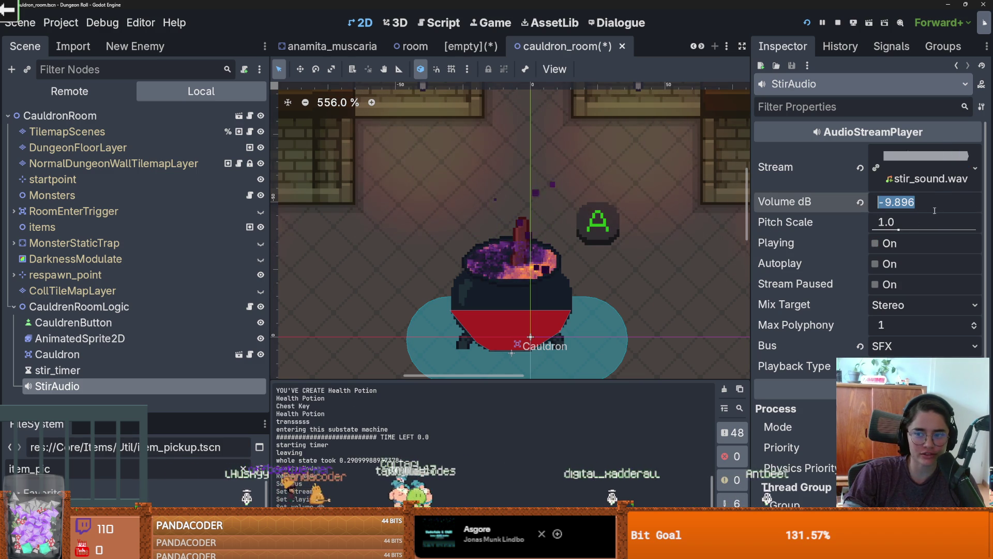
drag(916, 202, 888, 203)
text(15)
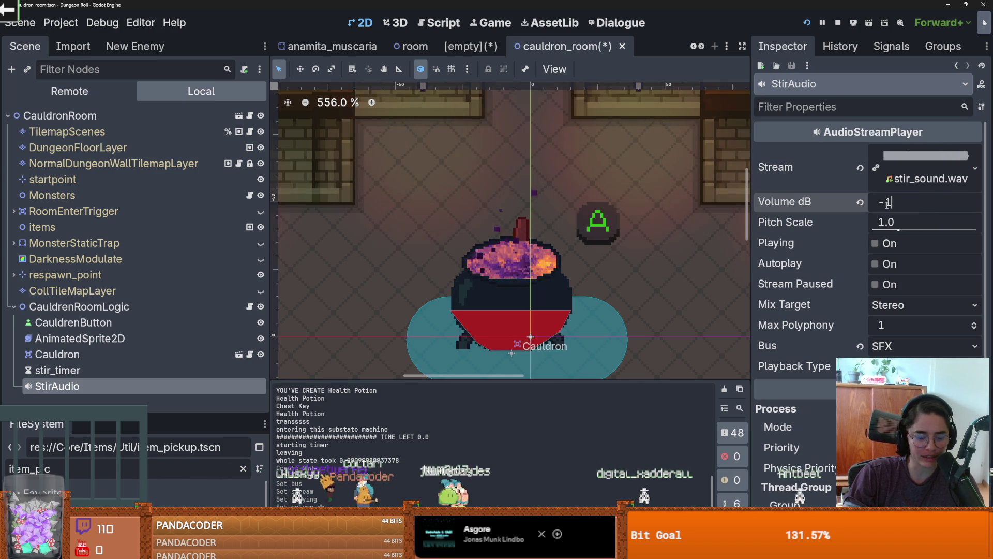
key(Return)
click(874, 244)
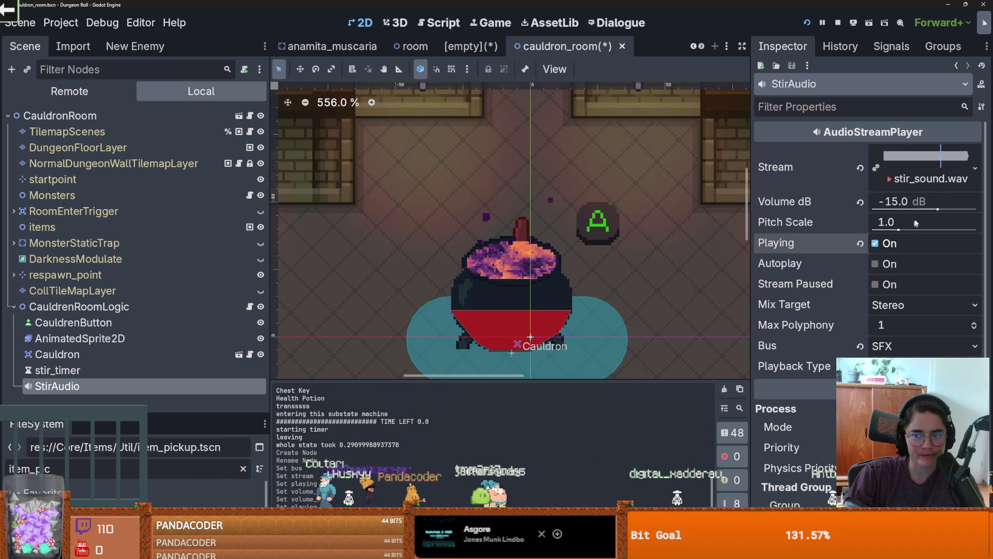
drag(937, 208, 949, 210)
click(885, 241)
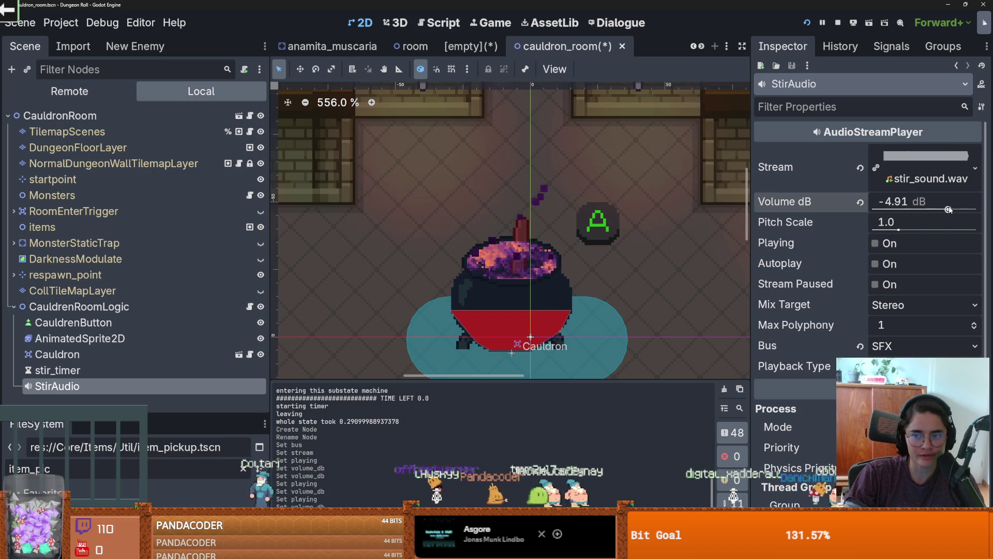
click(875, 243)
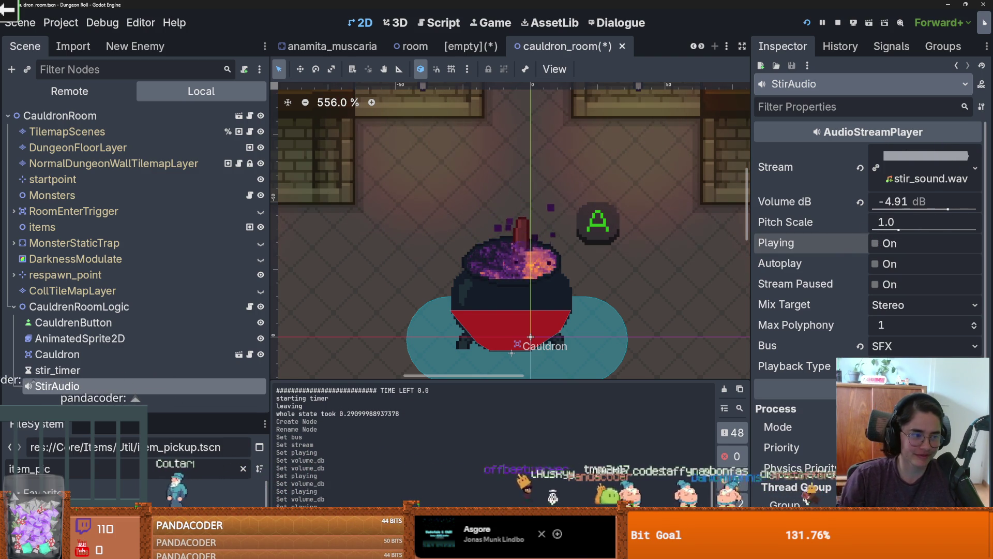
- Save the cauldron room scene
scroll(653, 330, down, 2)
key(ctrl+s)
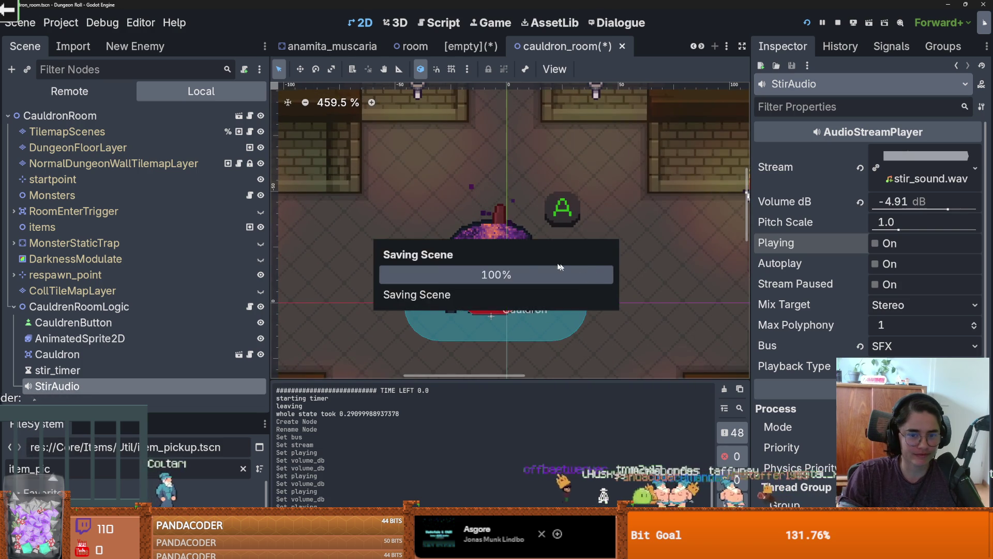
scroll(517, 256, down, 1)
scroll(557, 250, up, 2)
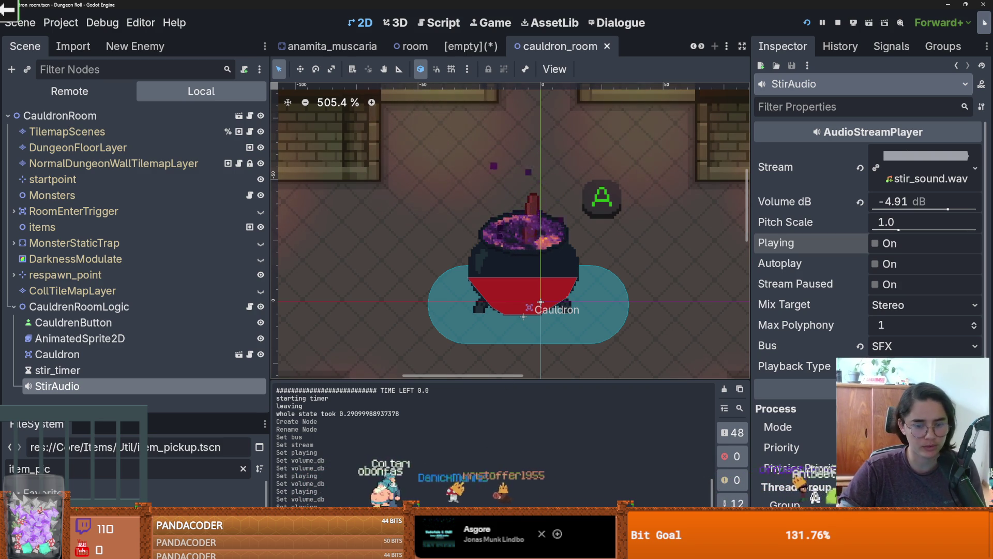
- Launch the Cannon chat game from the stream overlay, then close it
scroll(605, 309, down, 1)
scroll(605, 310, right, 2)
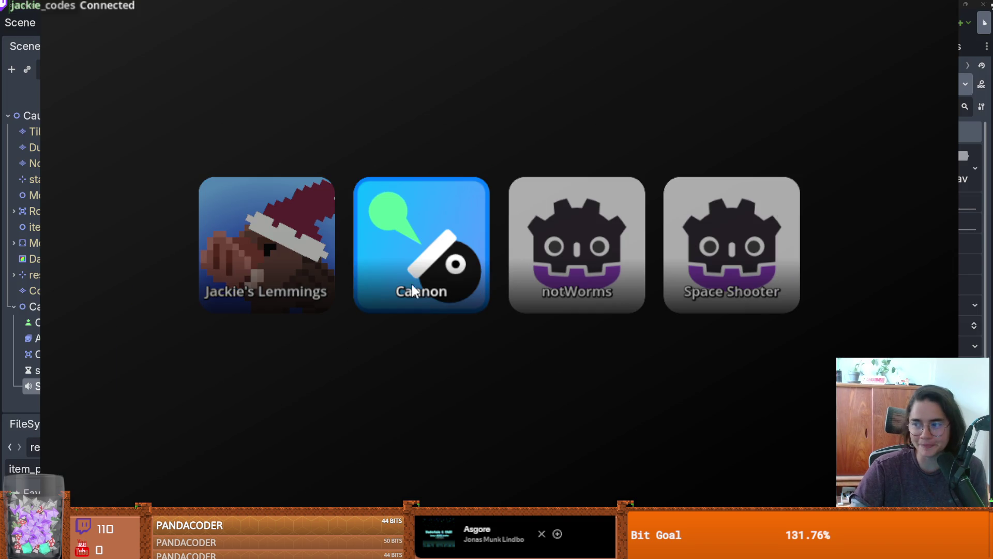
click(412, 285)
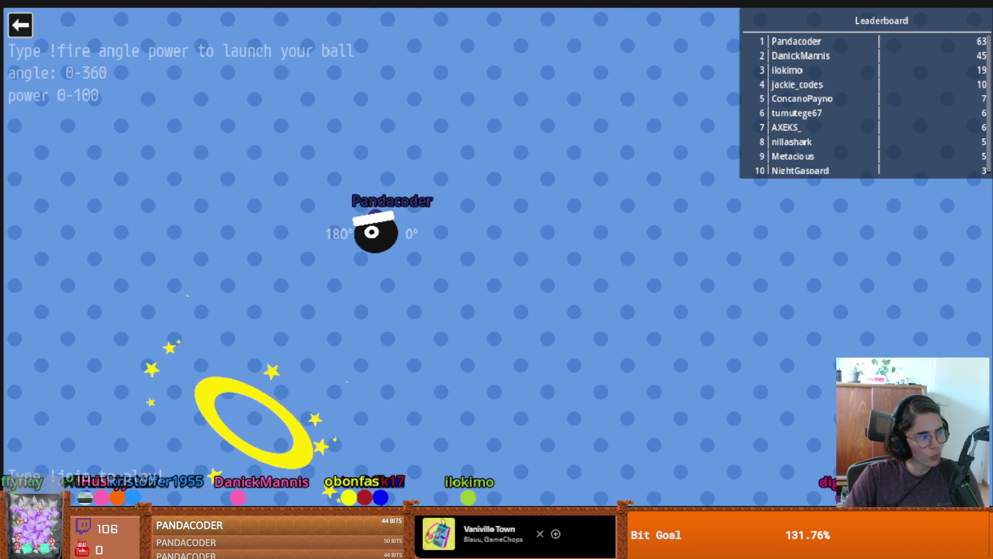
click(20, 25)
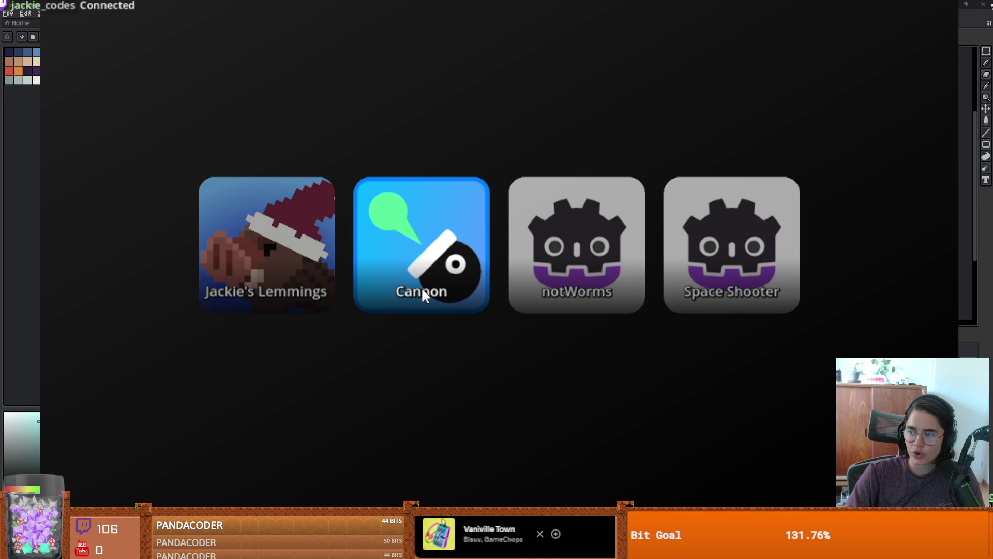
- Leave the game launcher and recentre the cauldron in the Aseprite canvas
click(422, 290)
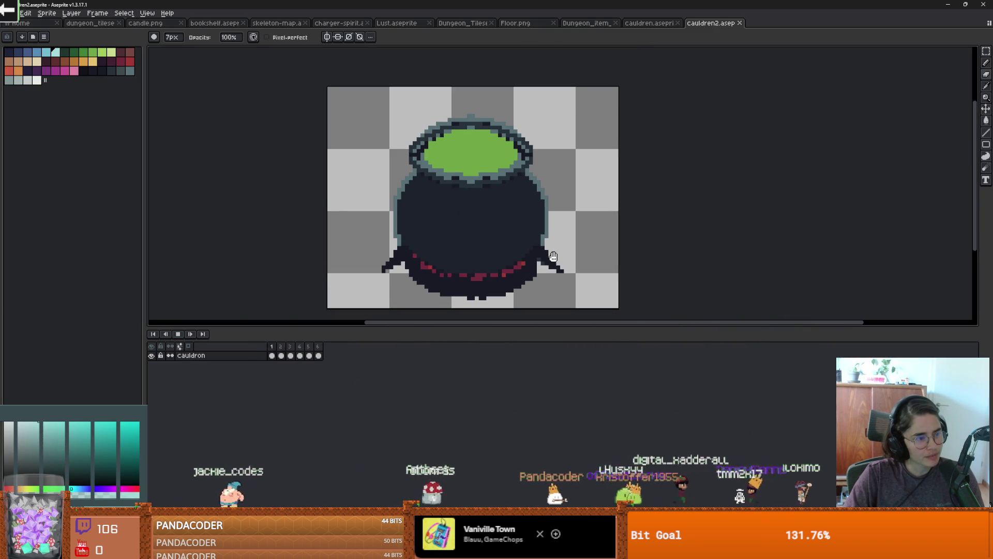
scroll(556, 250, up, 1)
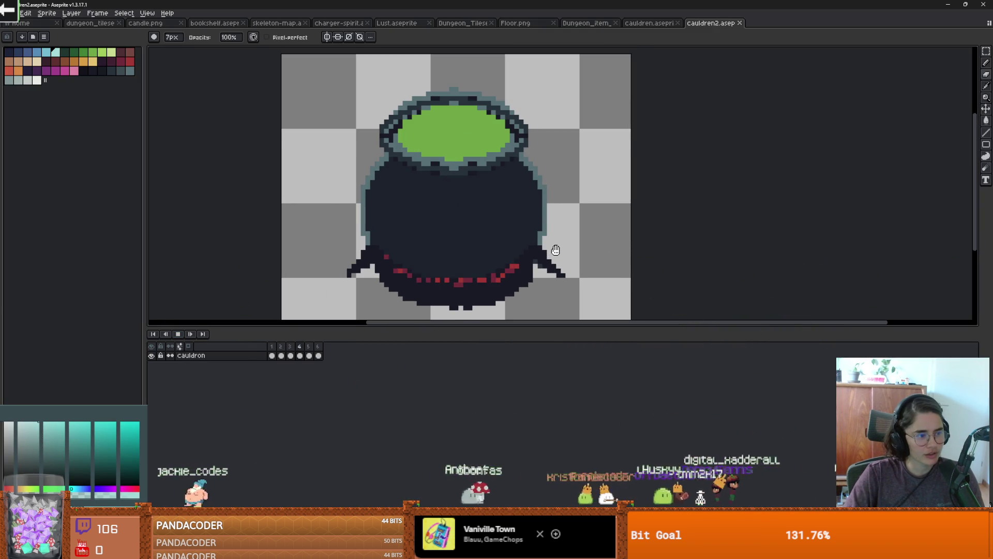
drag(555, 250, 572, 251)
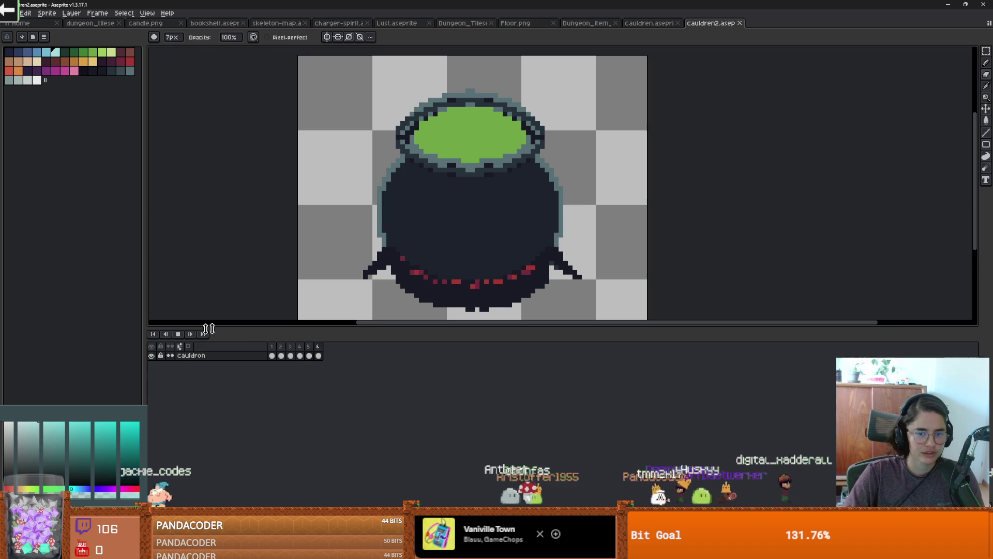
scroll(387, 253, down, 1)
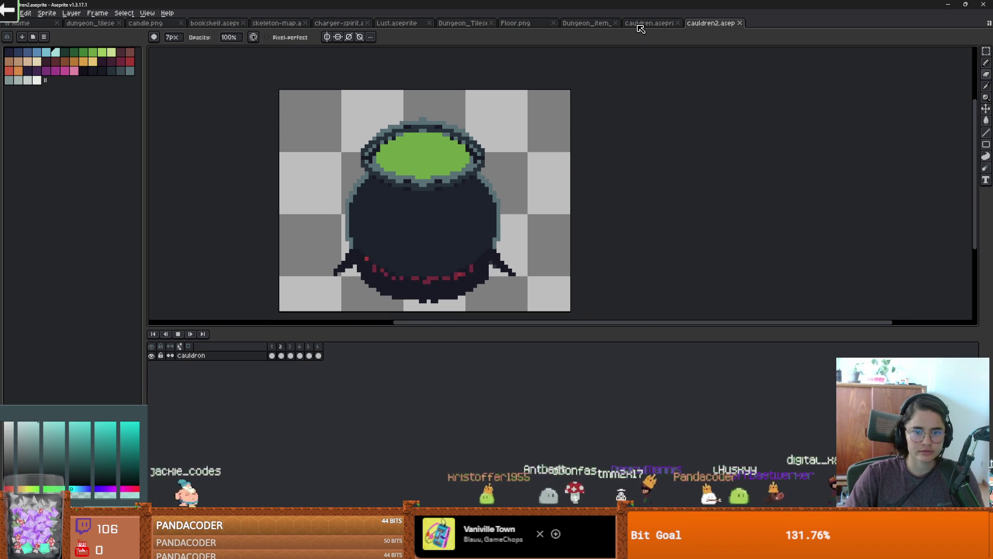
- In cauldren.aseprite, show the stirring-stick layer and copy all five frames across every layer
click(646, 23)
click(686, 23)
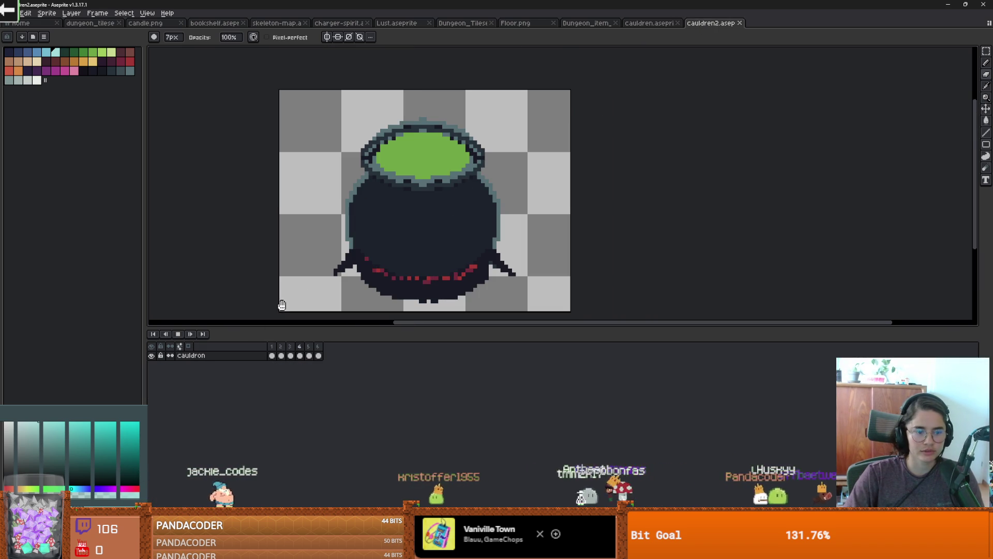
scroll(430, 229, up, 1)
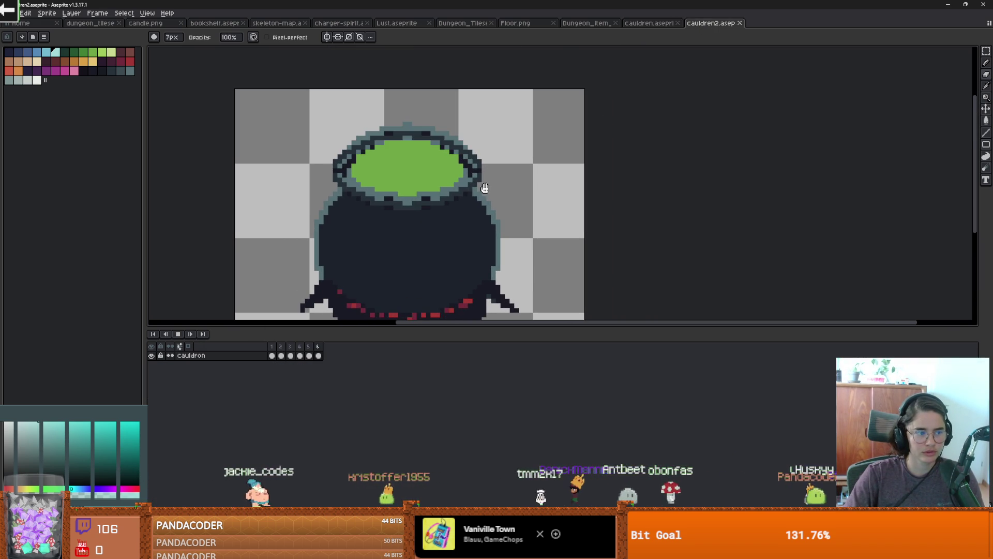
click(647, 23)
scroll(458, 207, down, 1)
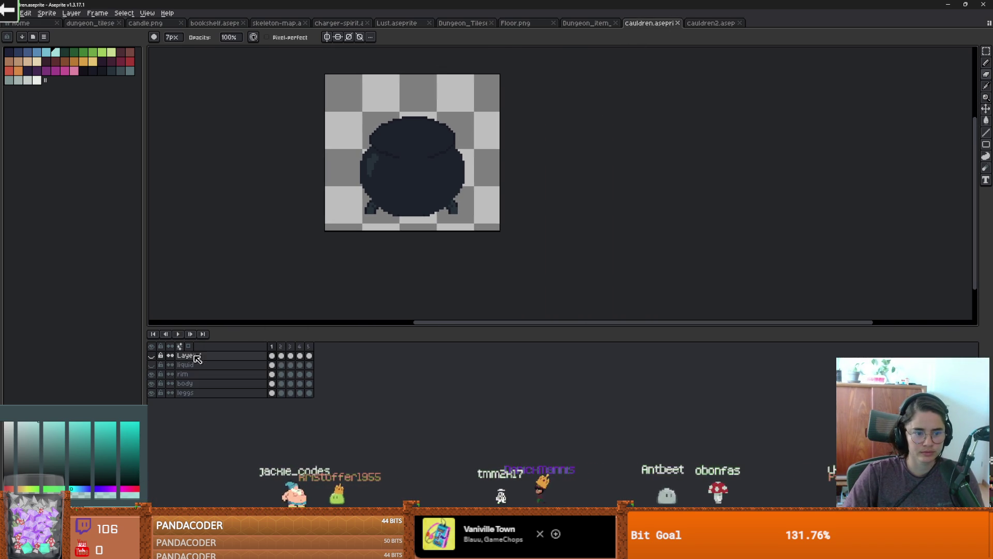
click(151, 356)
drag(277, 347, 314, 345)
key(ctrl+c)
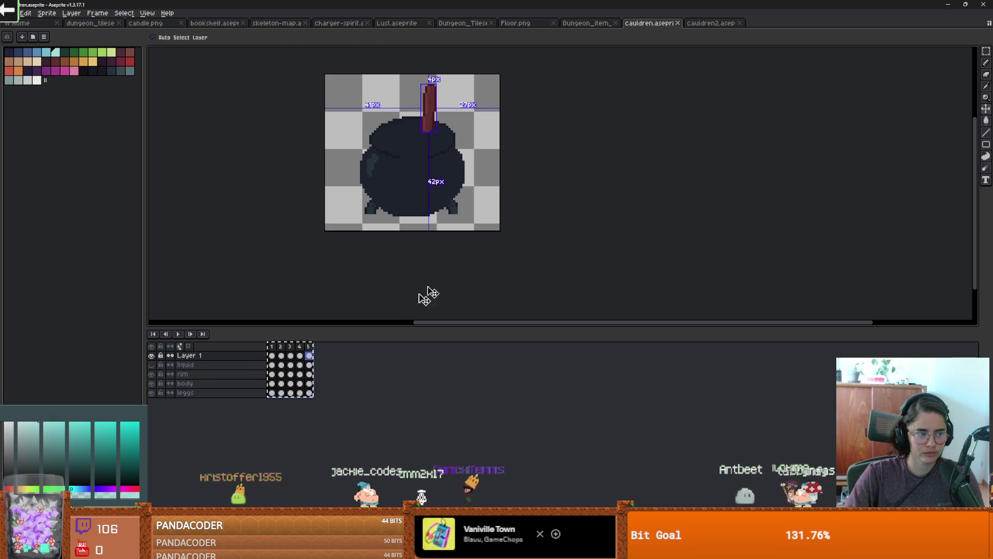
click(291, 356)
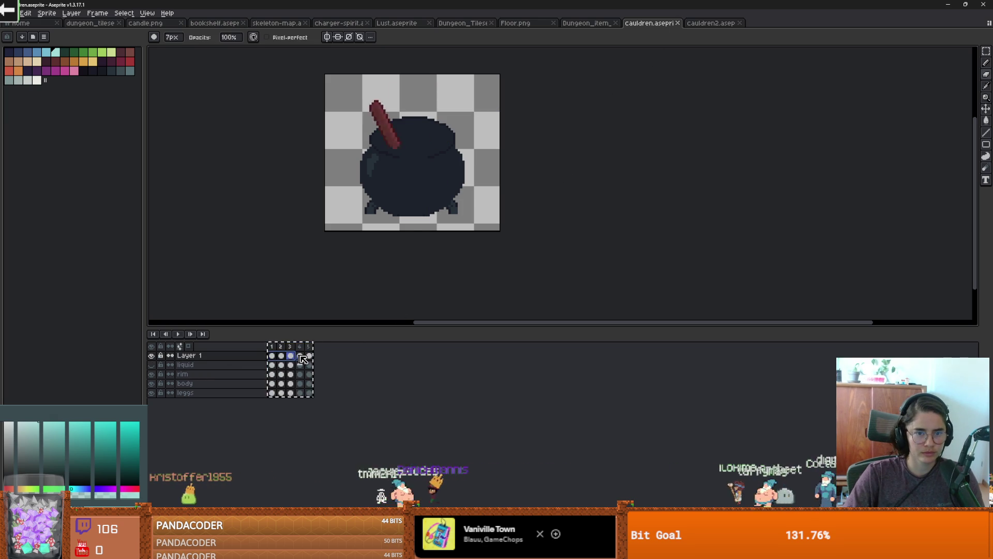
click(309, 355)
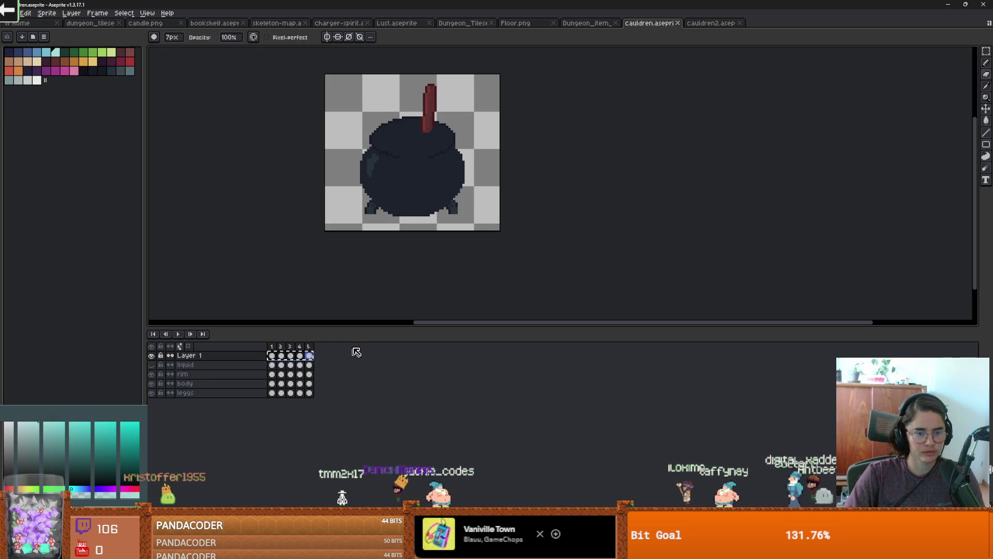
- Switch to cauldren2.aseprite and bring up the File > Export submenu
key(ctrl+Tab)
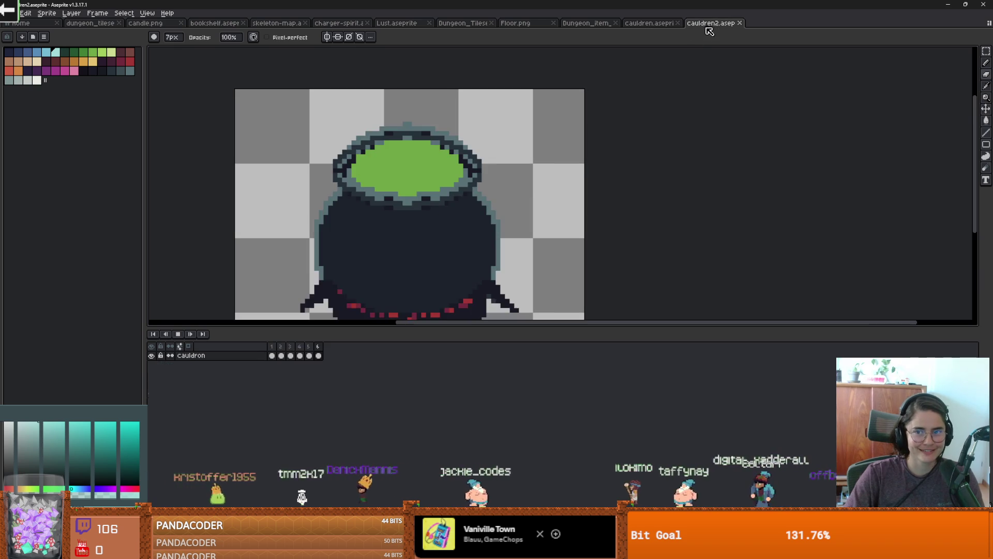
scroll(572, 188, up, 2)
scroll(534, 195, down, 2)
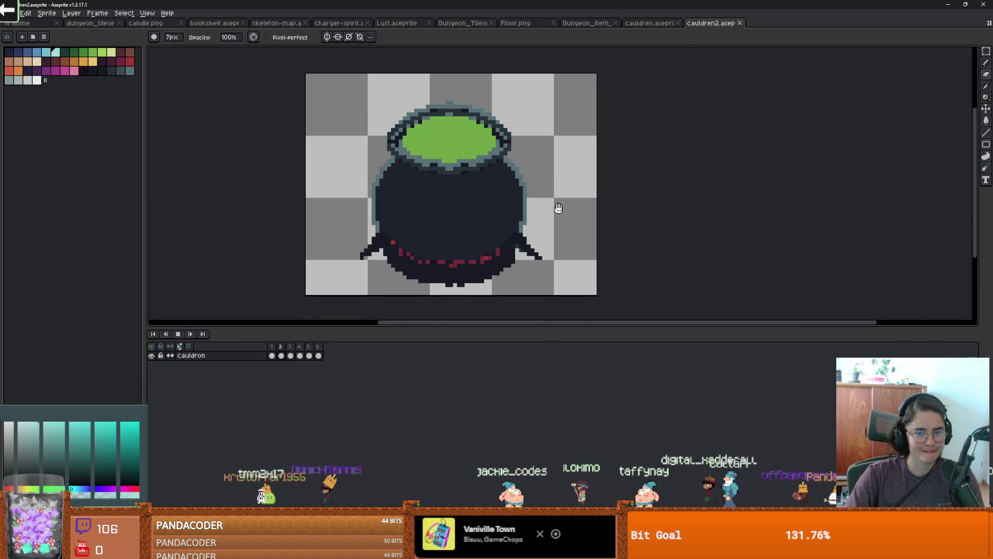
scroll(561, 206, down, 1)
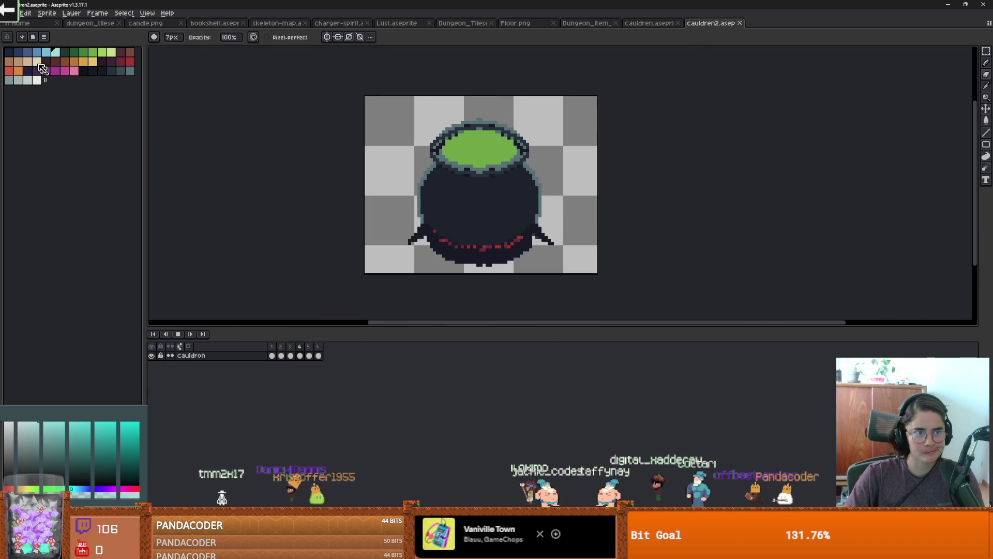
click(11, 13)
mouse_move(50, 90)
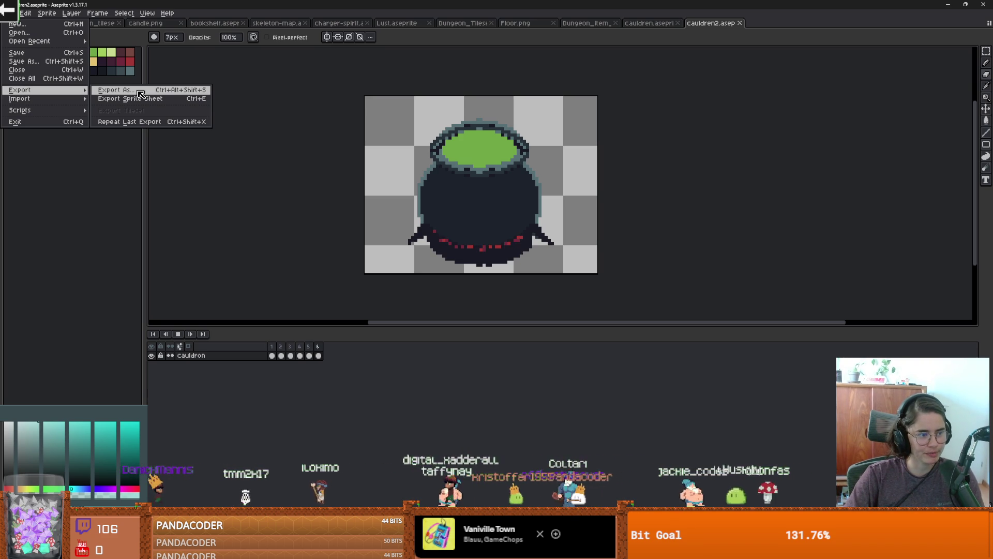
- Start an Export Sprite Sheet with Output File enabled and browse for its save location
click(130, 98)
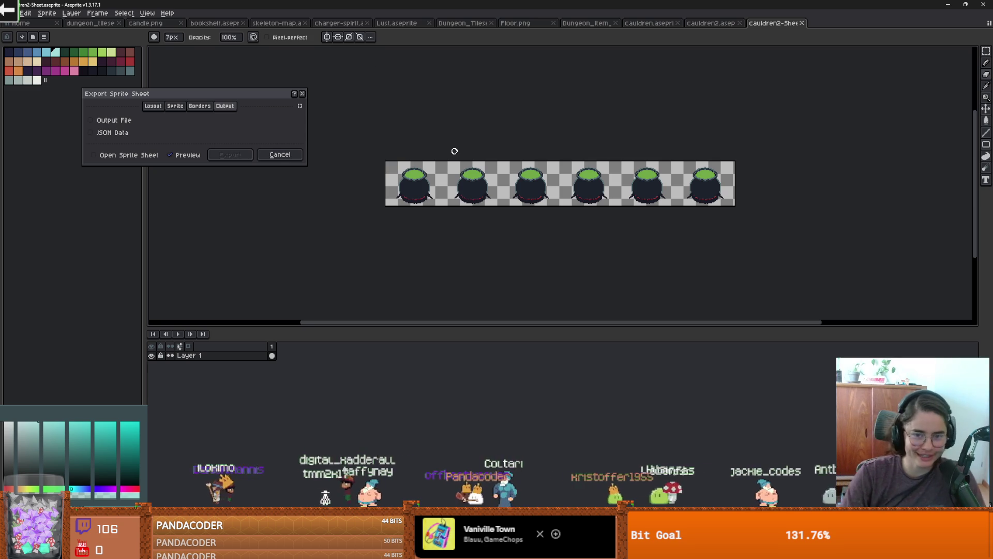
click(111, 120)
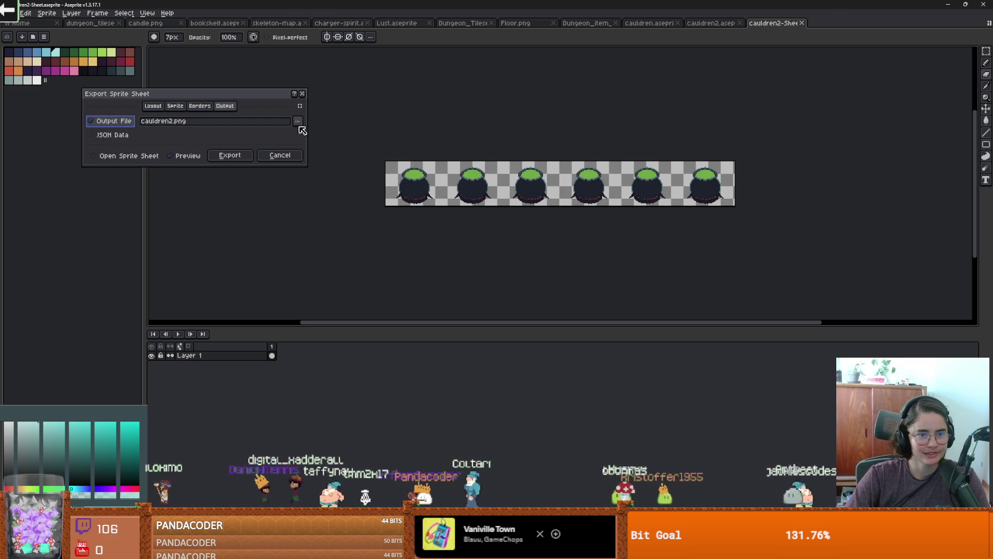
click(297, 121)
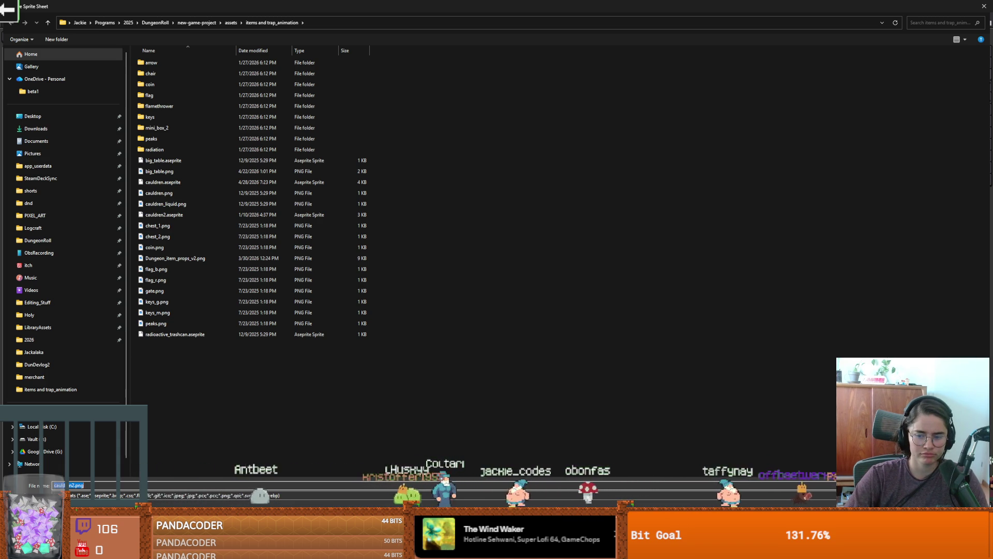
- Export the sprite sheet into Core/Rooms/RoomScenes/MiscRooms/CauldronRoom in the game project
key(Escape)
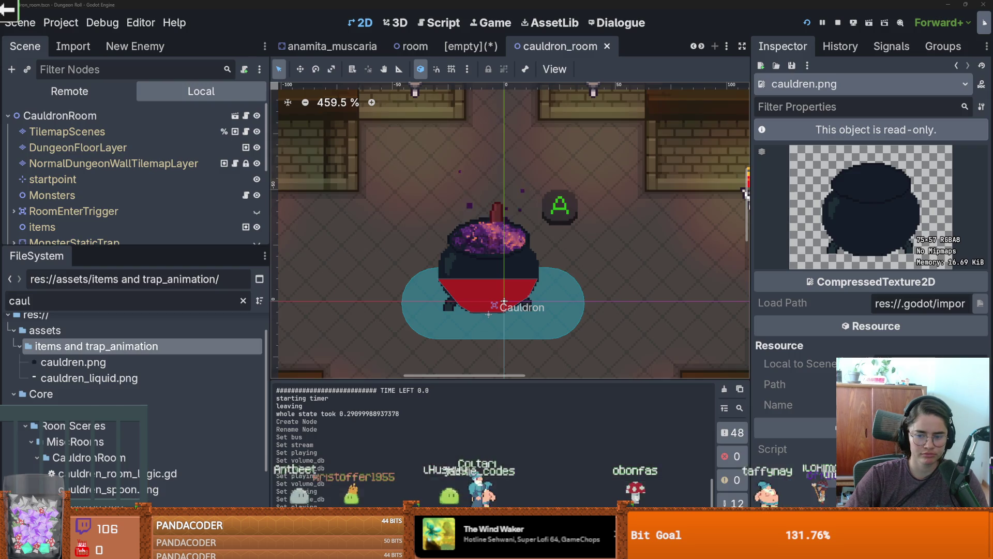
scroll(107, 356, down, 3)
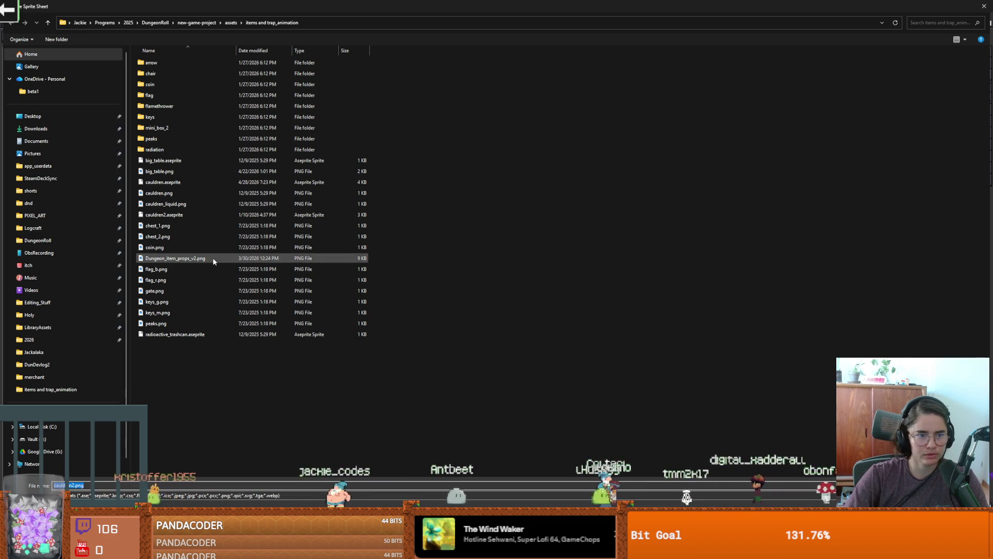
click(227, 24)
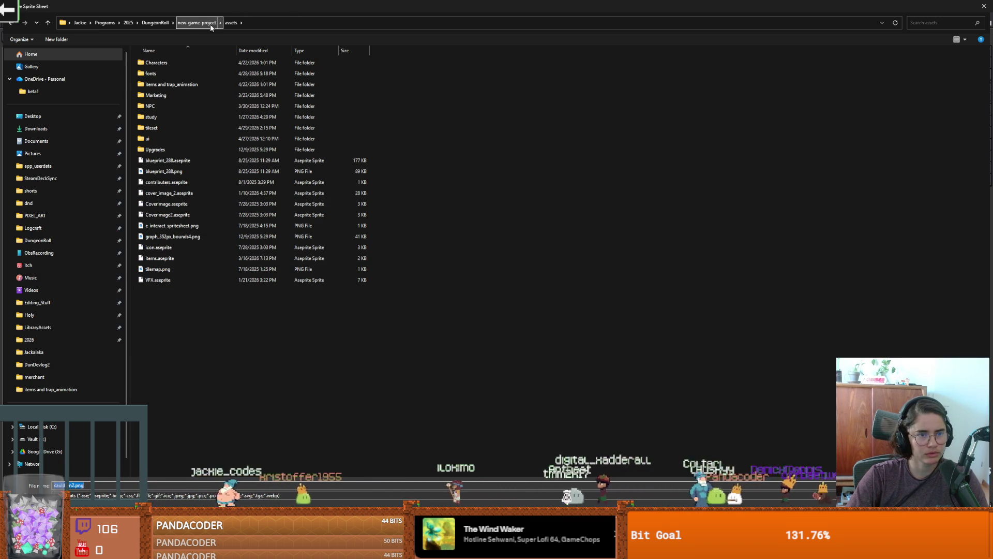
click(210, 26)
double_click(141, 129)
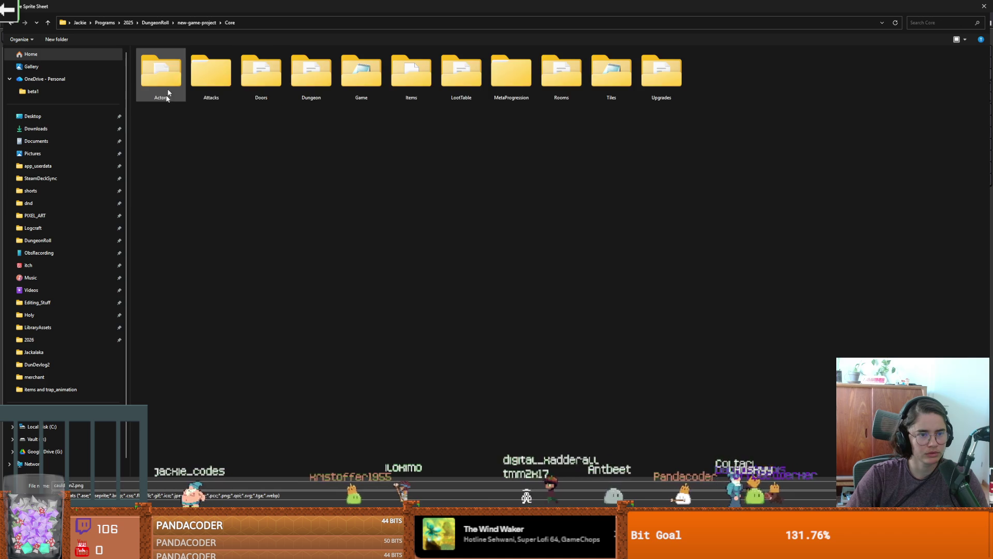
double_click(581, 82)
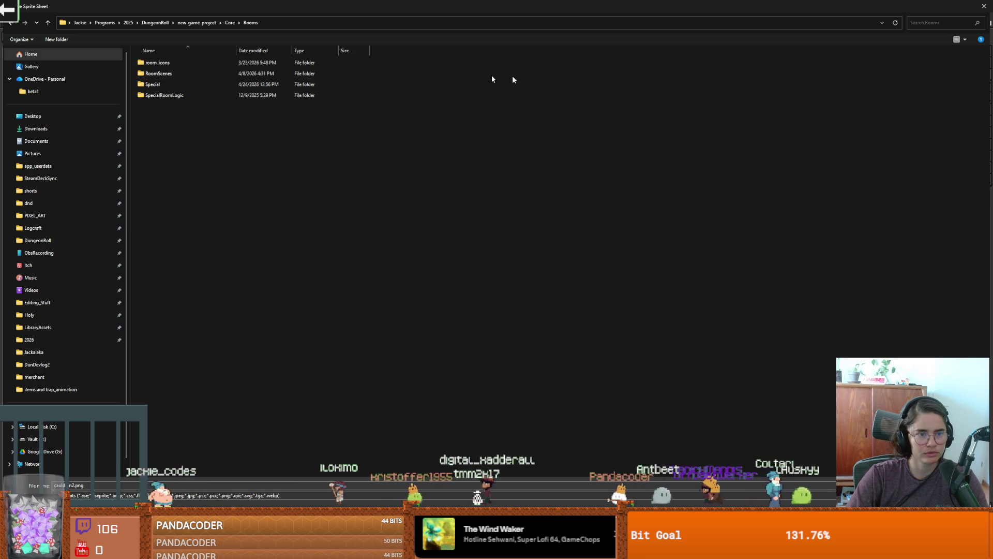
double_click(173, 74)
double_click(172, 106)
double_click(172, 85)
text(_spriteshe)
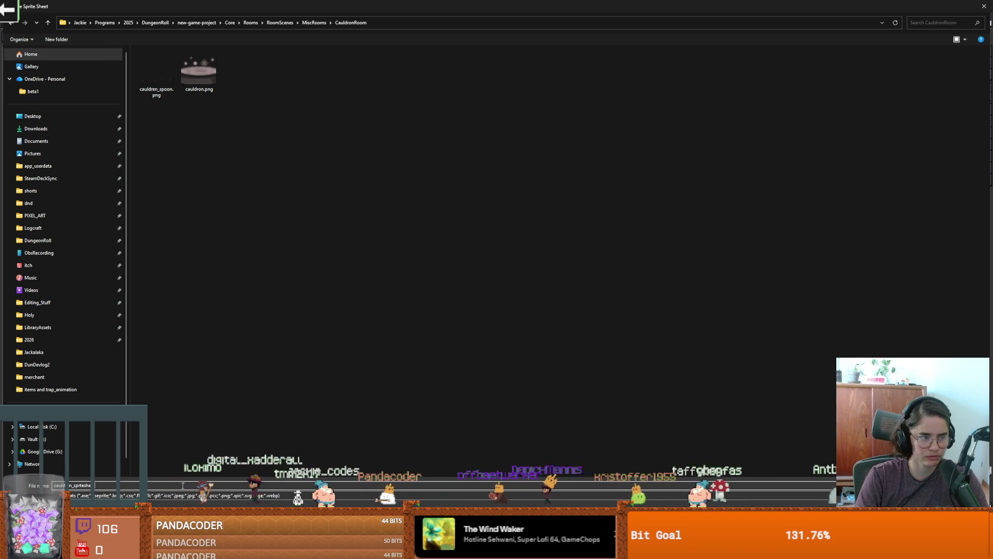
key(Return)
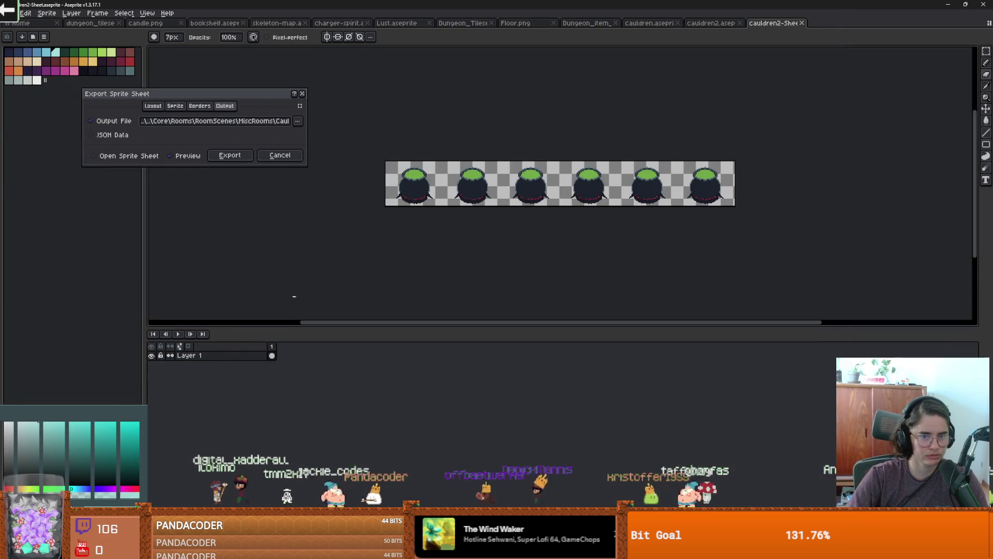
click(230, 155)
key(alt+Tab)
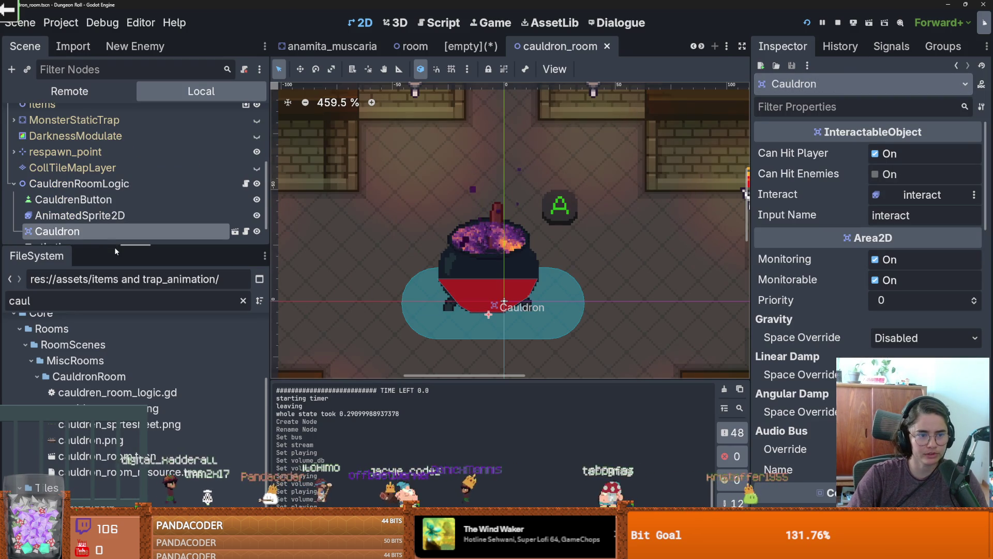
- Open the Cauldron scene and toggle the child Sprite2D under Sprite2D2 to compare
drag(133, 249, 129, 353)
scroll(78, 256, up, 2)
scroll(78, 239, down, 2)
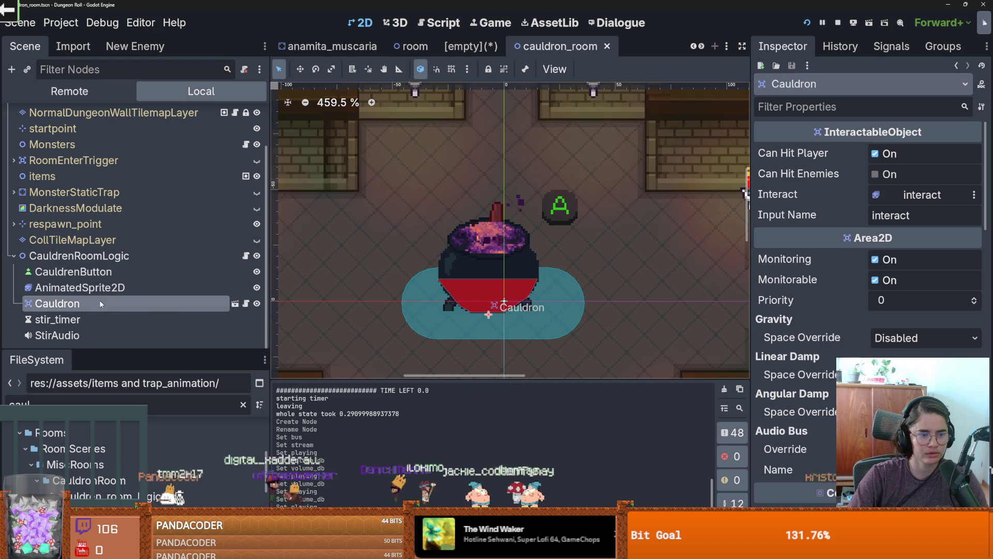
click(235, 303)
scroll(418, 194, up, 10)
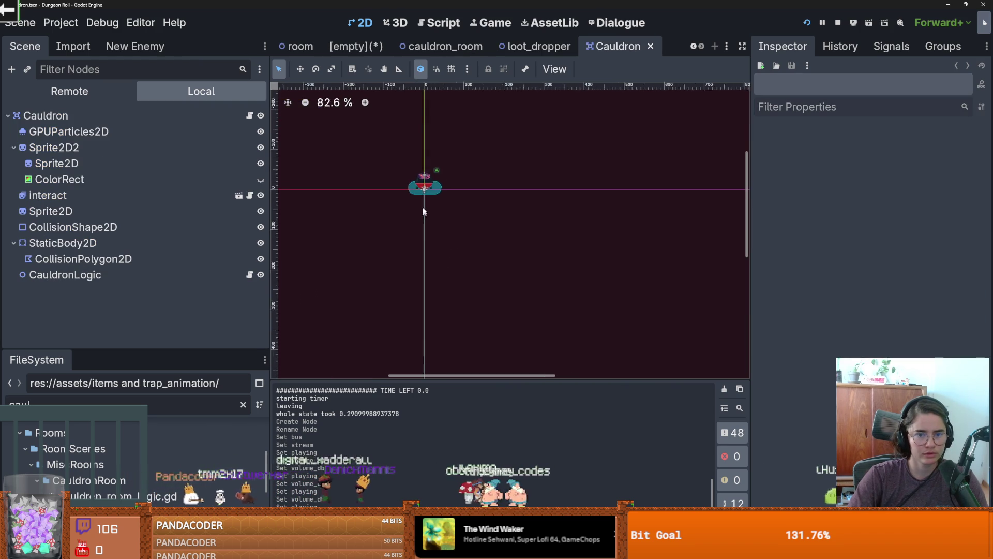
click(92, 148)
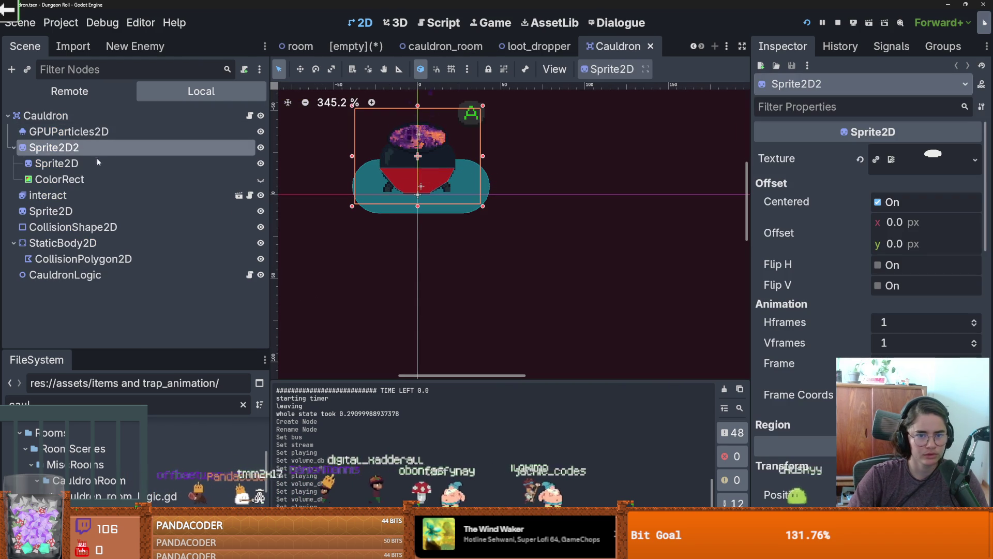
click(134, 167)
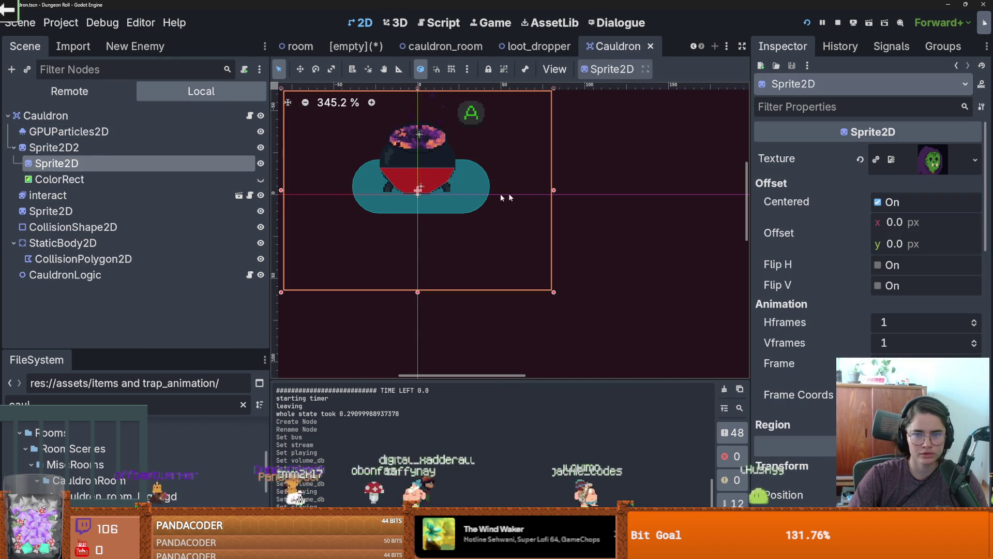
click(261, 163)
click(261, 164)
click(261, 164)
click(261, 163)
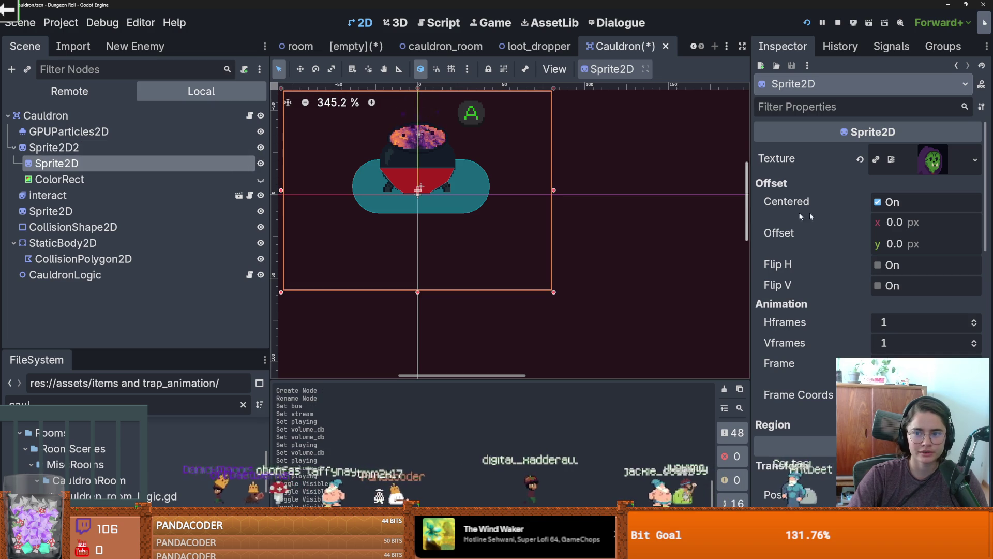
- Choose Change Type on the cauldron body Sprite2D node
click(153, 150)
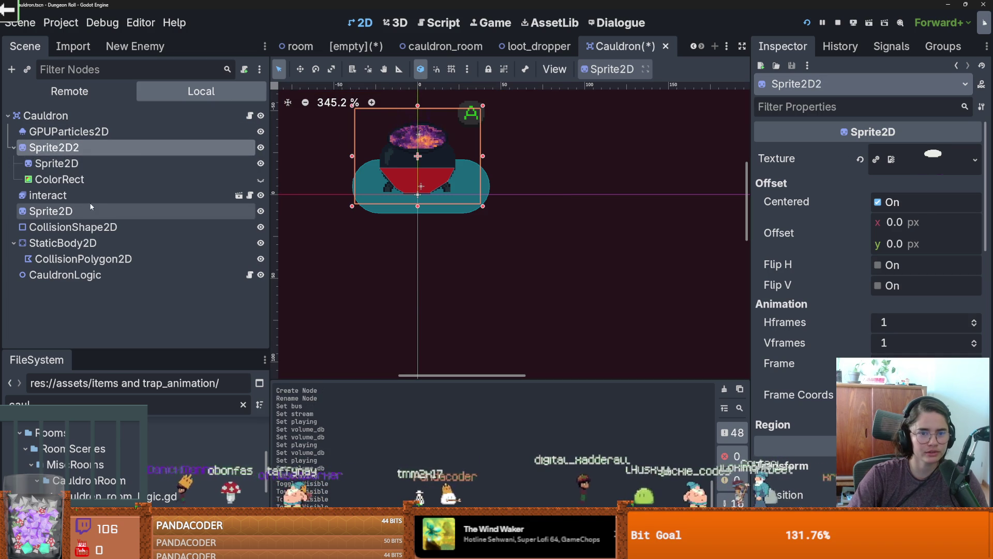
click(90, 207)
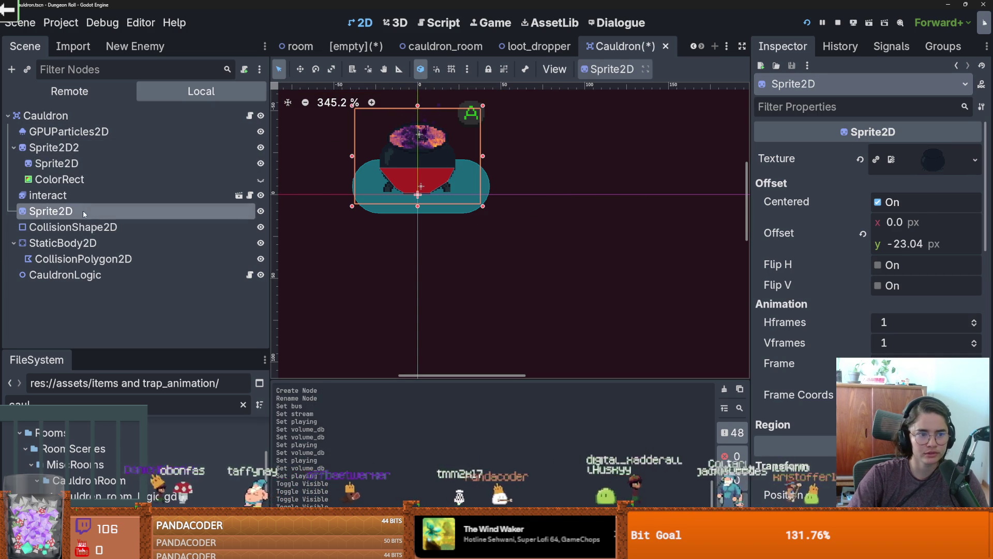
right_click(83, 210)
click(153, 335)
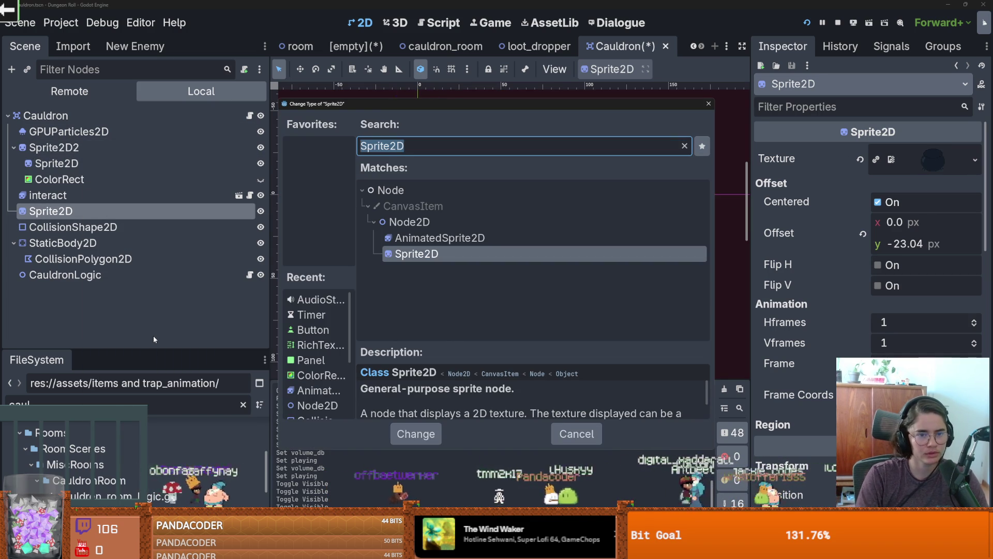
- Search 'animated' and convert the cauldron Sprite2D into an AnimatedSprite2D
text(animated)
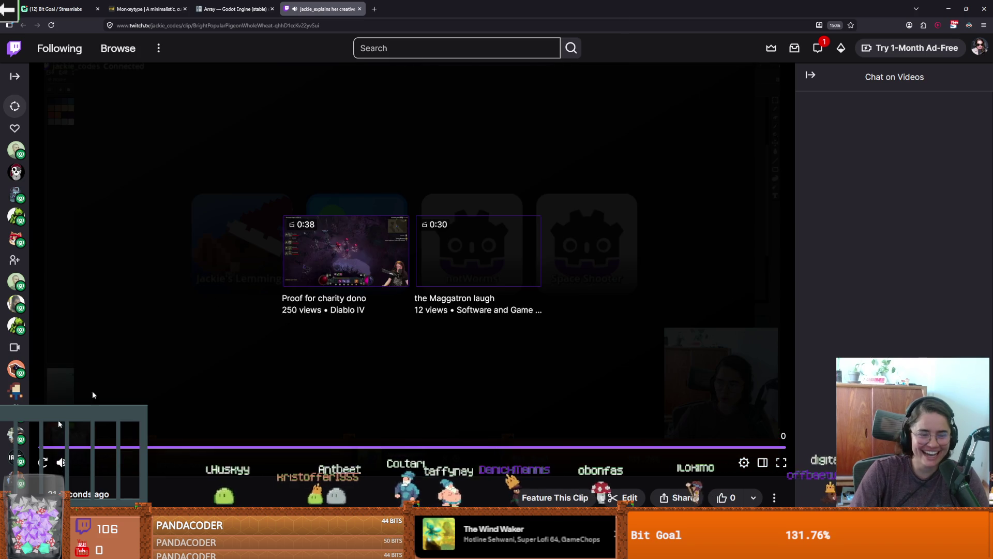
key(alt+Tab)
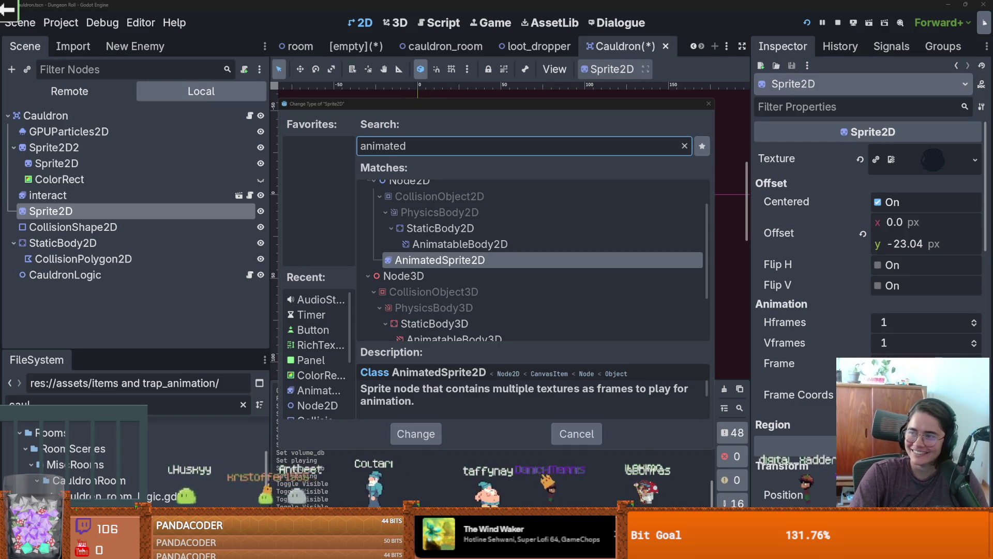
double_click(441, 260)
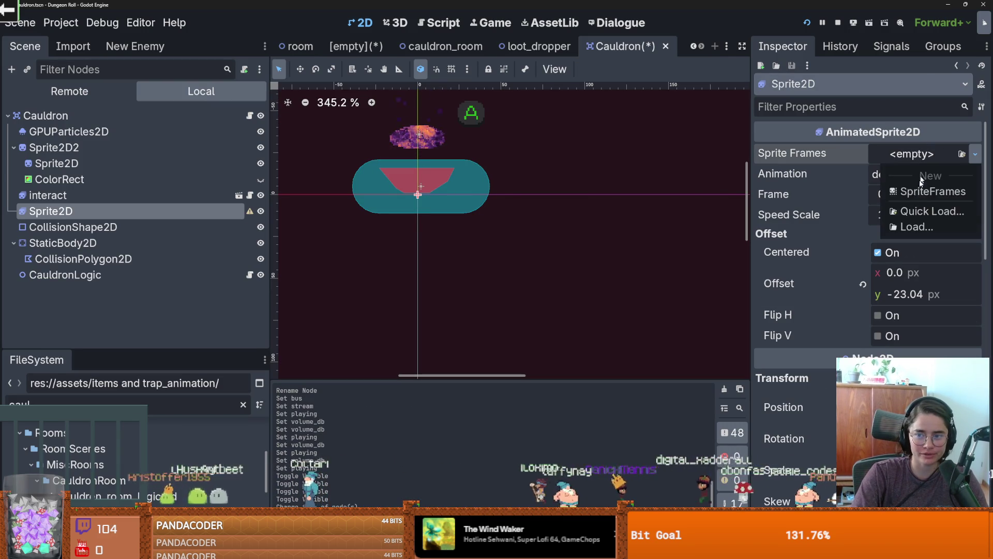
- Create new SpriteFrames and browse to the CauldronRoom folder to add frames from a sheet
click(870, 191)
click(923, 154)
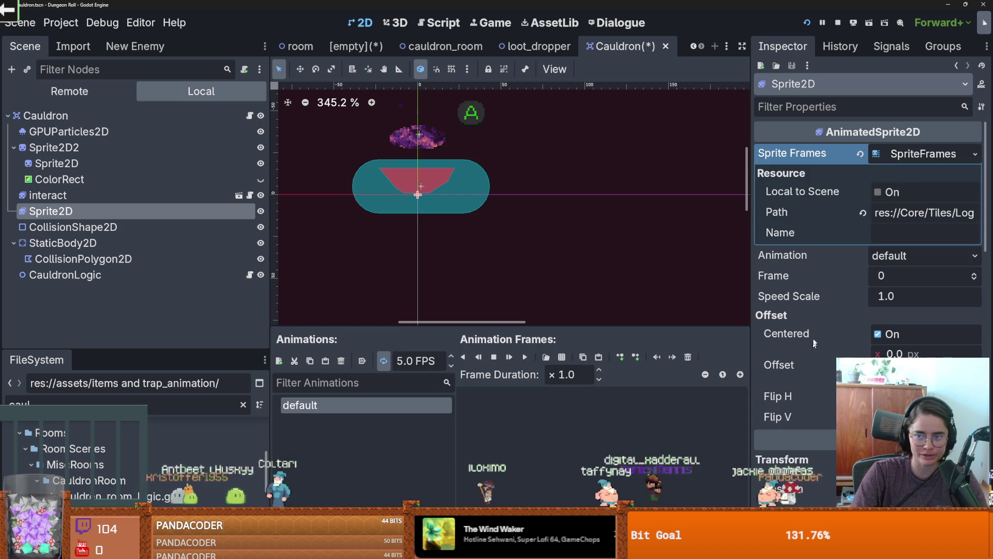
click(545, 356)
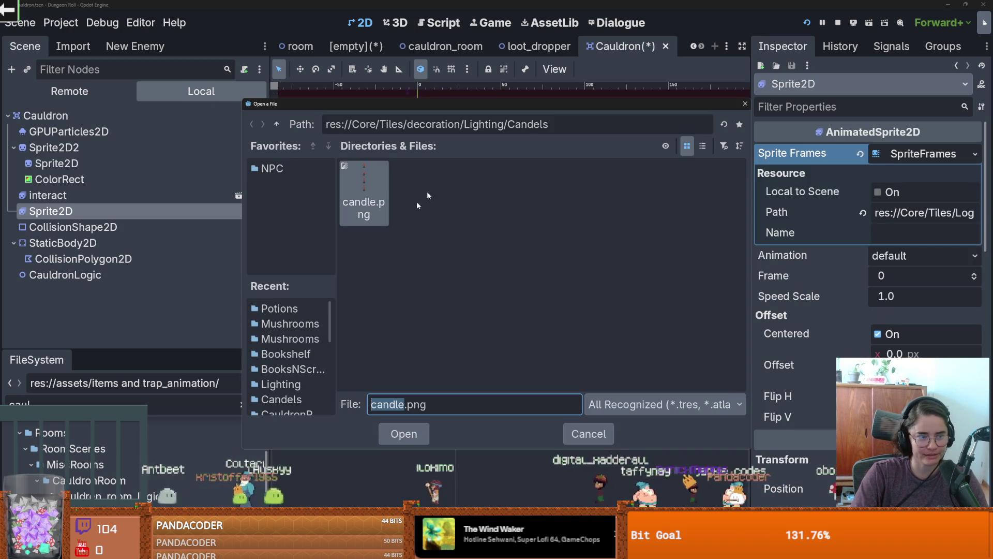
click(278, 125)
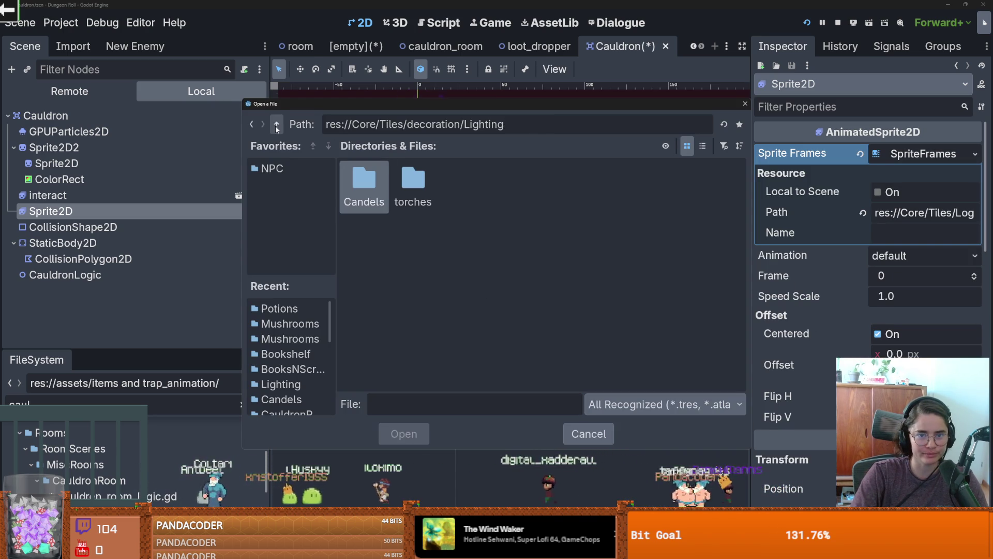
click(277, 125)
click(278, 124)
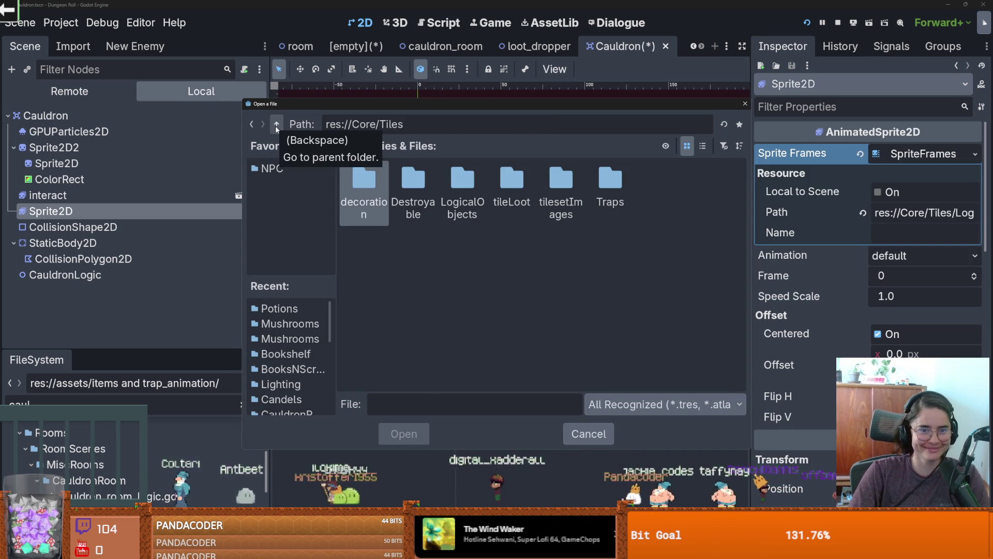
click(277, 125)
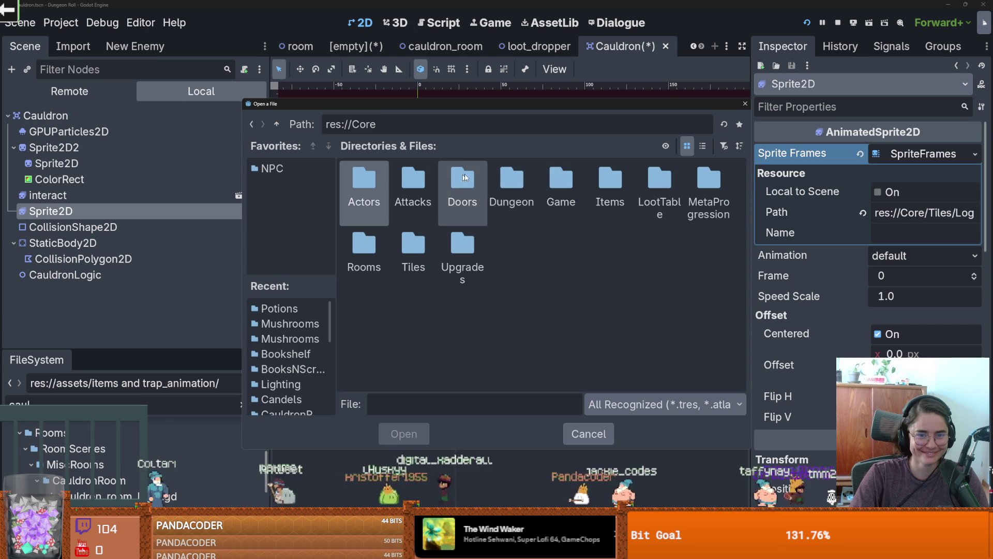
double_click(364, 249)
double_click(372, 188)
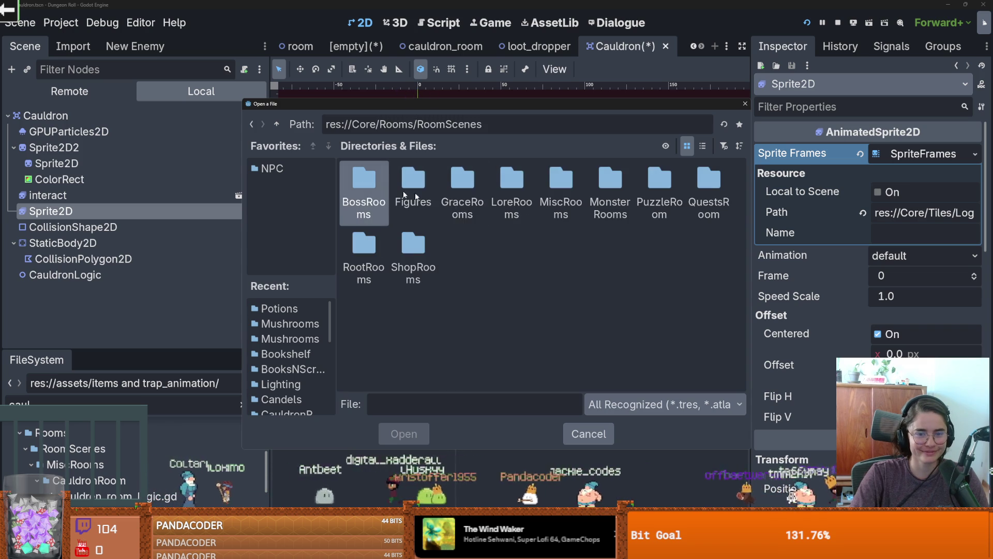
double_click(561, 186)
double_click(364, 186)
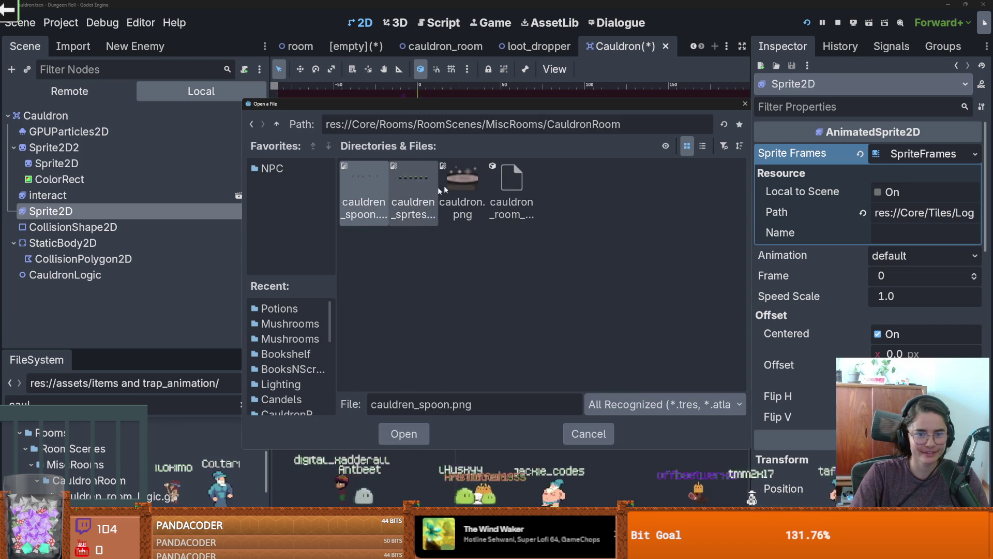
- Load the cauldron sprite sheet, set Vertical to 3, and add all six frames
double_click(409, 179)
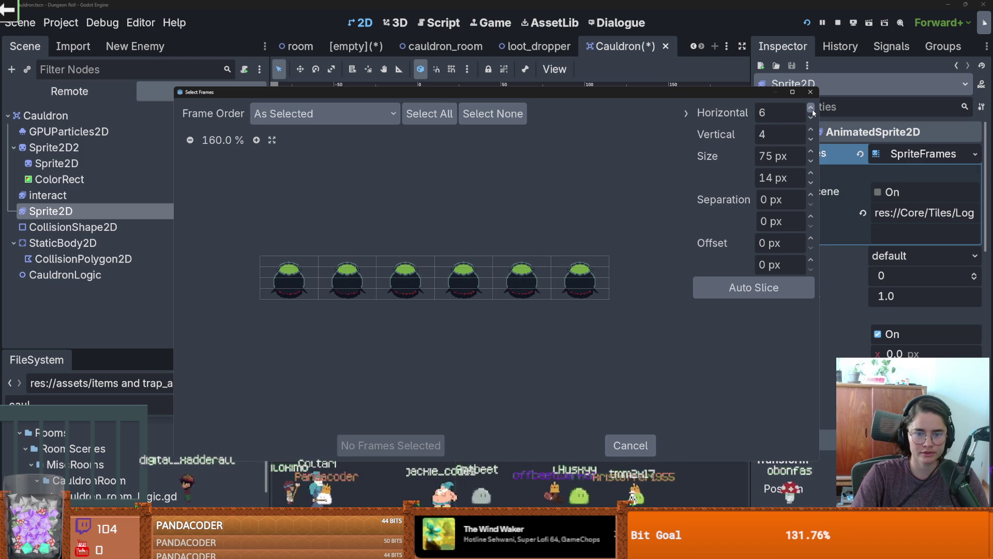
click(811, 139)
drag(289, 277, 579, 277)
click(390, 445)
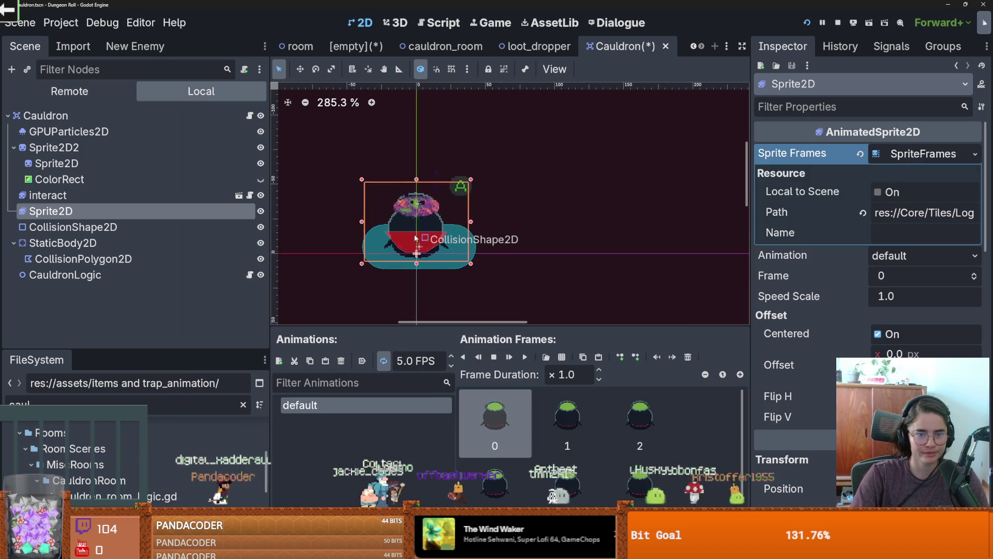
- Nudge the AnimatedSprite2D cauldron slightly into position
scroll(421, 130, up, 4)
drag(427, 219, 431, 225)
drag(432, 214, 429, 220)
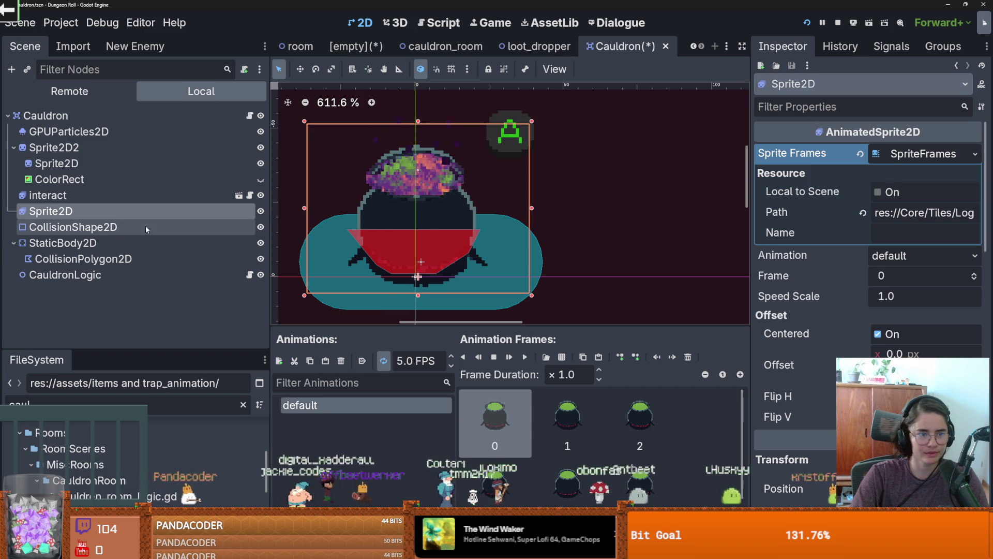
- Pull the CollisionPolygon2D's top-left and top-right corners inward to hug the lower bowl
click(83, 259)
scroll(400, 244, up, 1)
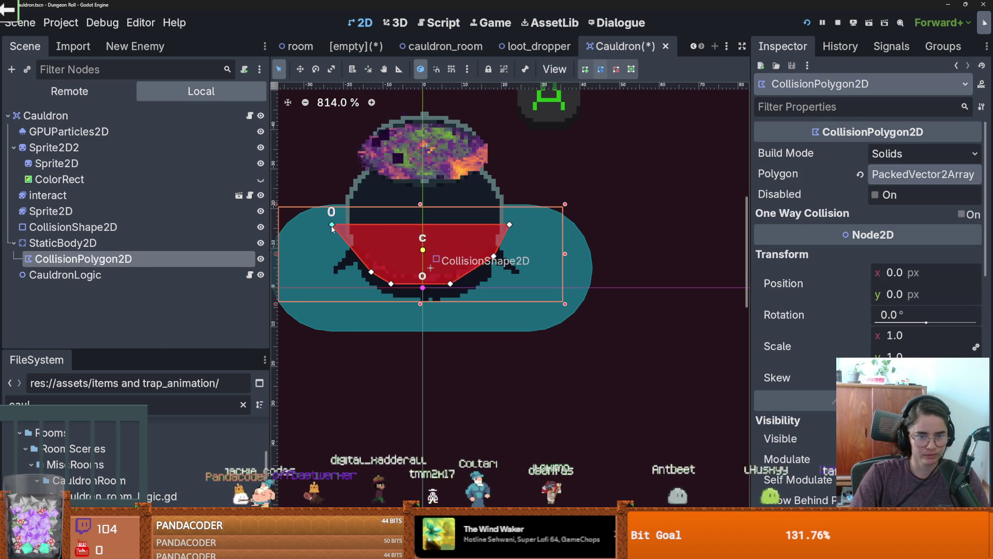
drag(333, 225, 350, 239)
drag(507, 234, 498, 242)
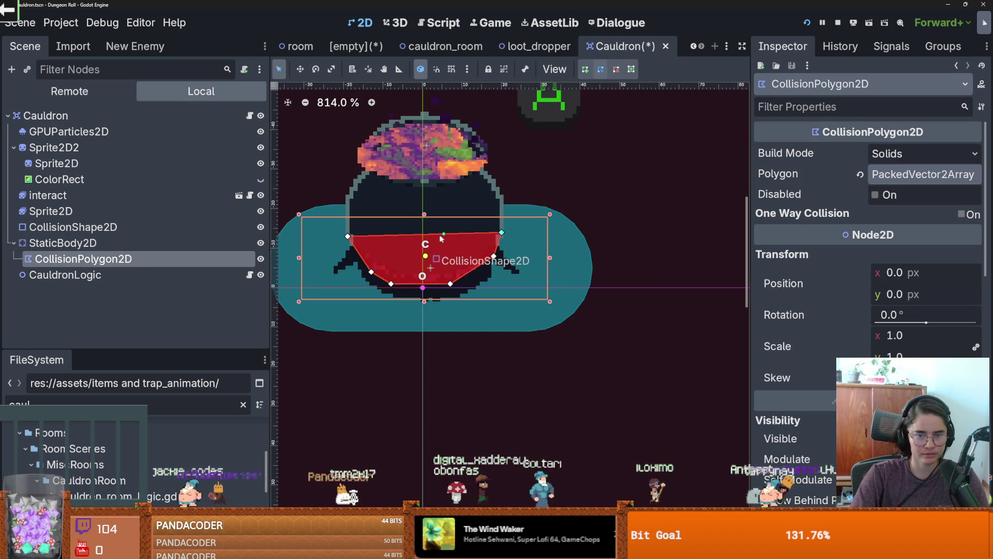
scroll(459, 228, up, 1)
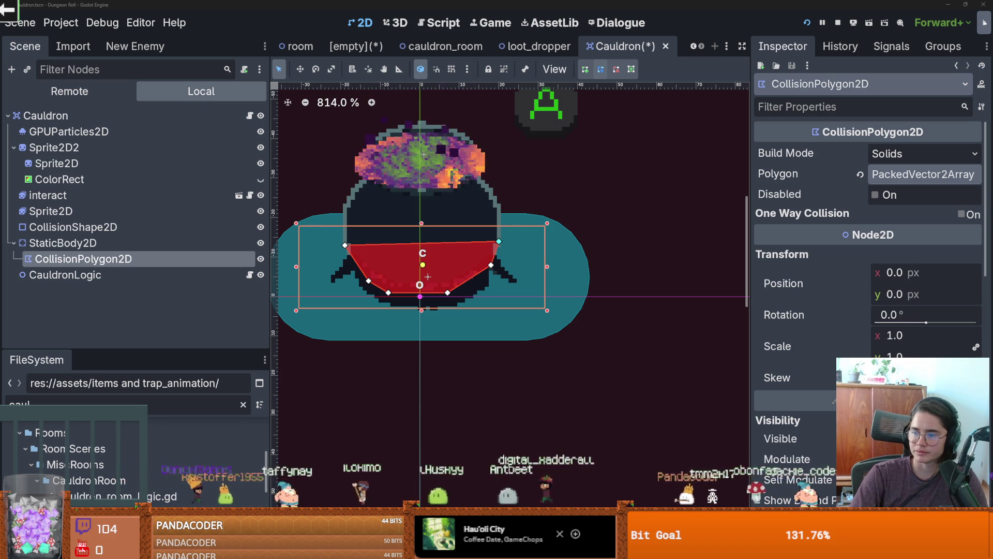
scroll(566, 209, left, 5)
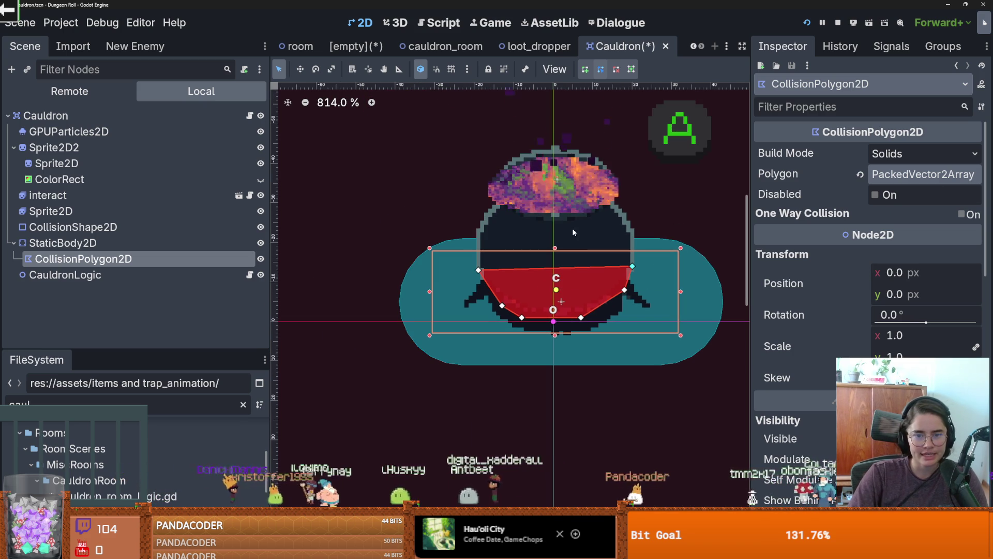
- Shift the swirl sprite inside Sprite2D2 slightly and expand Sprite2D2's texture settings
click(85, 149)
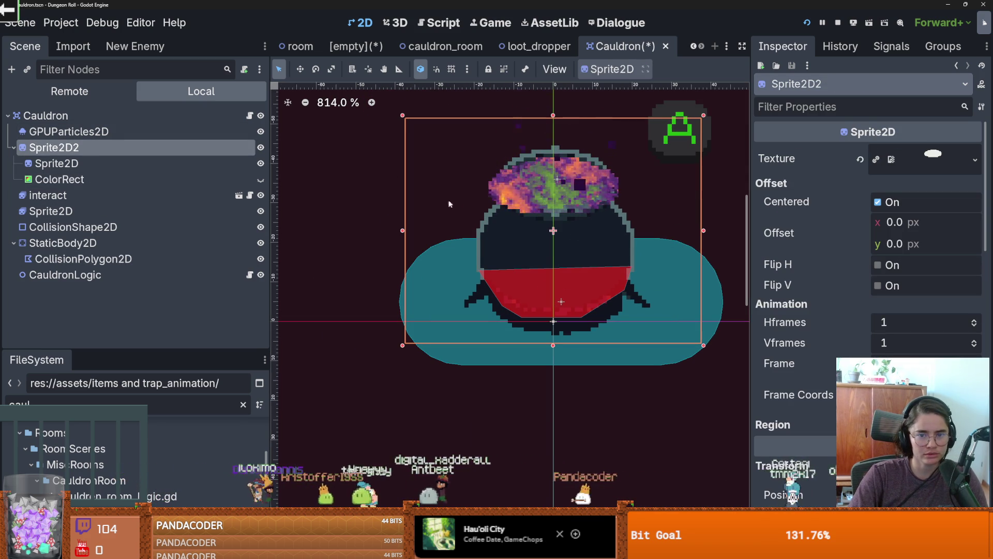
mouse_move(404, 226)
mouse_down()
mouse_move(462, 217)
mouse_move(404, 225)
mouse_up()
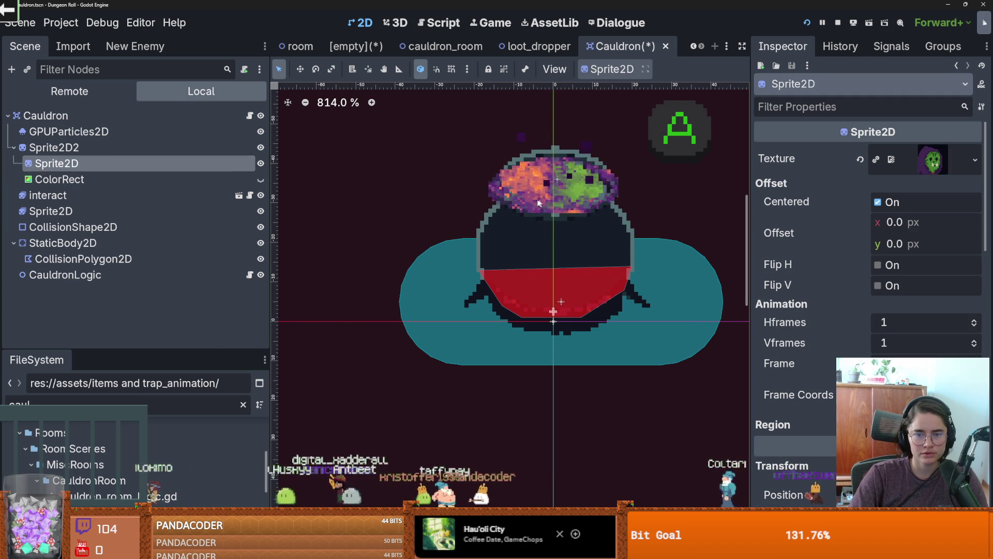
scroll(491, 203, up, 2)
scroll(515, 231, up, 1)
drag(514, 231, 494, 275)
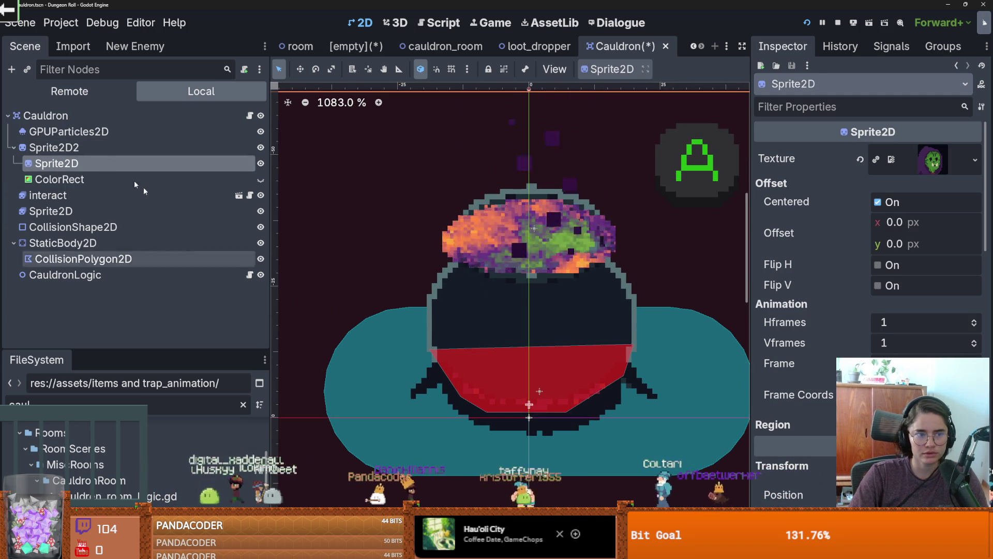
click(113, 149)
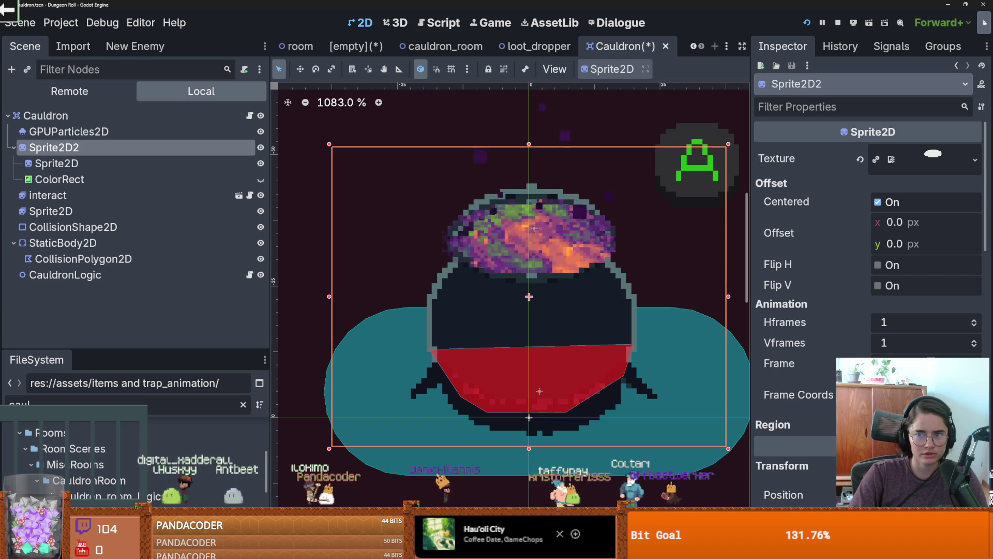
click(933, 155)
- Browse Sprite2D2's Texture options while keeping the white ellipse texture unchanged
click(976, 160)
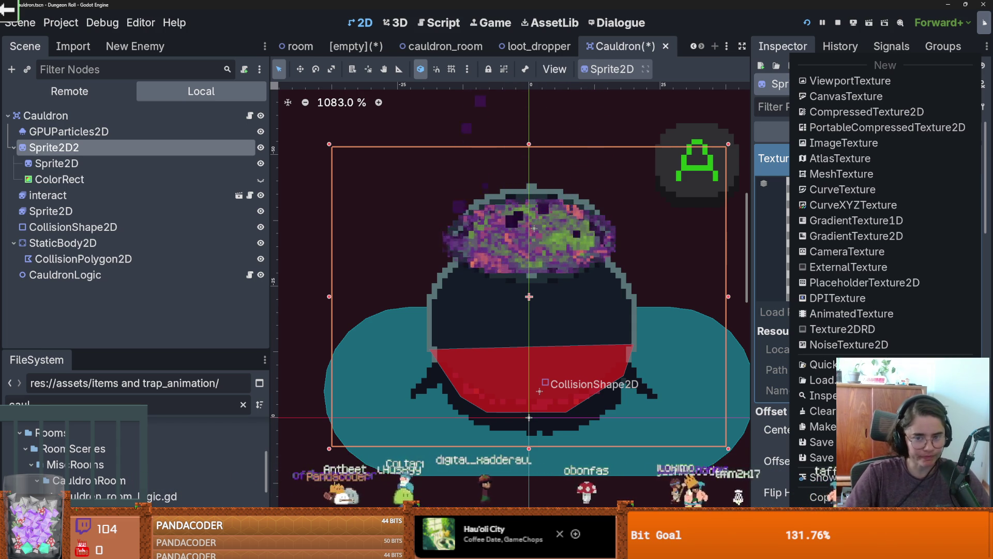
click(772, 167)
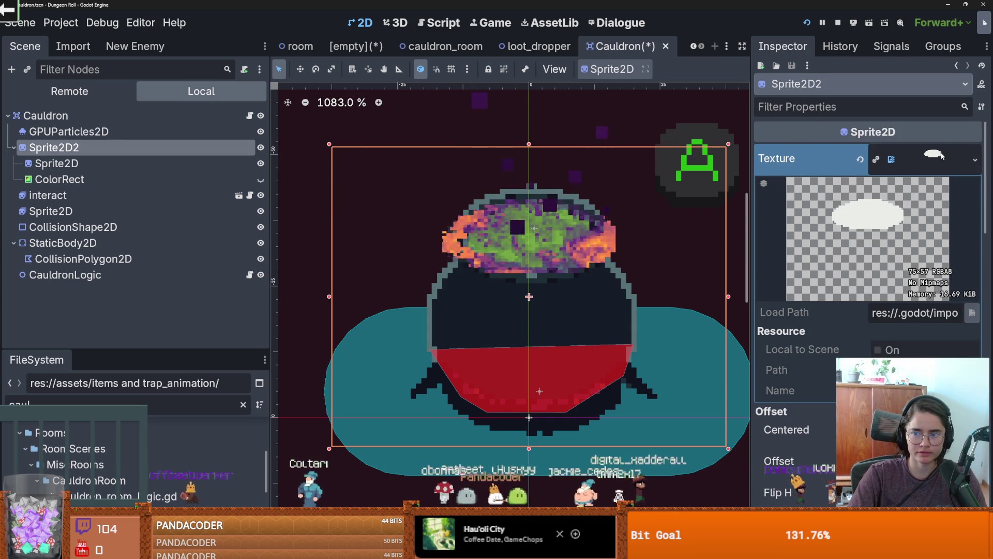
key(ctrl+z)
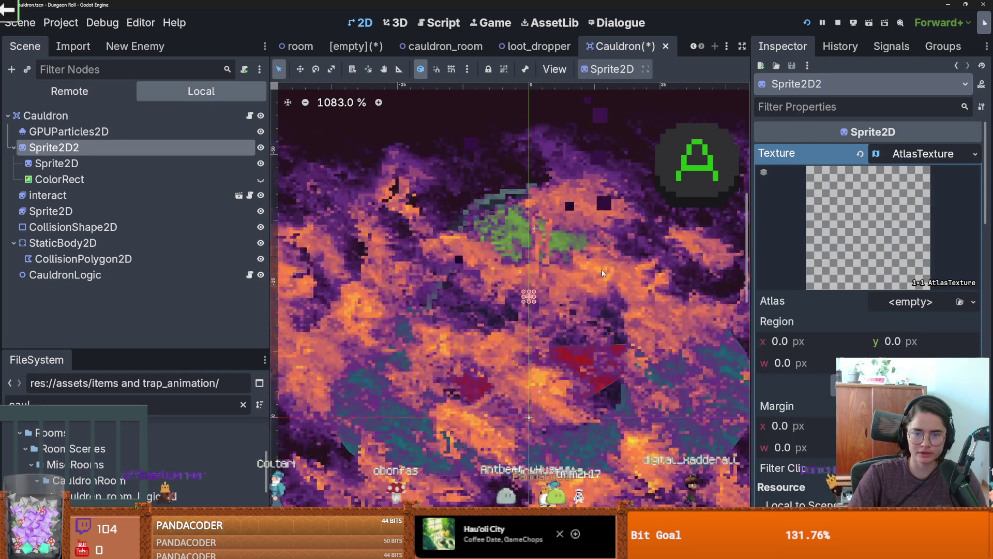
key(ctrl+shift+z)
click(933, 155)
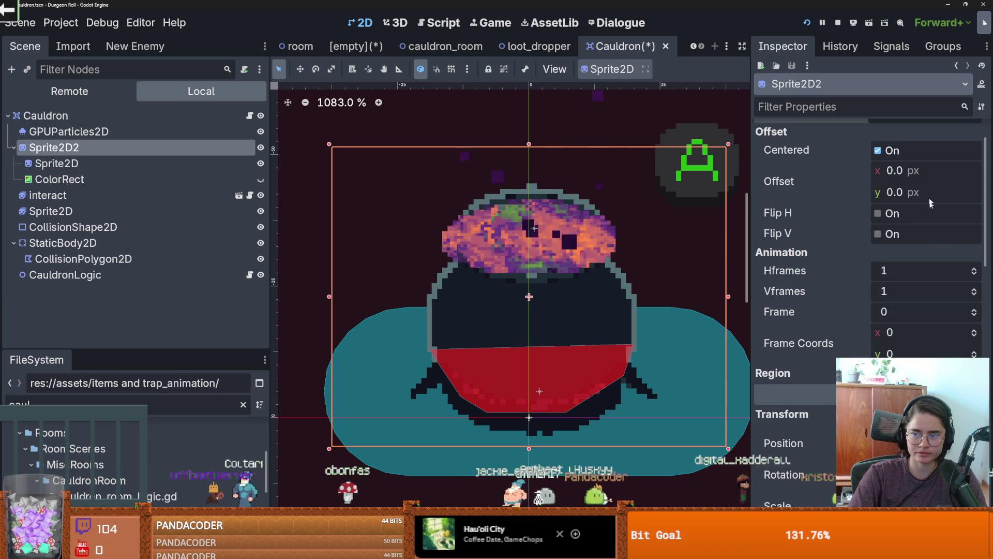
click(934, 155)
click(955, 165)
click(959, 167)
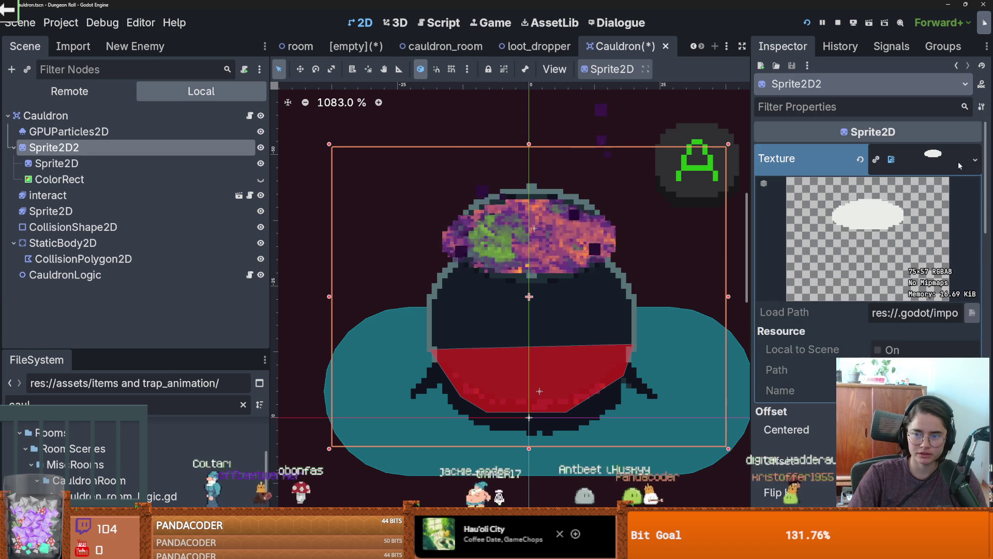
right_click(956, 160)
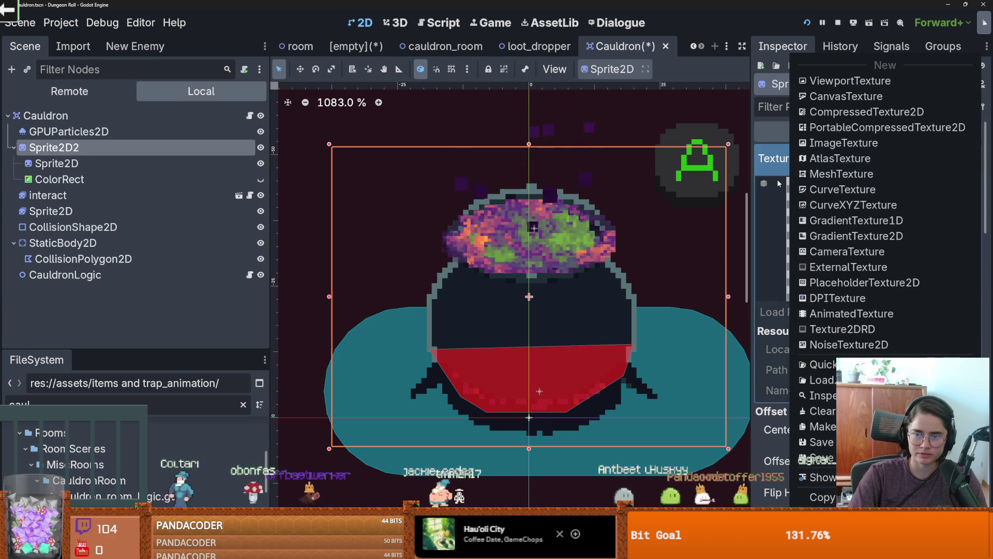
key(Escape)
click(939, 159)
click(939, 158)
scroll(938, 223, down, 2)
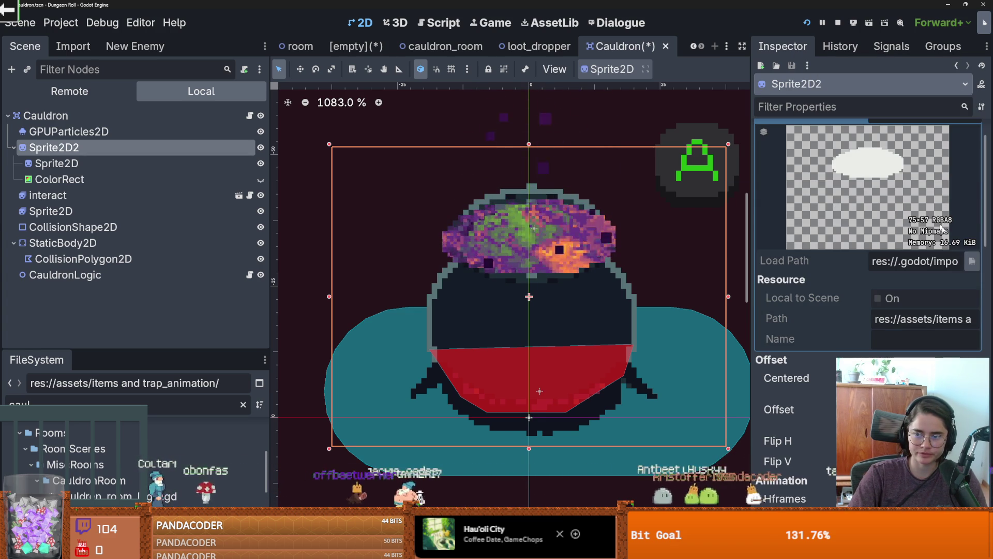
scroll(936, 252, up, 2)
right_click(936, 253)
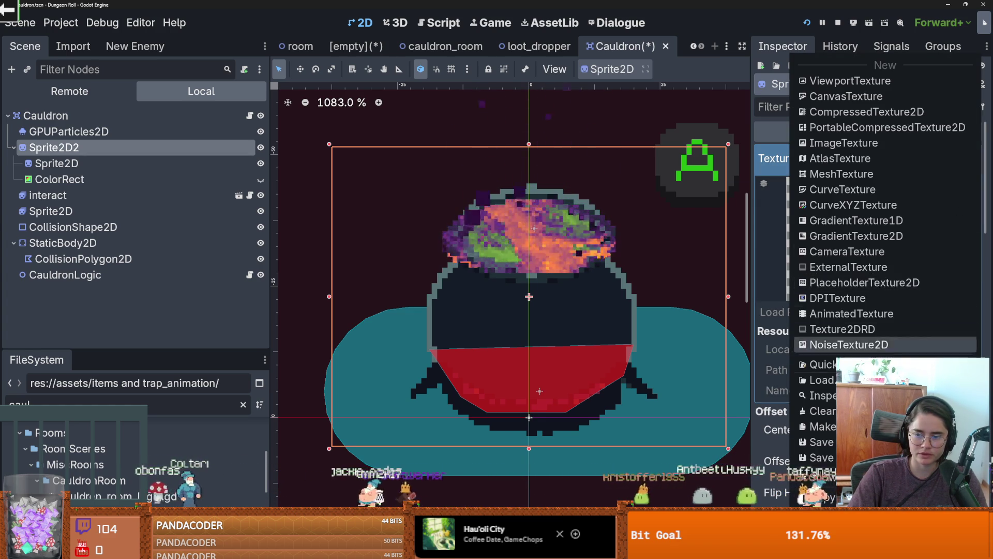
- Clear the FileSystem name filter and inspect project file context menus without changing anything
click(243, 404)
right_click(137, 480)
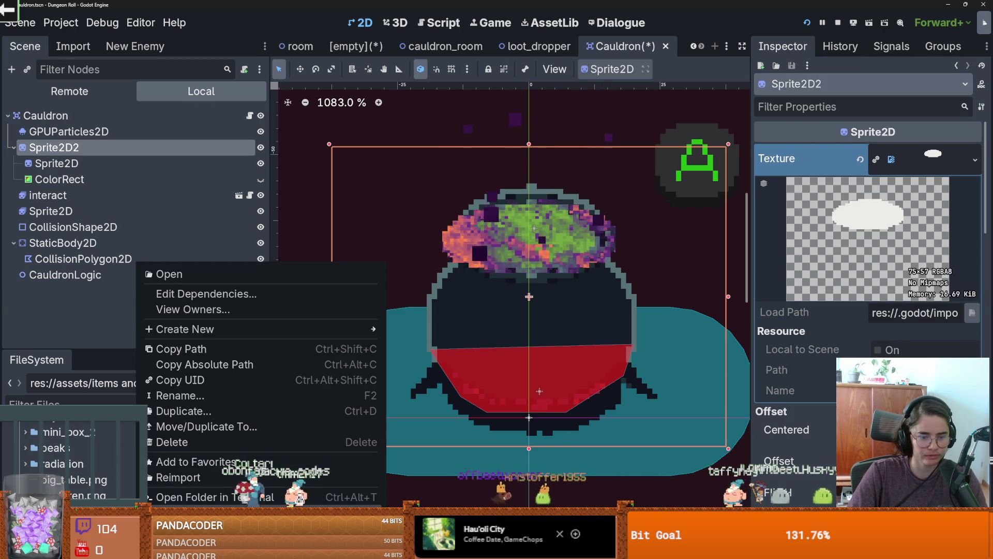
click(314, 343)
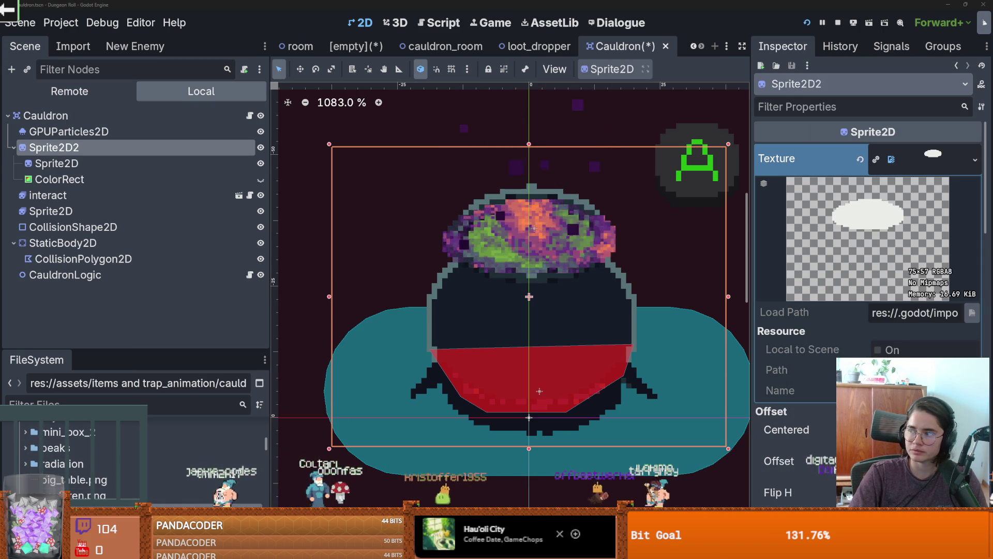
right_click(54, 479)
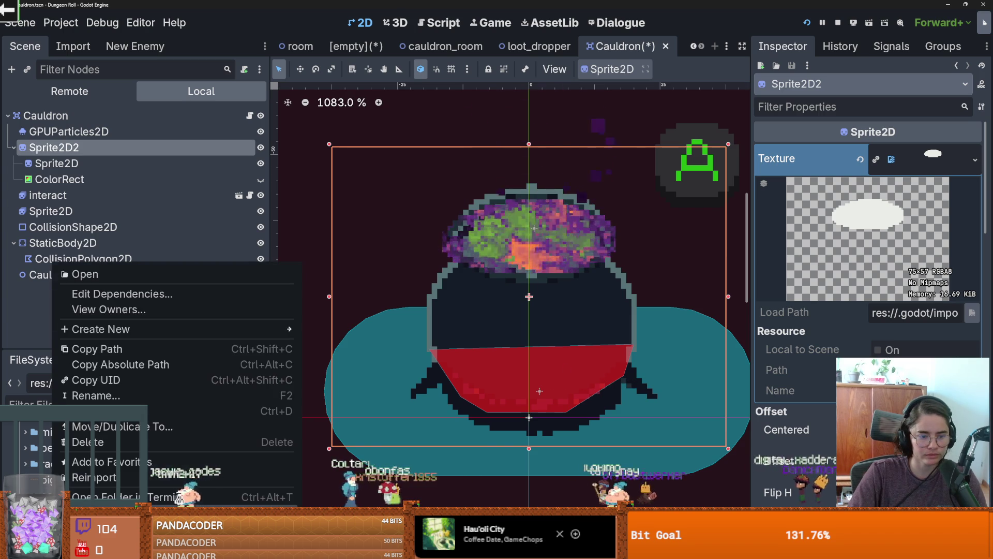
click(906, 245)
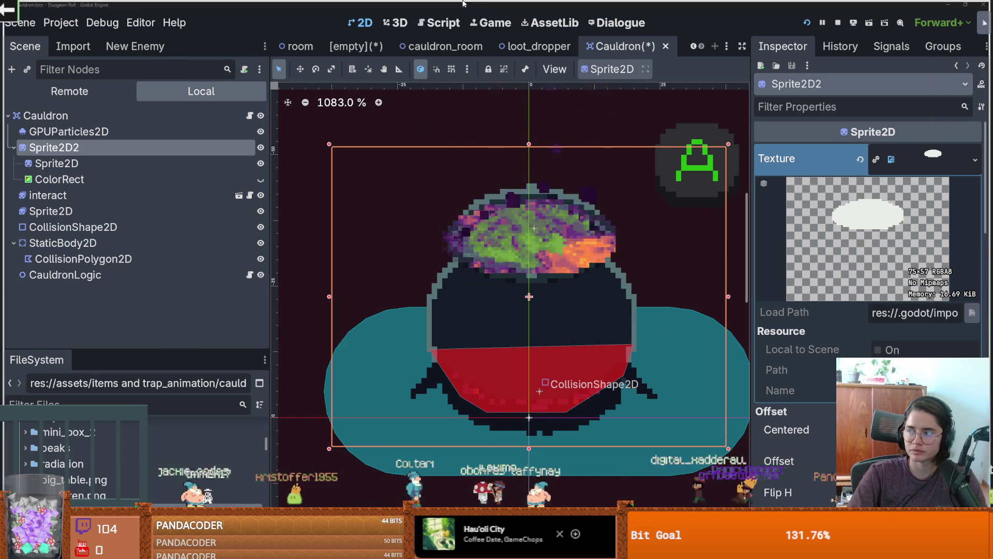
key(alt+Tab)
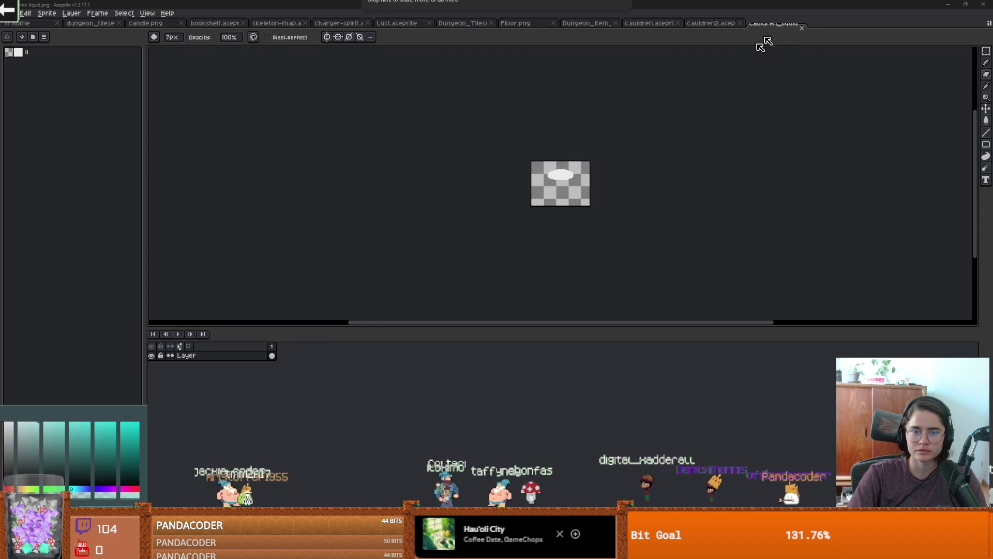
- Use the Magic Wand to select the white liquid ellipse in the cauldron liquid image
click(708, 24)
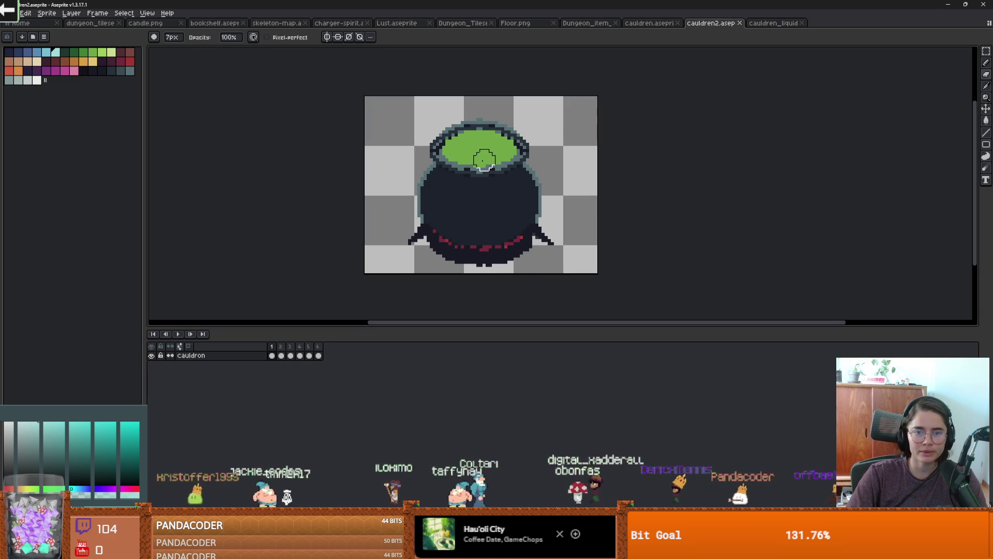
scroll(484, 160, up, 1)
key(w)
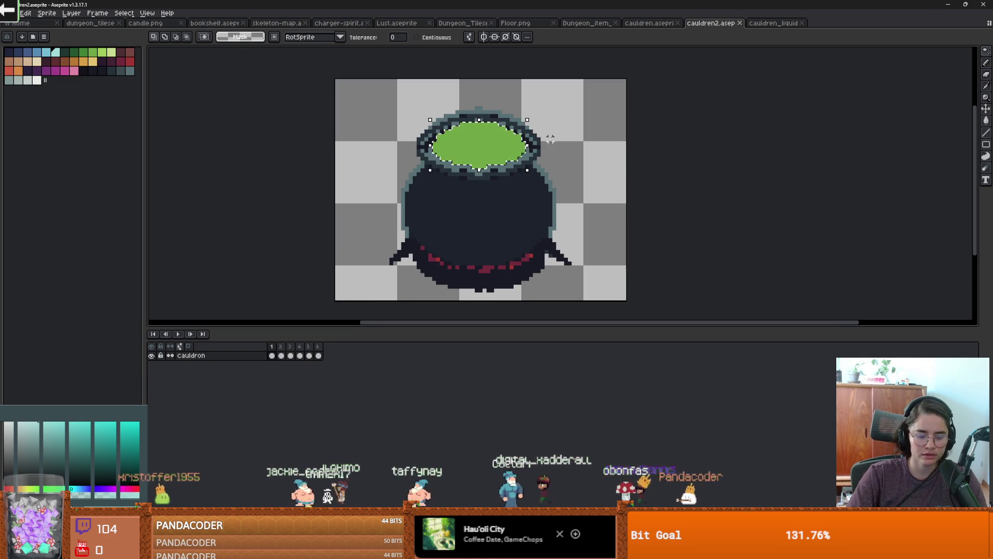
click(779, 24)
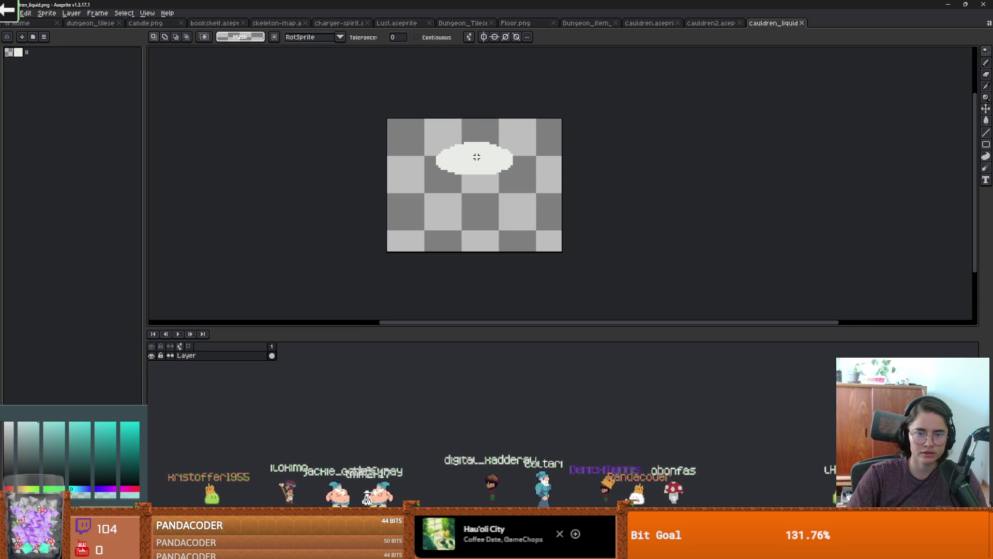
scroll(476, 156, up, 2)
click(475, 223)
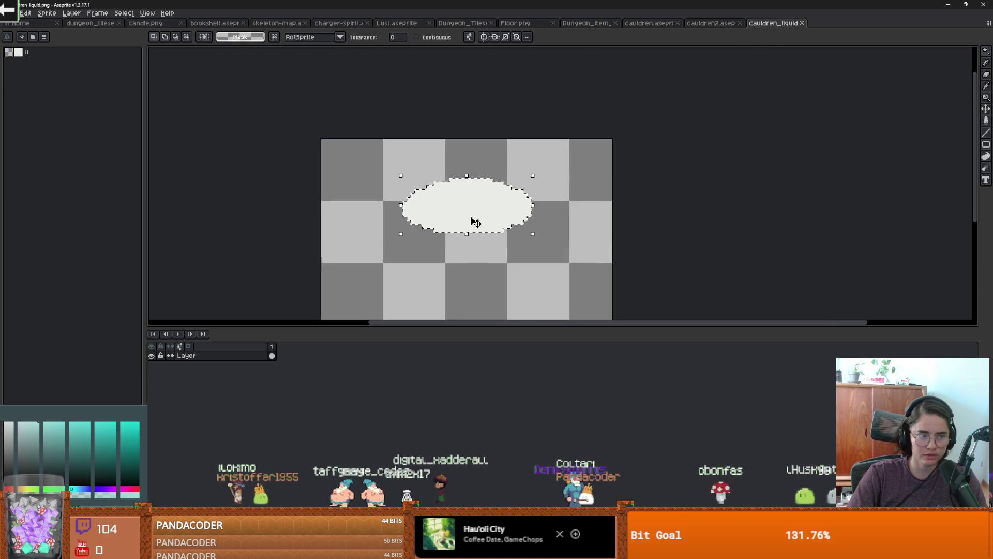
- Discard the pasted liquid shape and erase the green brew from frame 1 of cauldren2
key(ctrl+v)
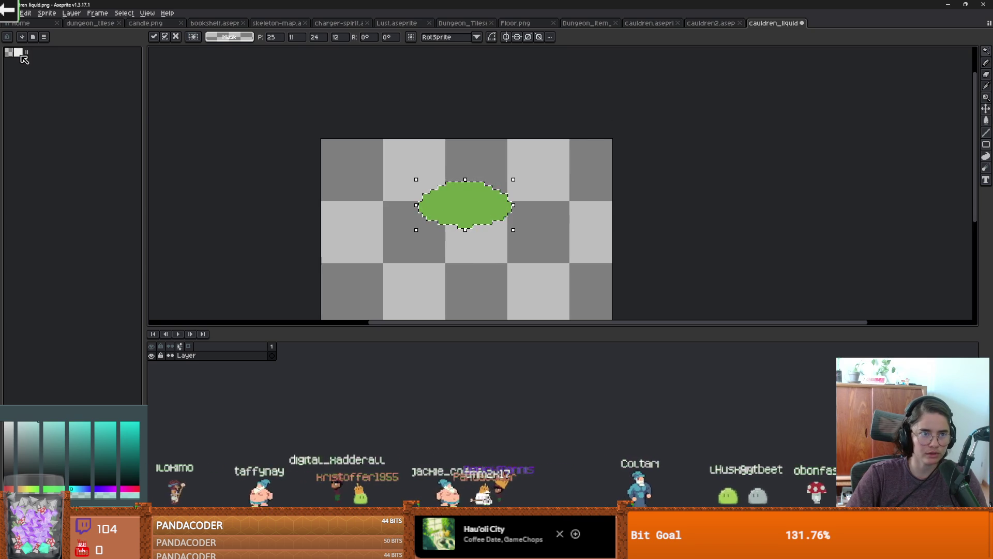
key(Escape)
right_click(469, 243)
click(492, 305)
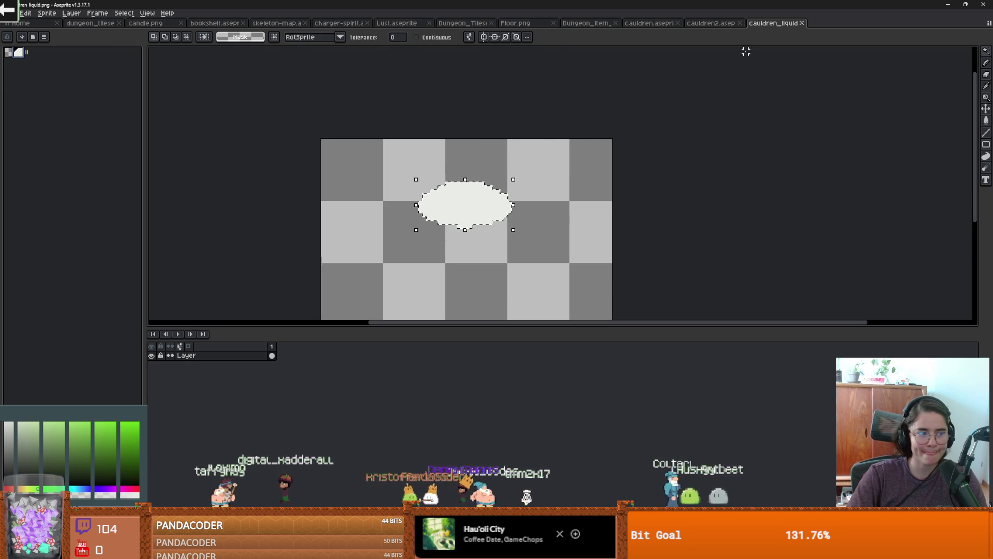
click(728, 26)
scroll(577, 144, down, 1)
scroll(504, 133, up, 2)
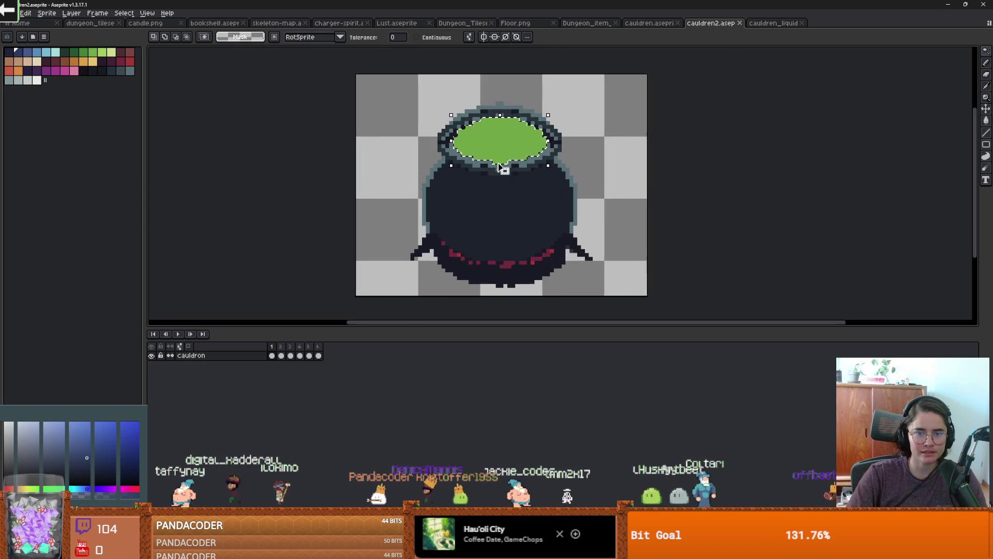
key(Delete)
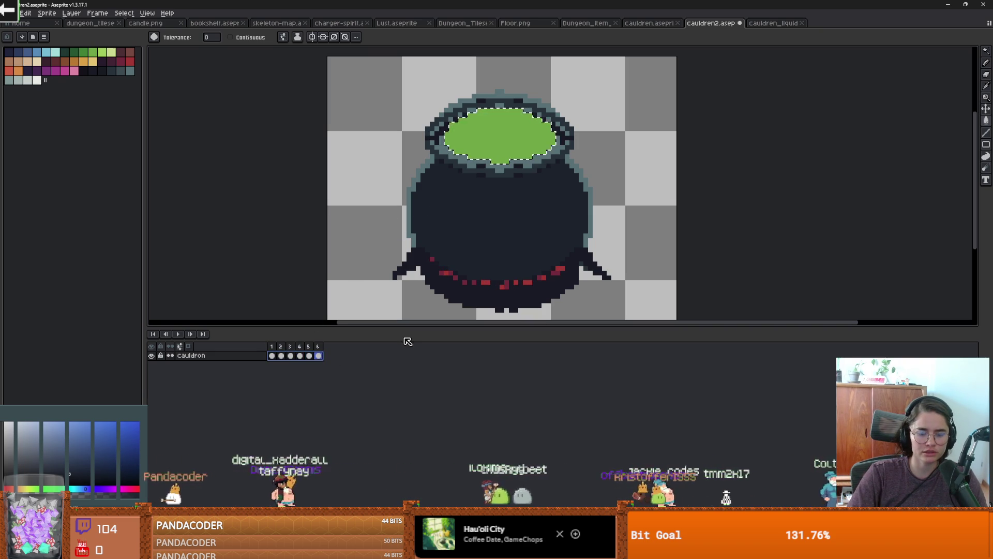
- Replace the green liquid colour with black and save cauldren2
key(shift+r)
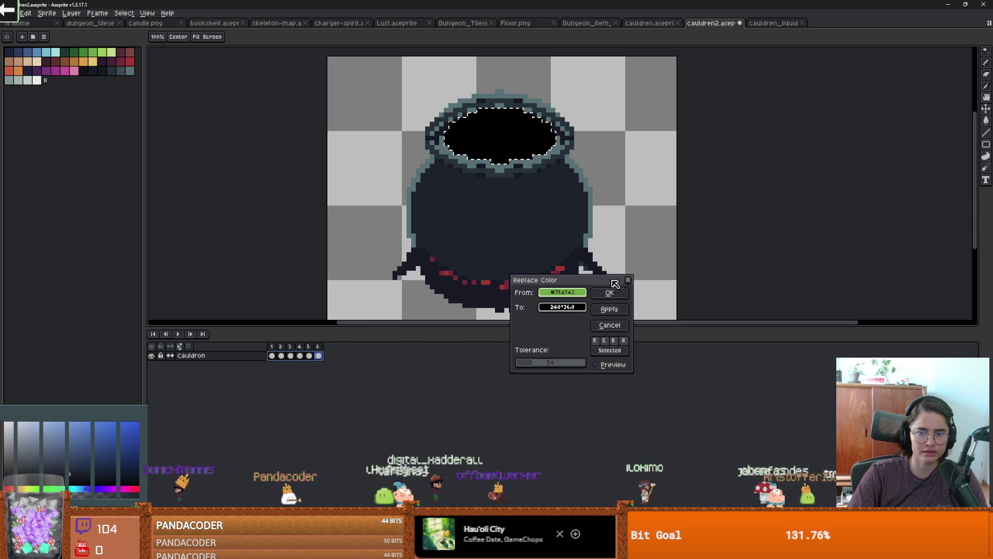
click(628, 280)
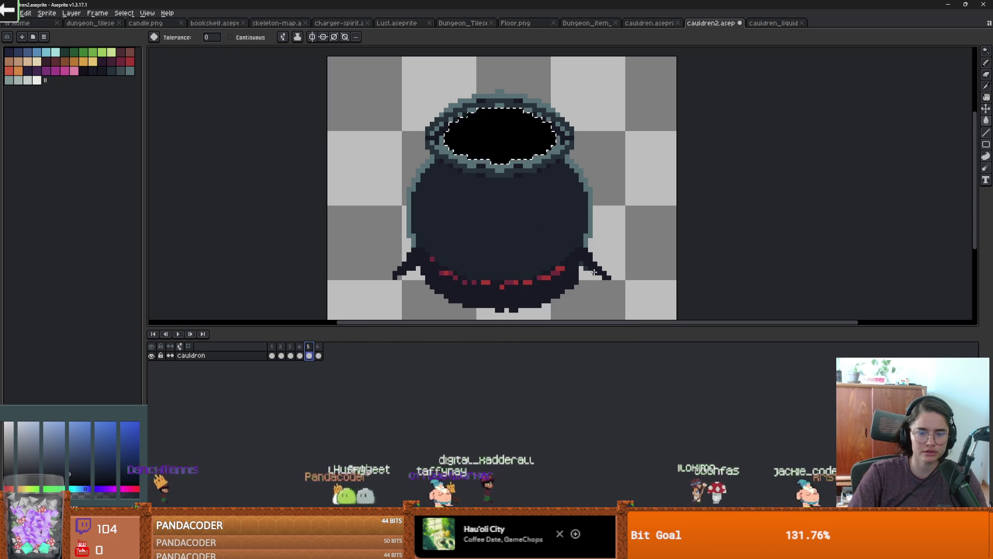
key(ctrl+s)
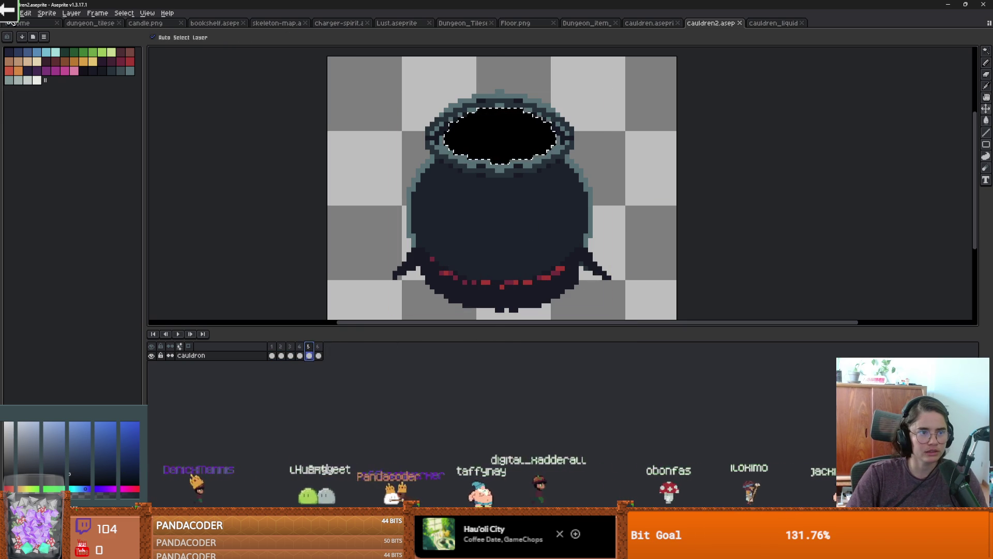
- Re-export the cauldron frames as a sprite sheet, overwriting the existing file
click(10, 13)
click(107, 100)
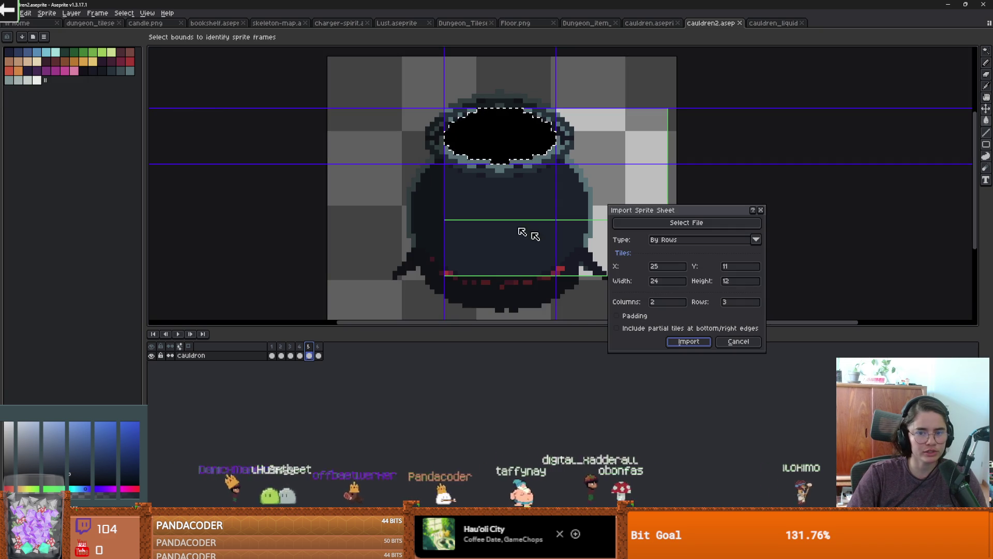
click(760, 210)
click(9, 13)
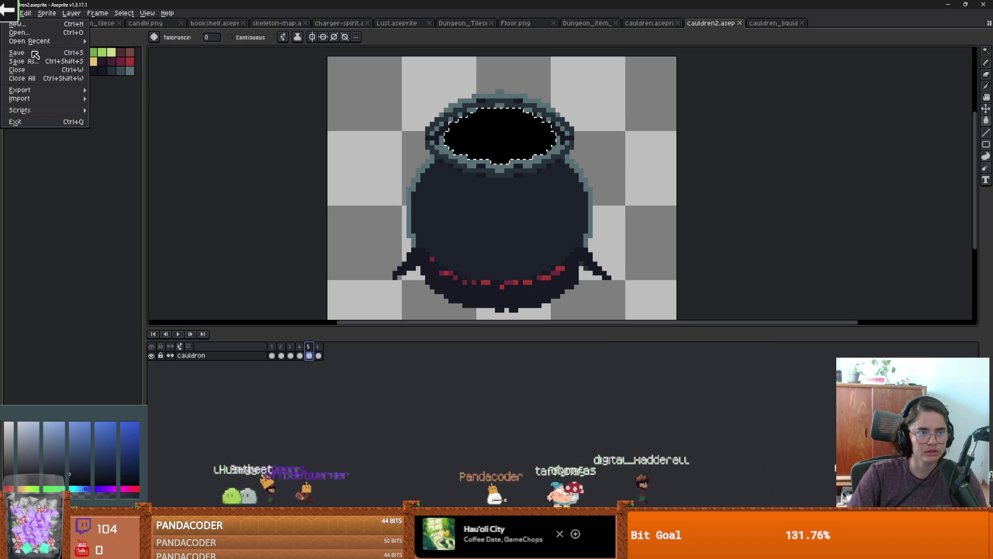
mouse_move(36, 92)
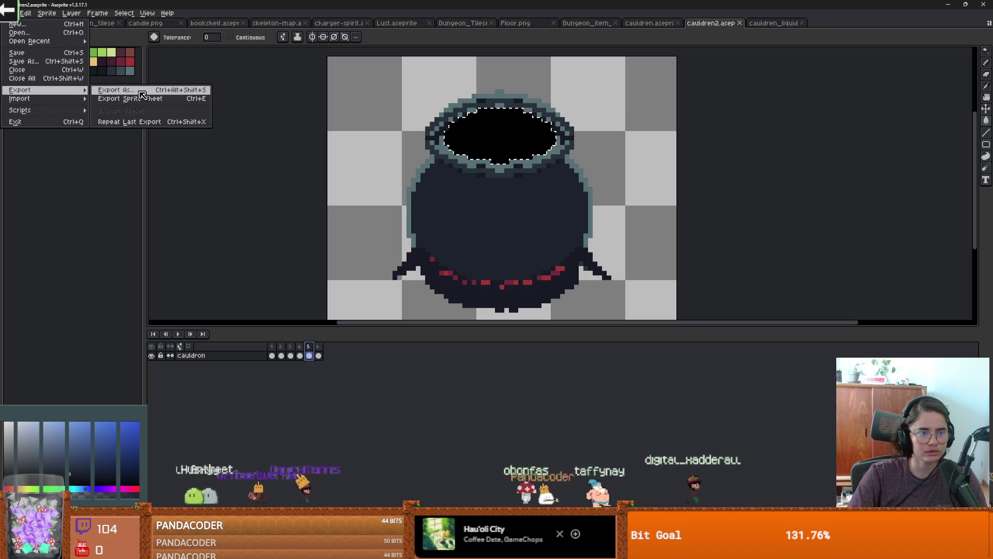
click(142, 100)
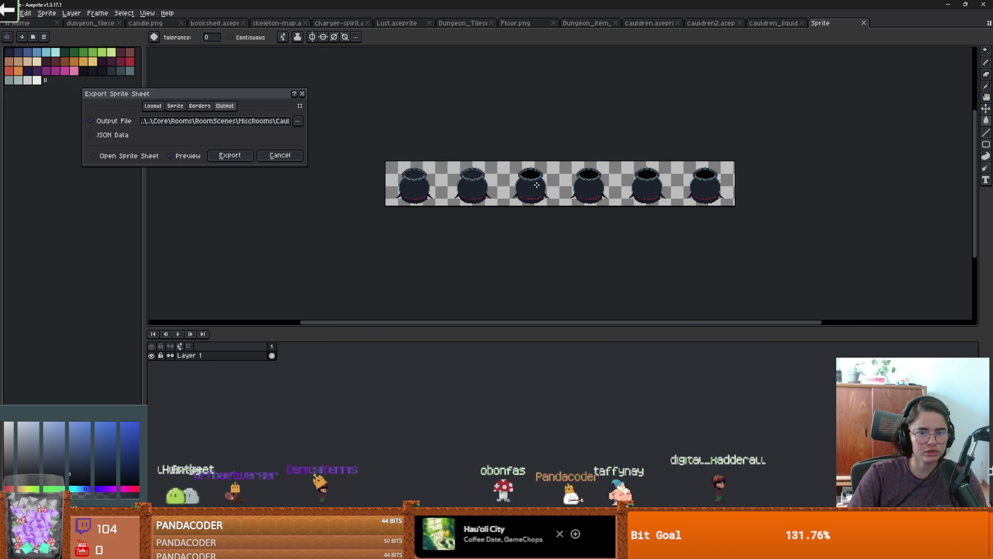
click(241, 157)
click(471, 297)
key(alt+Tab)
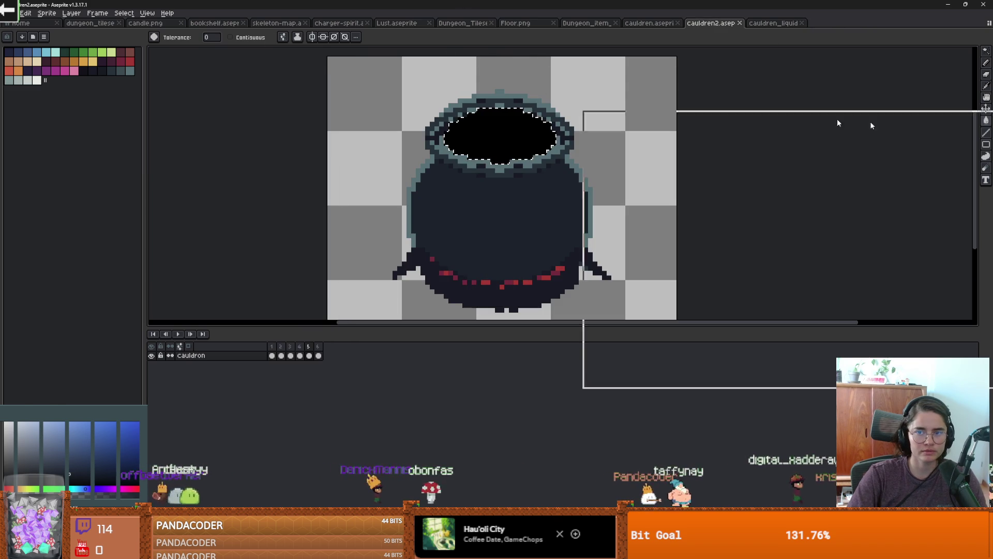
- Move the AnimatedSprite2D cauldron 2 px right over the swirl texture and save the Cauldron scene
click(482, 281)
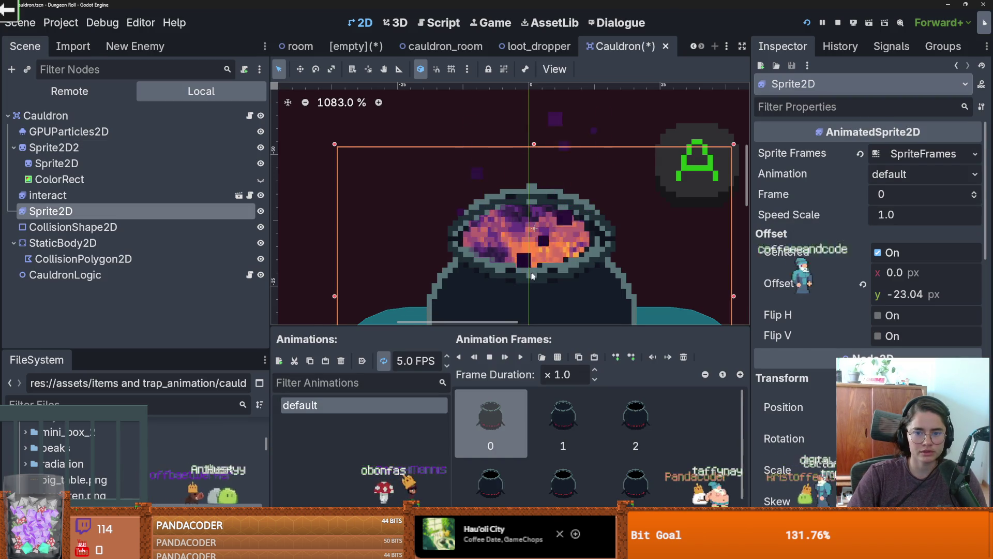
scroll(462, 268, up, 1)
scroll(462, 268, up, 1)
mouse_move(430, 253)
mouse_down()
mouse_move(444, 250)
mouse_move(423, 236)
mouse_up()
click(695, 280)
scroll(660, 310, down, 10)
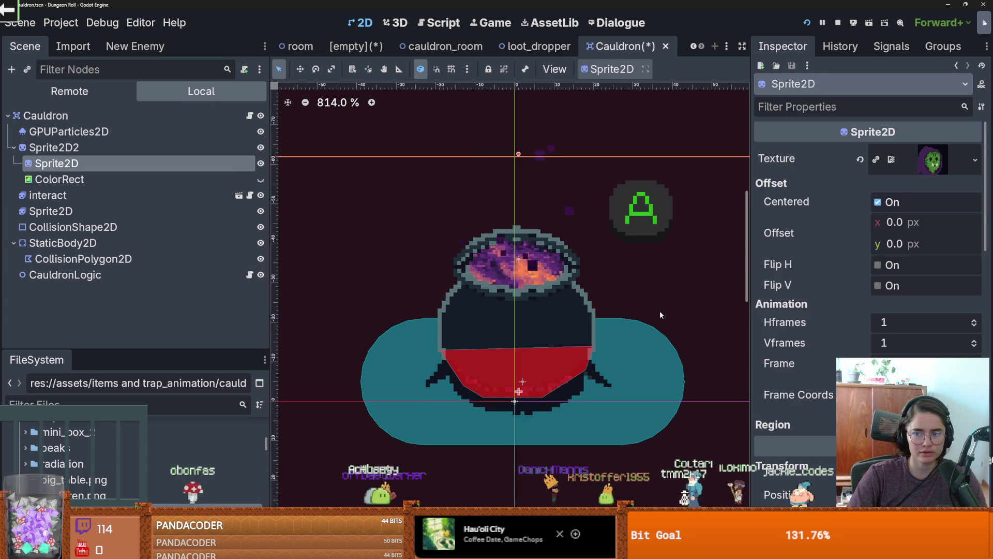
key(ctrl+s)
scroll(595, 303, up, 7)
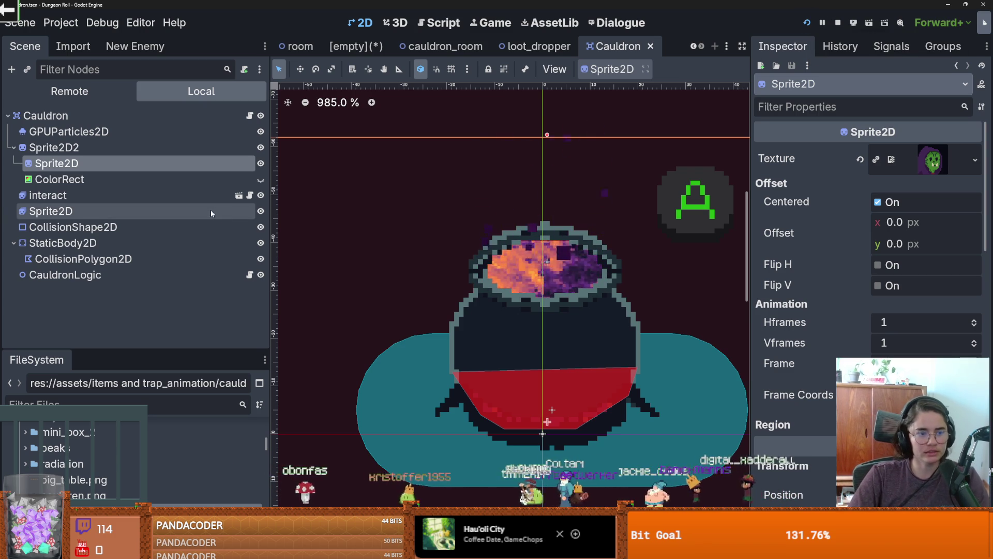
click(445, 46)
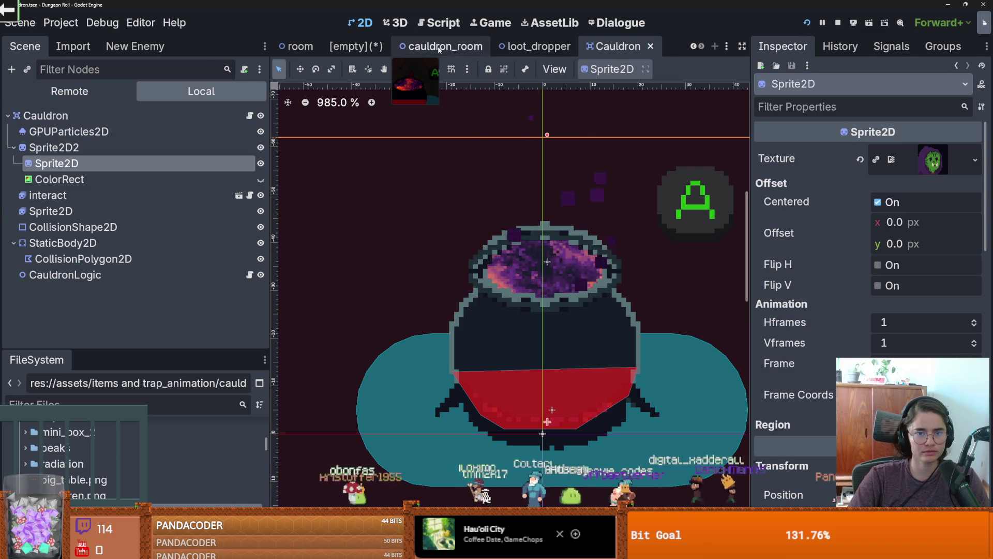
- Undo the accidental cauldron move and shift the stirring-spoon sprite about 1 px right, 4 px up
scroll(497, 235, up, 3)
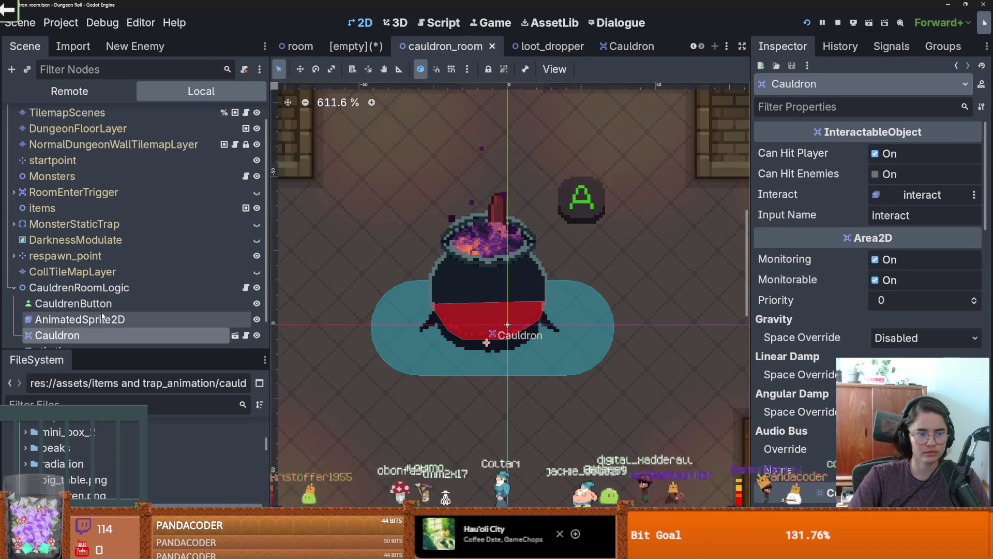
click(80, 319)
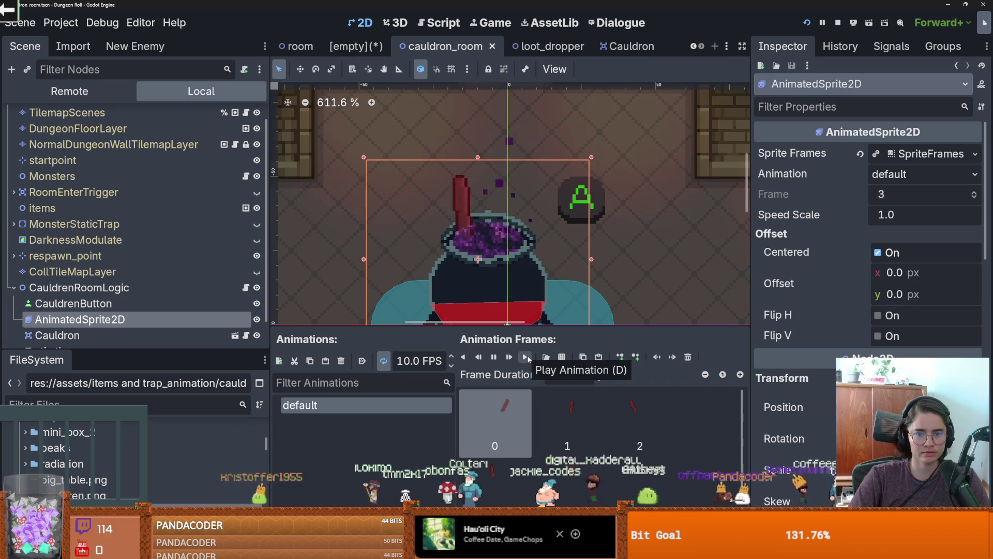
drag(487, 321, 493, 316)
key(ctrl+z)
click(156, 319)
mouse_move(461, 244)
mouse_down()
mouse_move(469, 212)
mouse_move(475, 241)
mouse_up()
scroll(517, 278, down, 2)
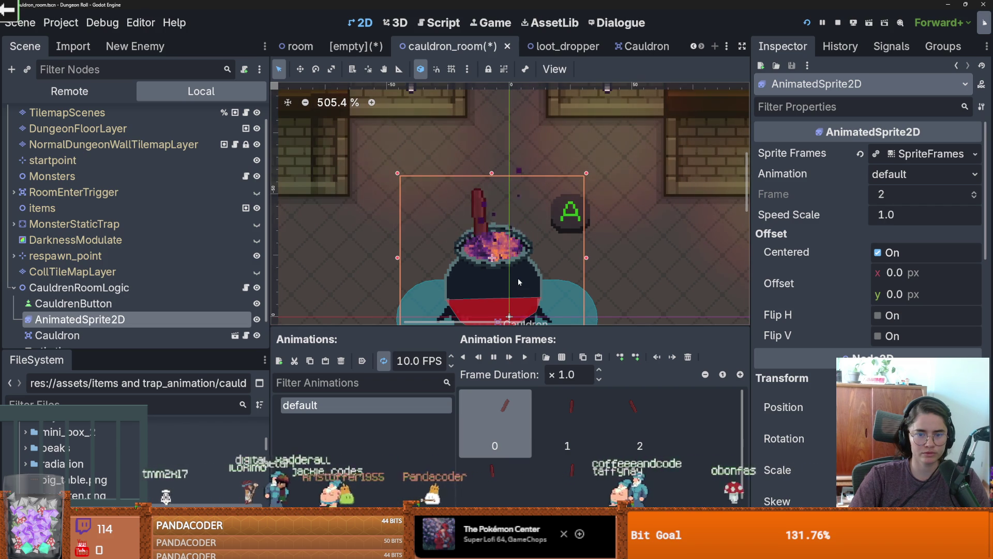
scroll(519, 278, down, 1)
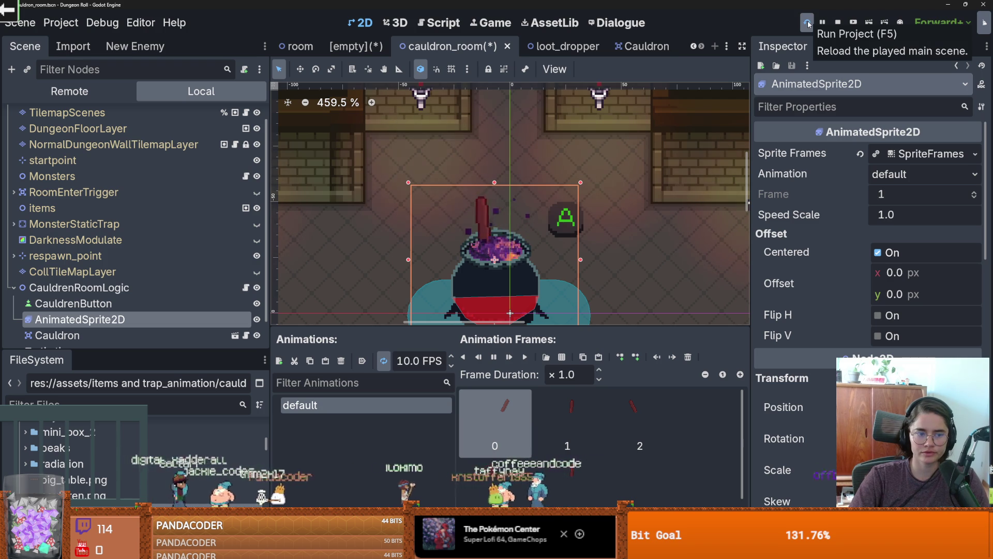
scroll(641, 159, down, 2)
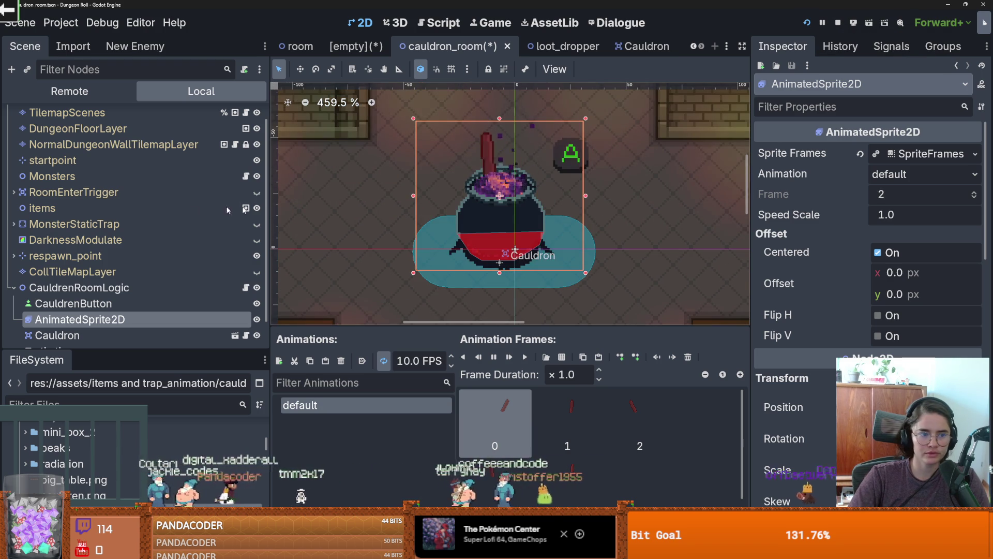
scroll(227, 300, down, 2)
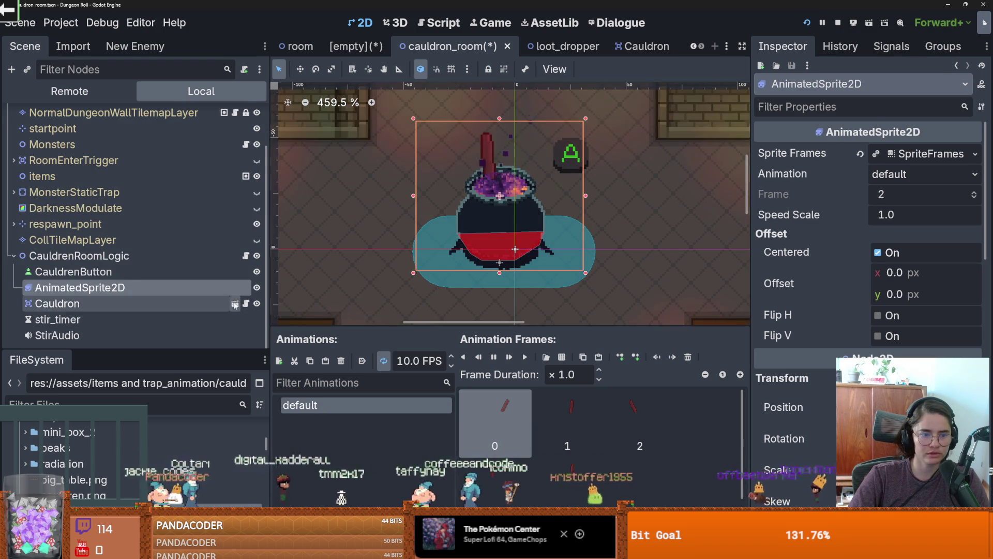